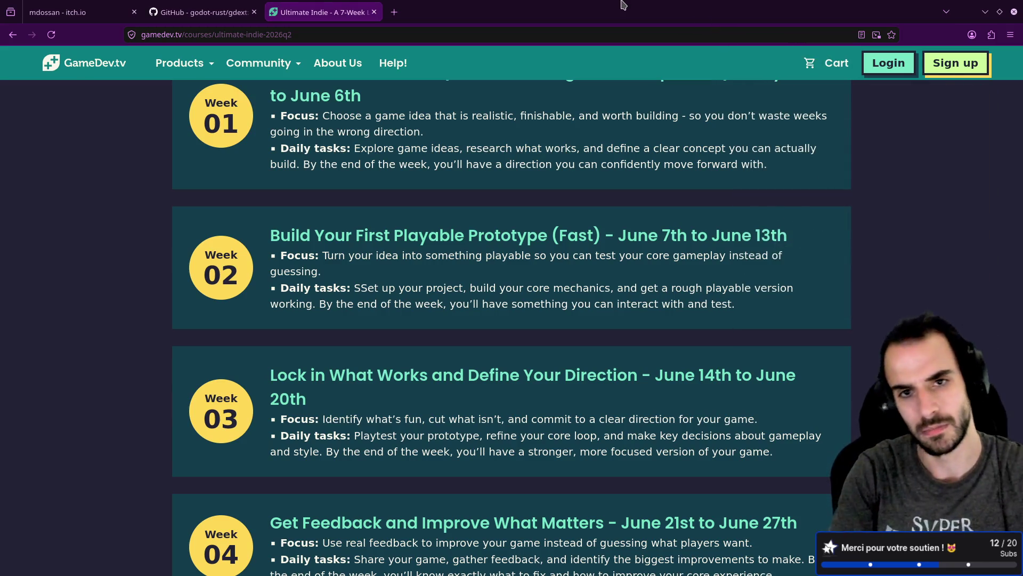
From the bare desktop, search the KDE launcher for 'blender' and launch Blender.
{"action": "key", "text": "ctrl+alt+Right"}
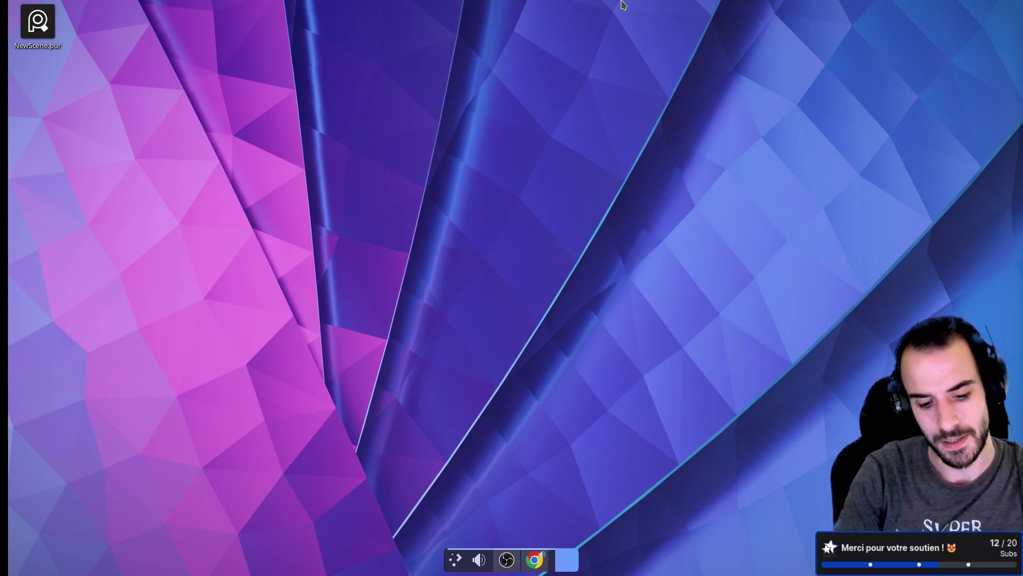
{"action": "key", "text": "super"}
{"action": "type", "text": "s"}
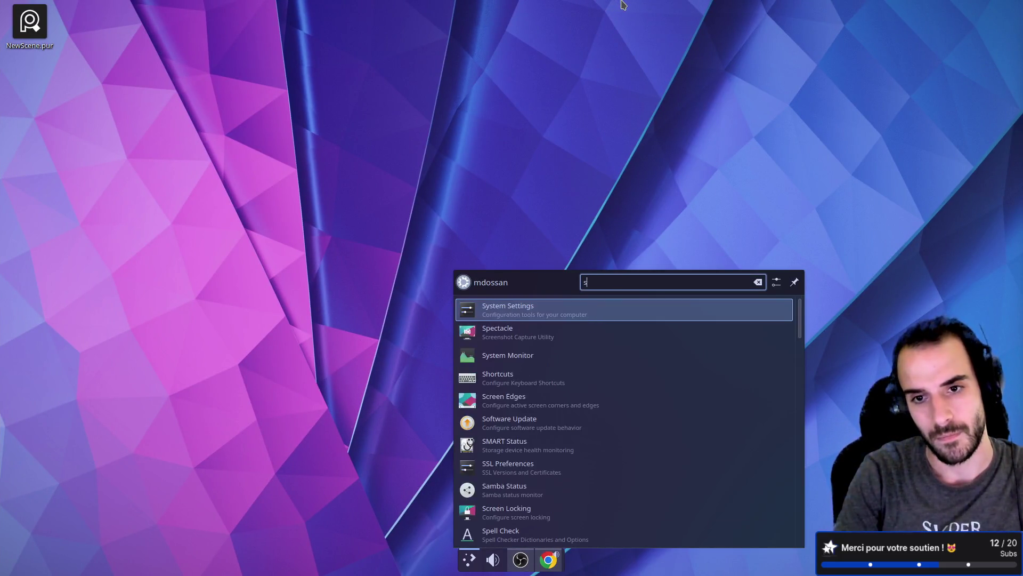
{"action": "key", "text": "BackSpace"}
{"action": "type", "text": "blender"}
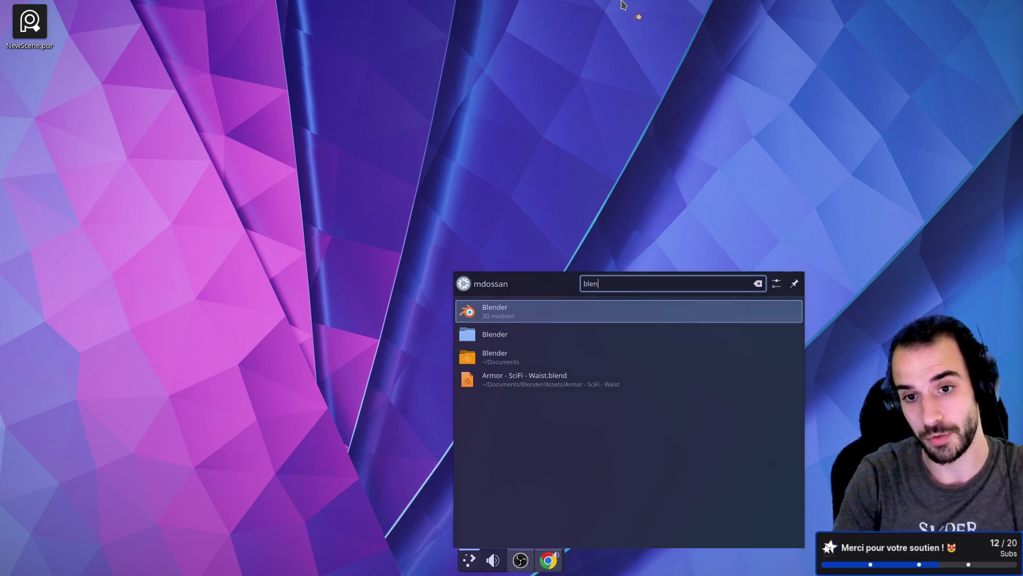
{"action": "key", "text": "Return"}
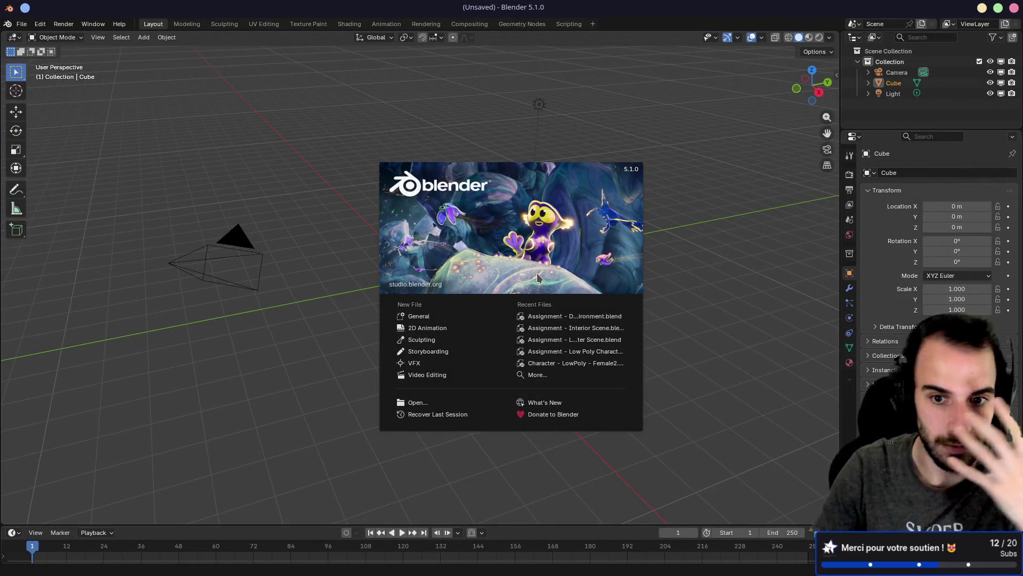
Filter the recent files with 'scul' and open Sculp - Female Head.blend.
{"action": "left_click", "coordinate": [548, 378]}
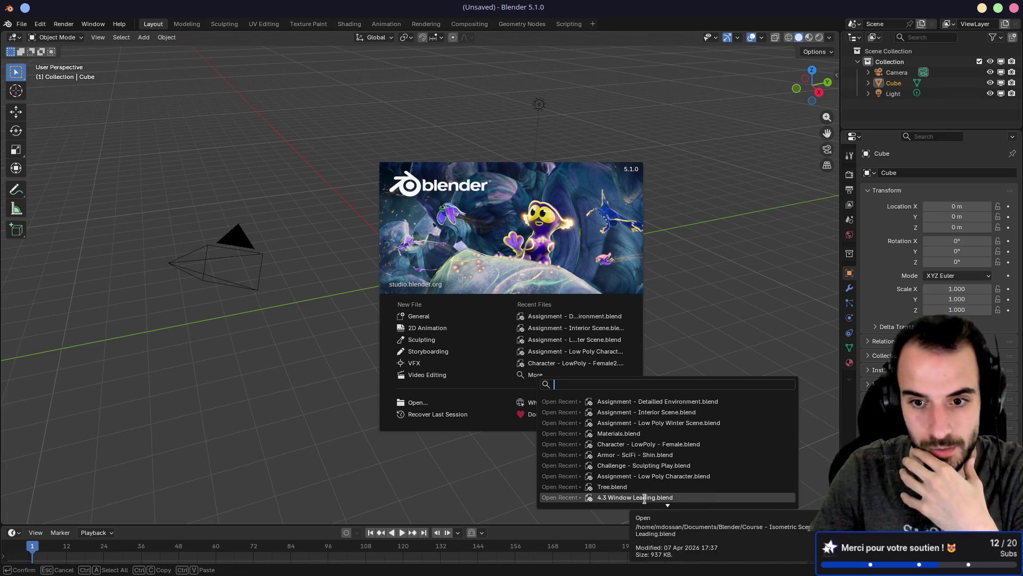
{"action": "type", "text": "s"}
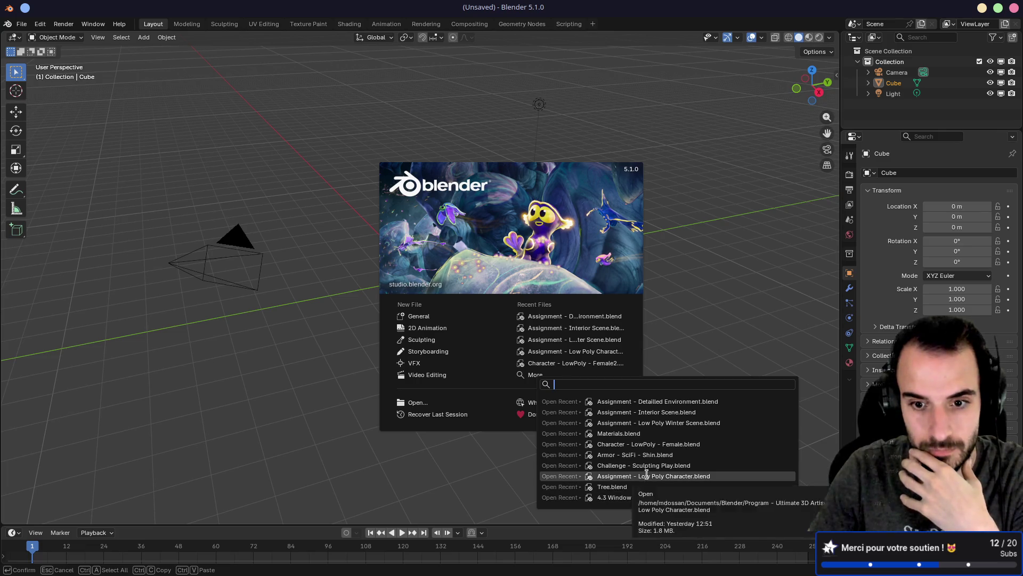
{"action": "type", "text": "cul"}
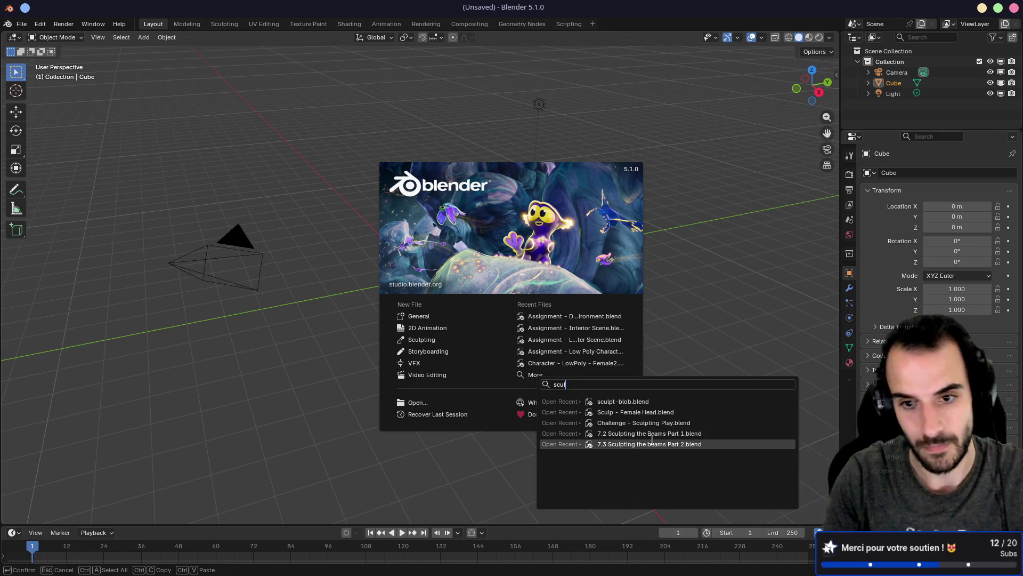
{"action": "left_click", "coordinate": [640, 411]}
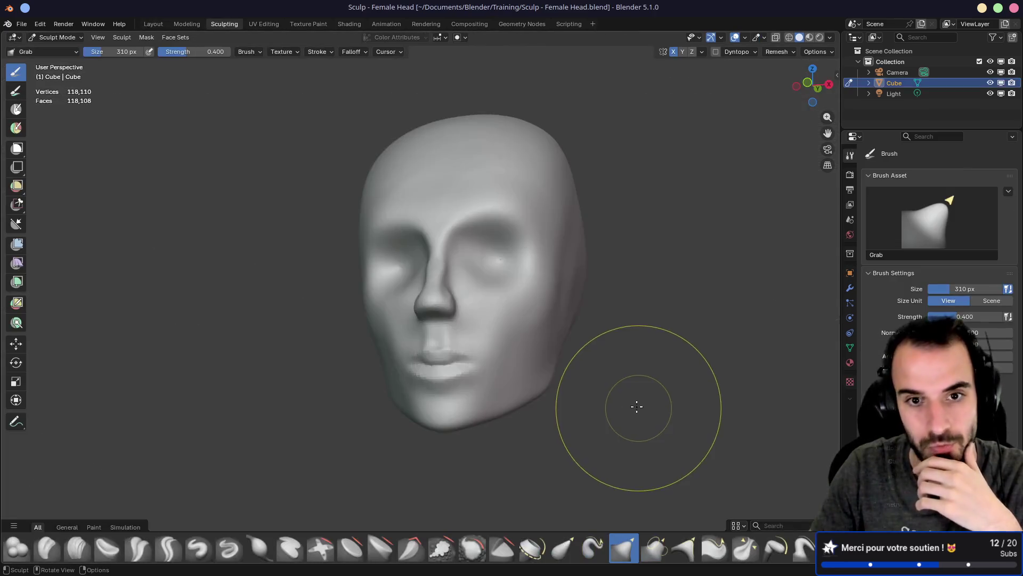
Orbit and zoom the viewport to look the sculpted head over, ending on the face.
{"action": "scroll", "coordinate": [649, 306], "scroll_direction": "up", "scroll_amount": 5}
{"action": "scroll", "coordinate": [614, 304], "scroll_direction": "down", "scroll_amount": 7}
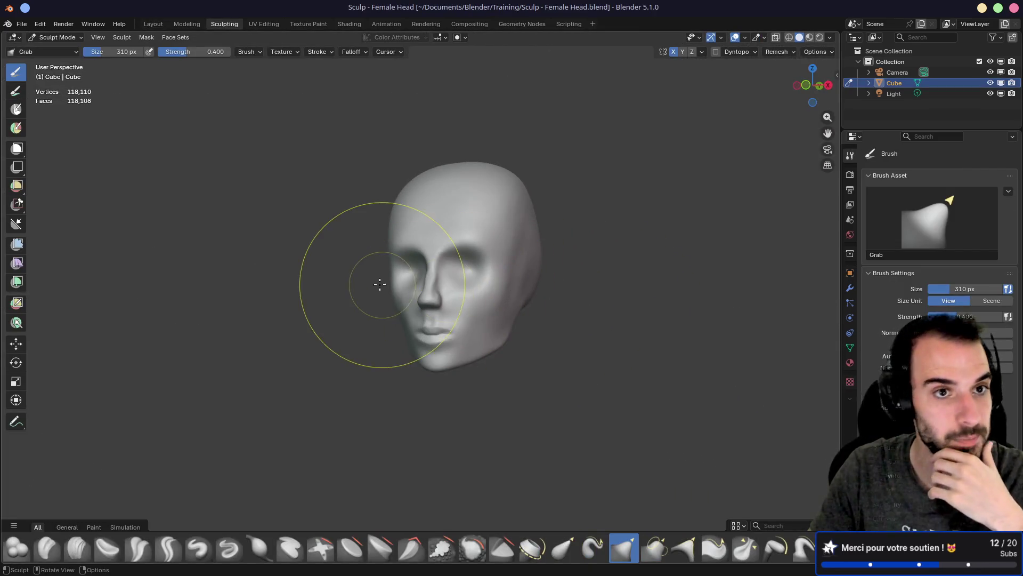
{"action": "mouse_move", "coordinate": [379, 283]}
{"action": "left_mouse_down"}
{"action": "mouse_move", "coordinate": [297, 265]}
{"action": "mouse_move", "coordinate": [434, 263]}
{"action": "mouse_move", "coordinate": [265, 249]}
{"action": "mouse_move", "coordinate": [282, 256]}
{"action": "left_mouse_up"}
{"action": "scroll", "coordinate": [525, 133], "scroll_direction": "up", "scroll_amount": 5}
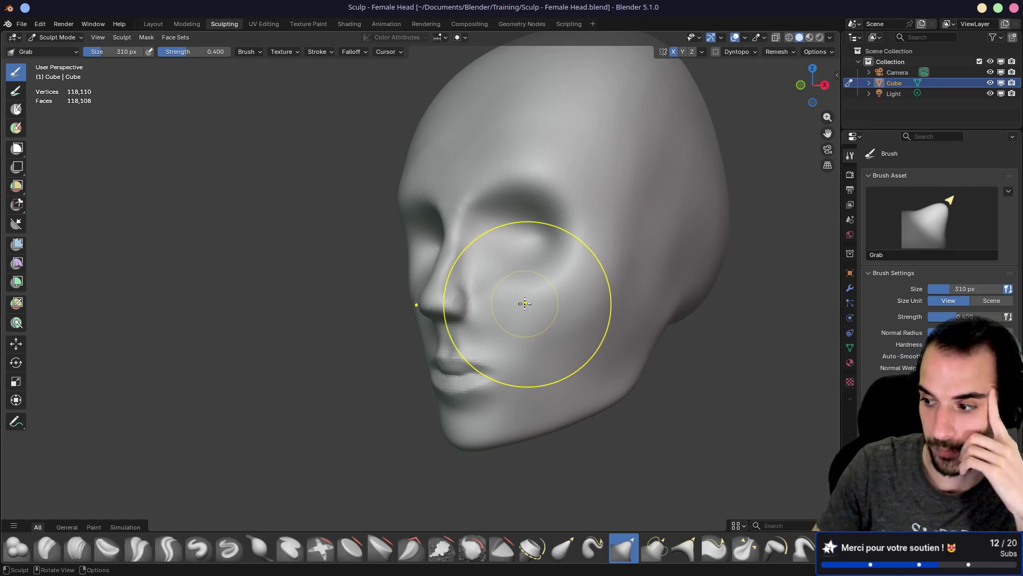
{"action": "scroll", "coordinate": [522, 301], "scroll_direction": "down", "scroll_amount": 3}
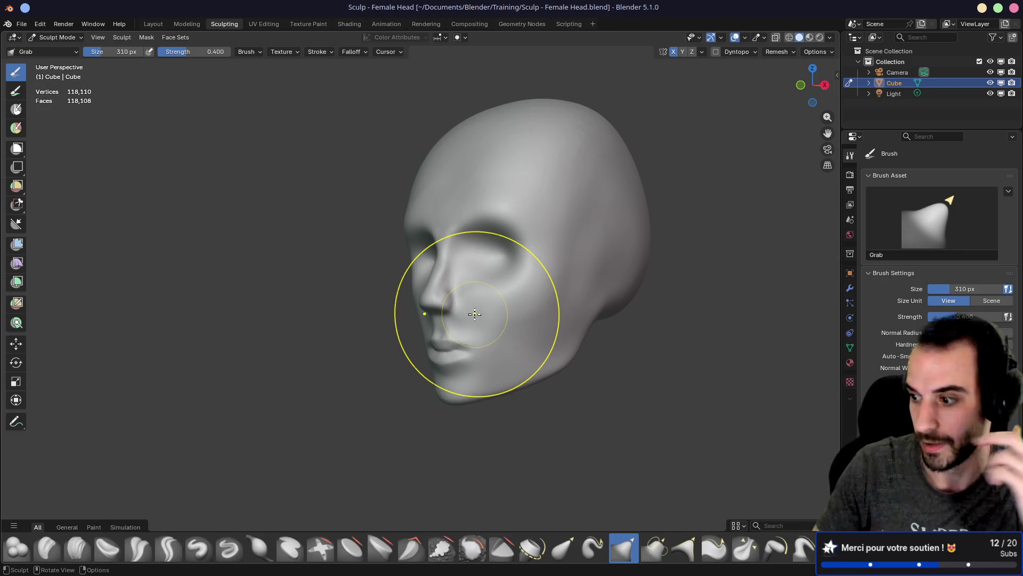
{"action": "mouse_move", "coordinate": [434, 301]}
{"action": "left_mouse_down"}
{"action": "mouse_move", "coordinate": [486, 303]}
{"action": "mouse_move", "coordinate": [475, 303]}
{"action": "left_mouse_up"}
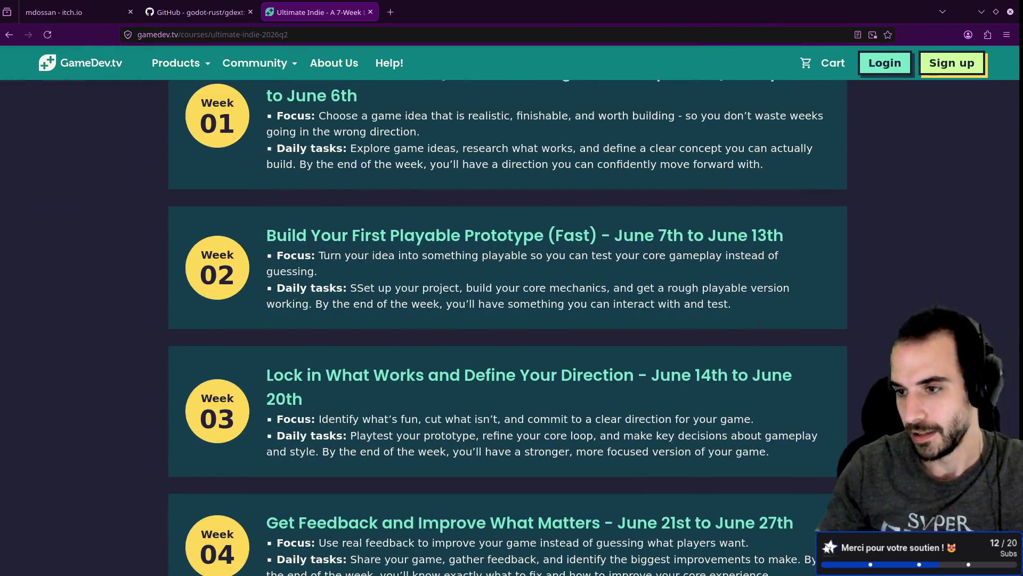
In a new tab, web-search 'steam' and open the Steam store welcome page.
{"action": "left_click", "coordinate": [394, 11]}
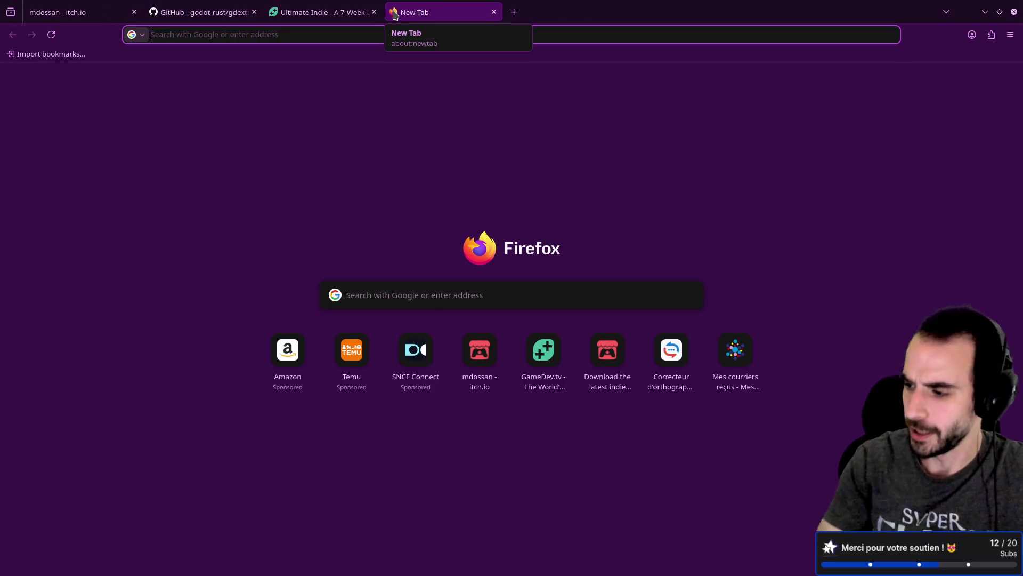
{"action": "type", "text": "steam"}
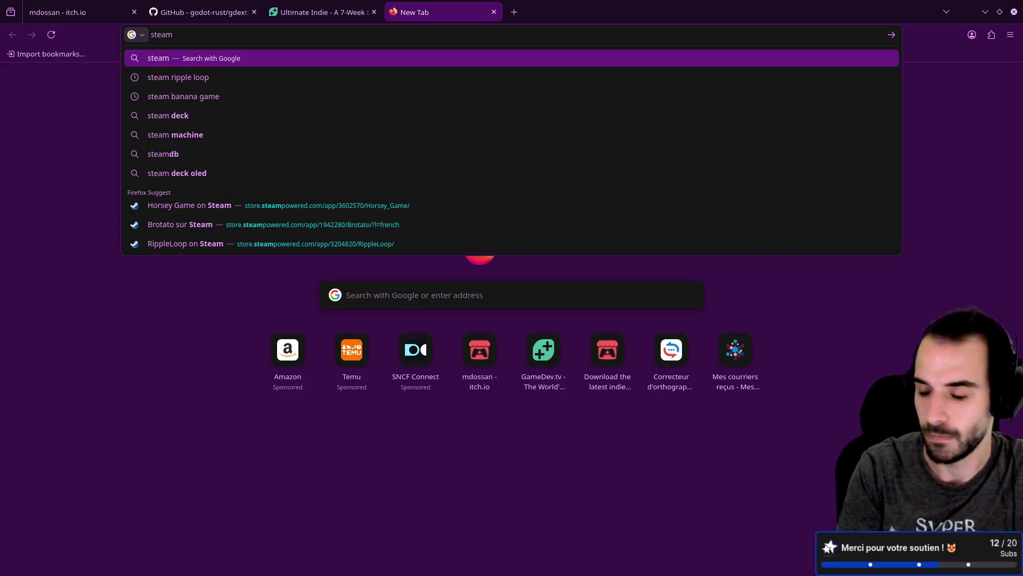
{"action": "key", "text": "Return"}
{"action": "left_click", "coordinate": [193, 177]}
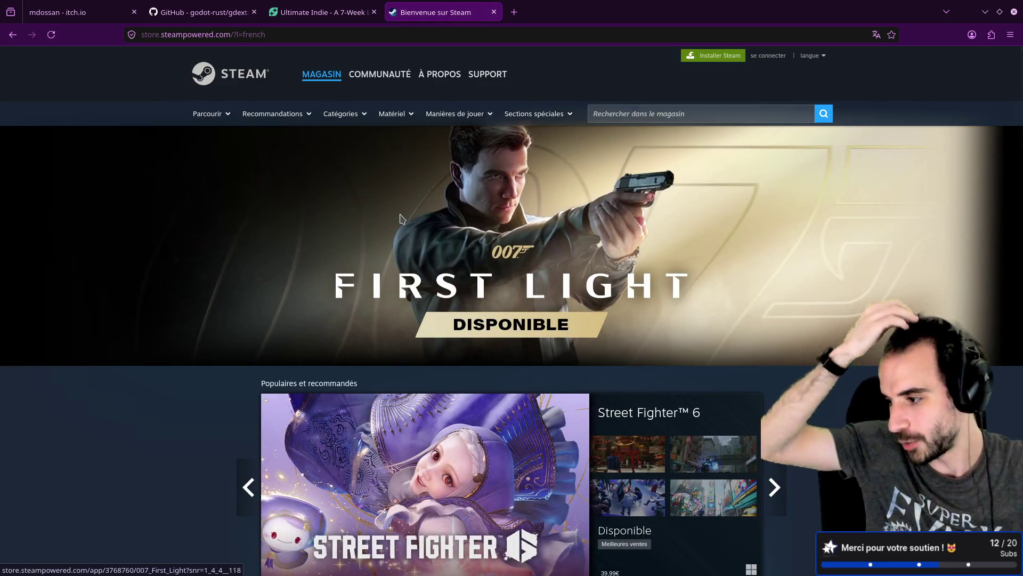
Search the Steam store for 'meelings' and scan the results.
{"action": "left_click", "coordinate": [626, 112]}
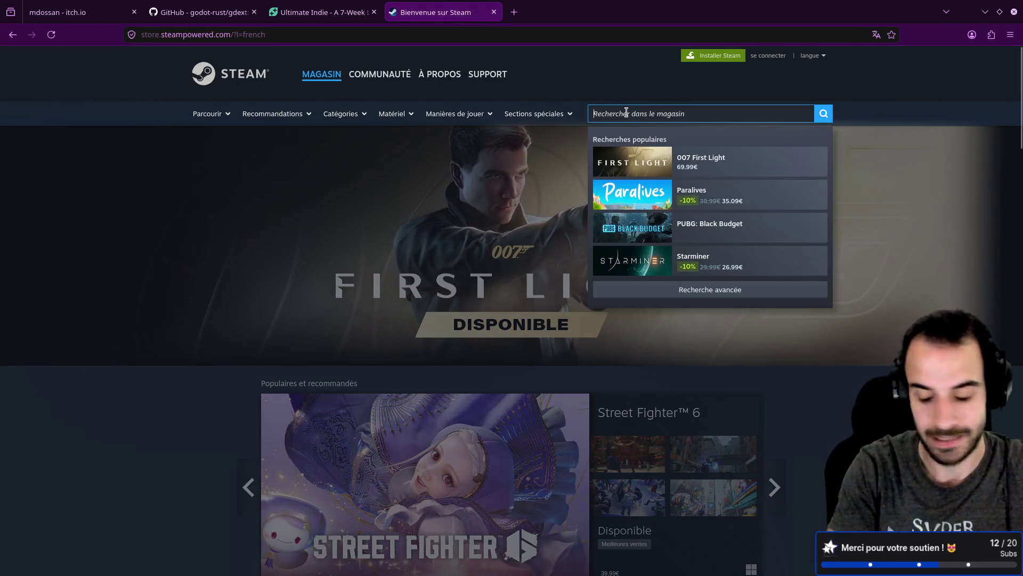
{"action": "type", "text": "m"}
{"action": "key", "text": "BackSpace"}
{"action": "type", "text": "m"}
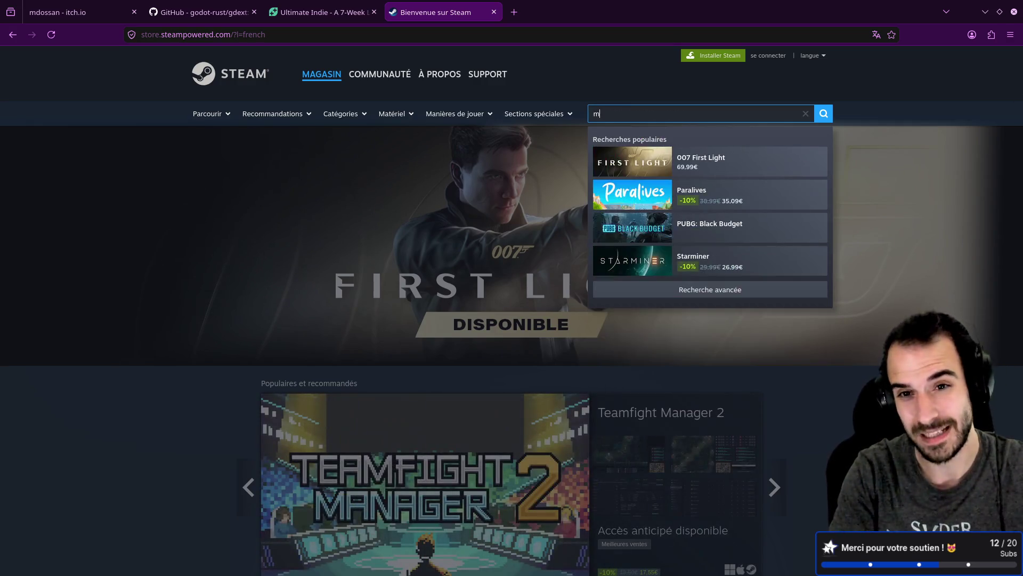
{"action": "type", "text": "eelings"}
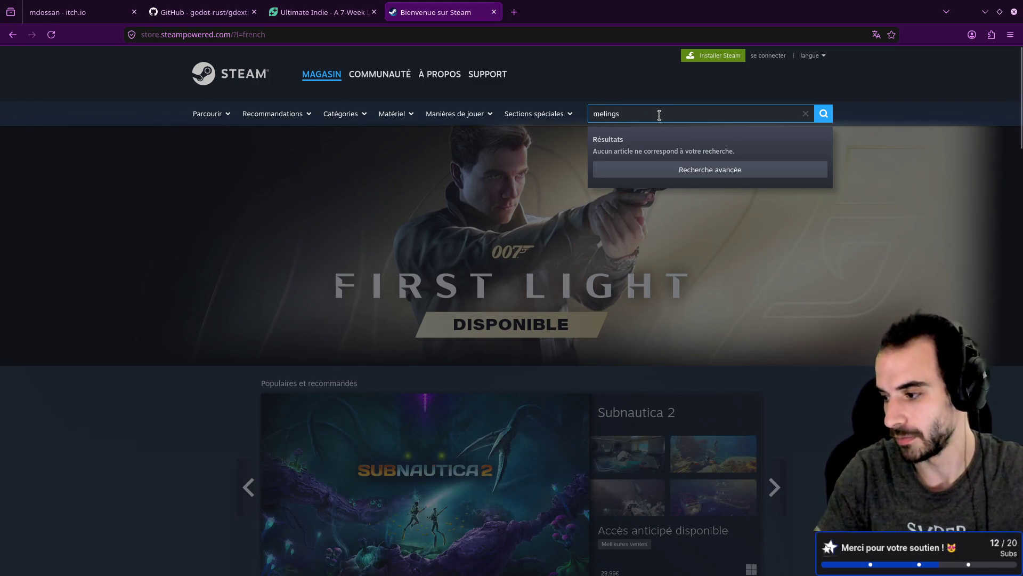
{"action": "left_click_drag", "start_coordinate": [655, 120], "coordinate": [569, 123]}
{"action": "type", "text": "mee"}
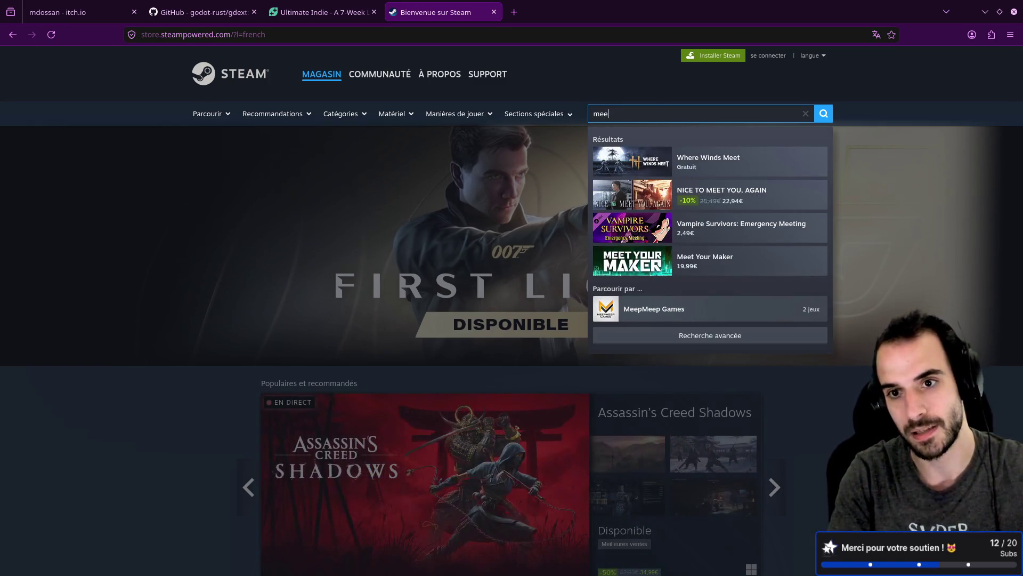
{"action": "type", "text": "lings"}
{"action": "key", "text": "Return"}
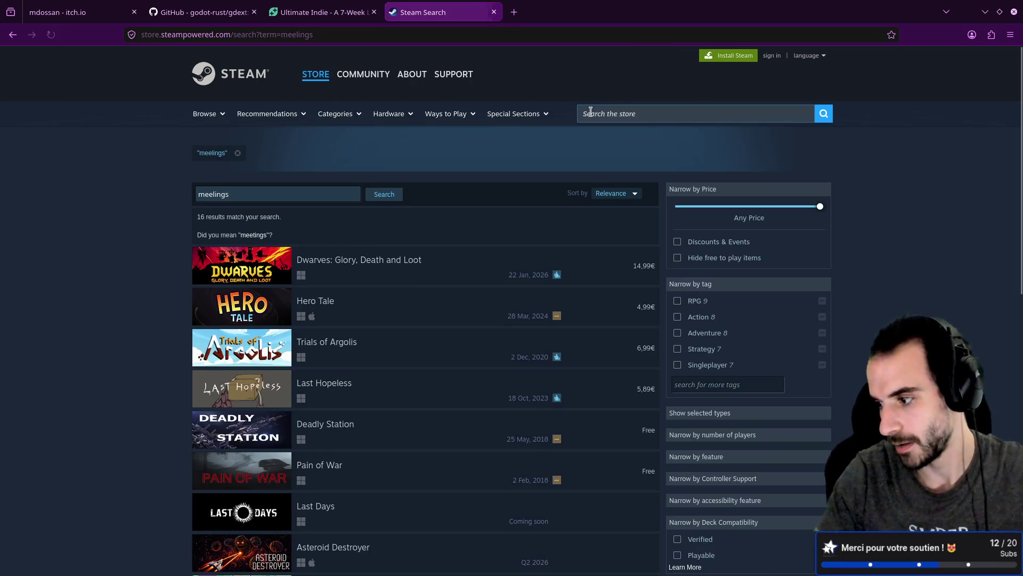
{"action": "scroll", "coordinate": [414, 263], "scroll_direction": "down", "scroll_amount": 8}
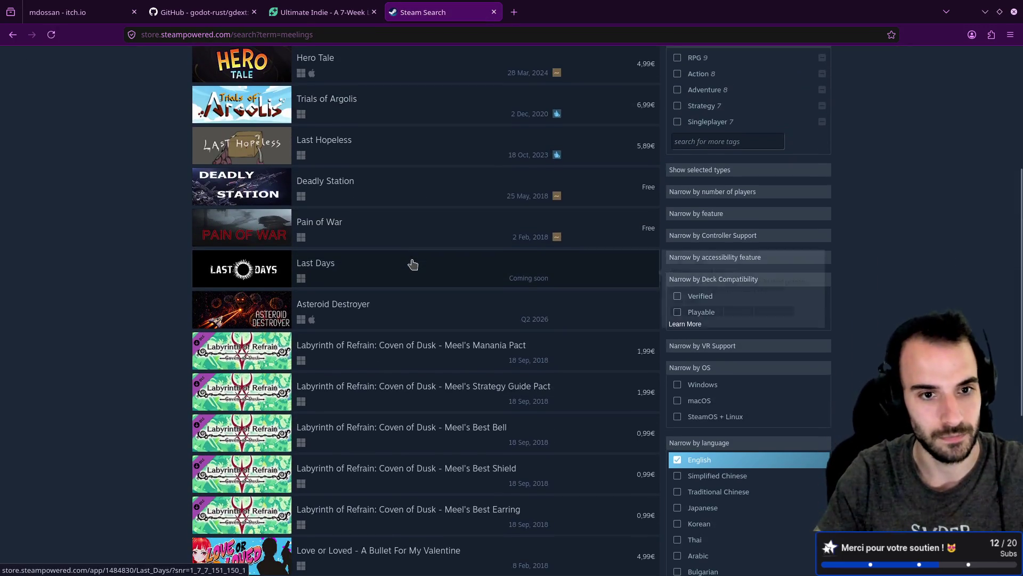
{"action": "scroll", "coordinate": [422, 264], "scroll_direction": "up", "scroll_amount": 8}
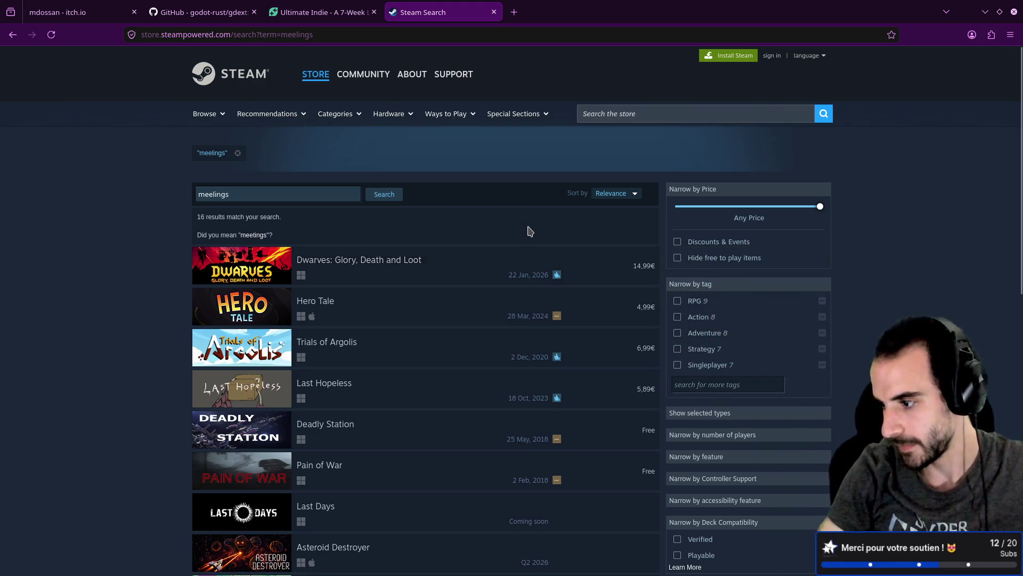
Run a corrected store search for 'mellings'.
{"action": "left_click", "coordinate": [657, 114]}
{"action": "type", "text": "mellings"}
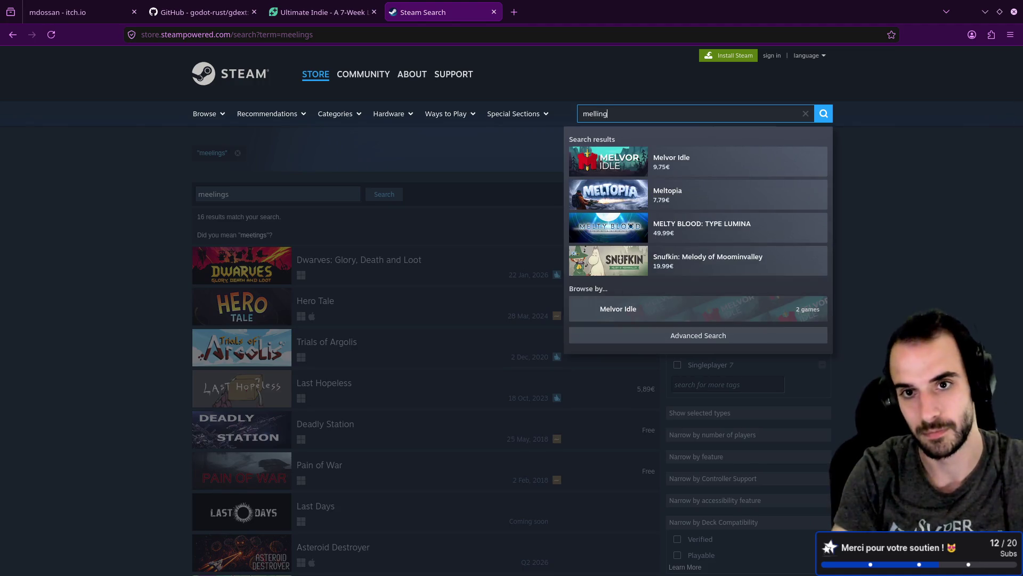
{"action": "left_click", "coordinate": [667, 177]}
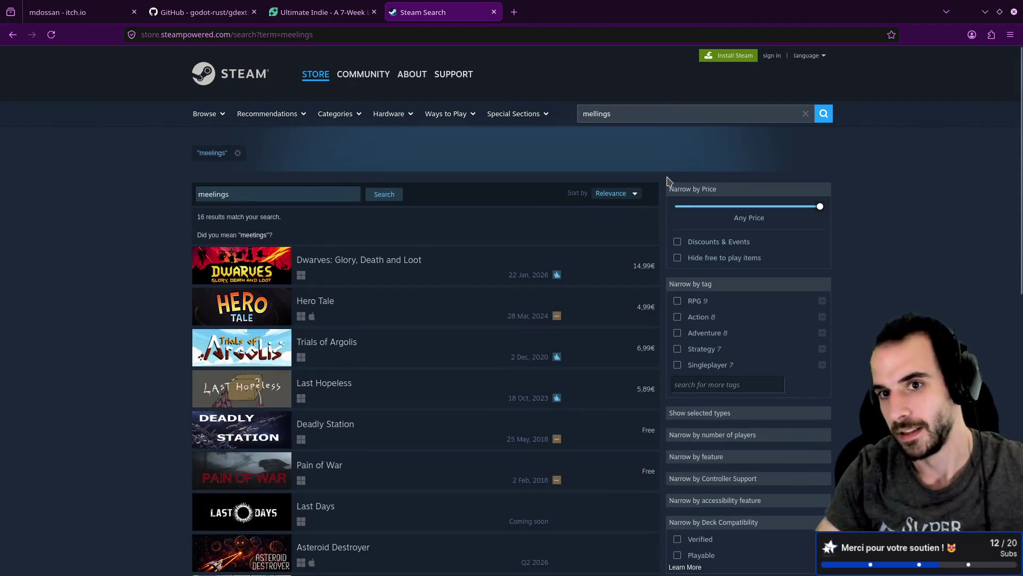
{"action": "left_click", "coordinate": [646, 109]}
{"action": "key", "text": "Return"}
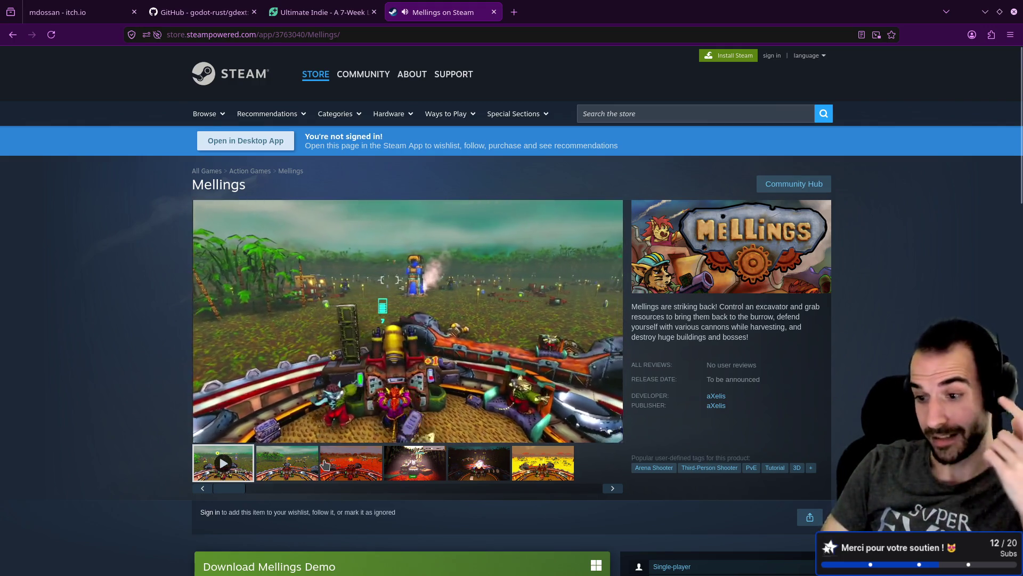
Browse the Mellings page, play its trailer fullscreen, and open screenshot 2 of 6 in the viewer.
{"action": "scroll", "coordinate": [325, 463], "scroll_direction": "down", "scroll_amount": 3}
{"action": "left_click_drag", "start_coordinate": [339, 385], "coordinate": [203, 386]}
{"action": "left_click", "coordinate": [327, 431]}
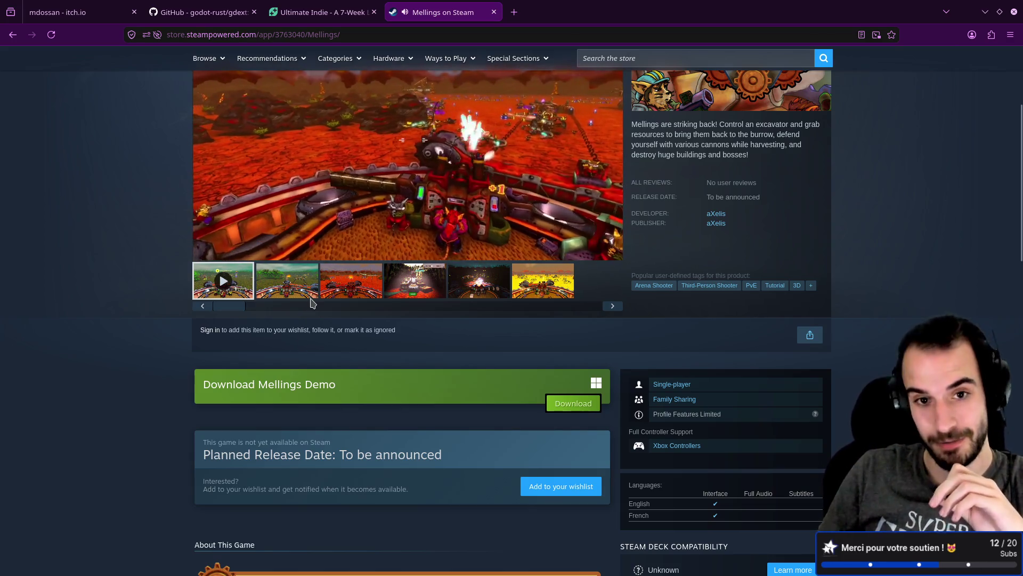
{"action": "scroll", "coordinate": [327, 309], "scroll_direction": "up", "scroll_amount": 3}
{"action": "left_click", "coordinate": [612, 429]}
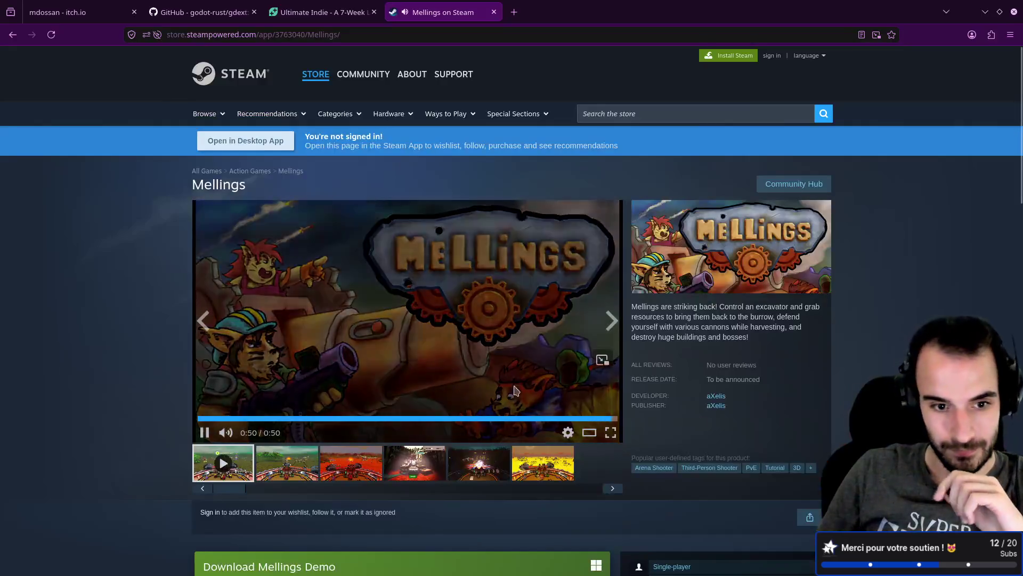
{"action": "left_click", "coordinate": [247, 368]}
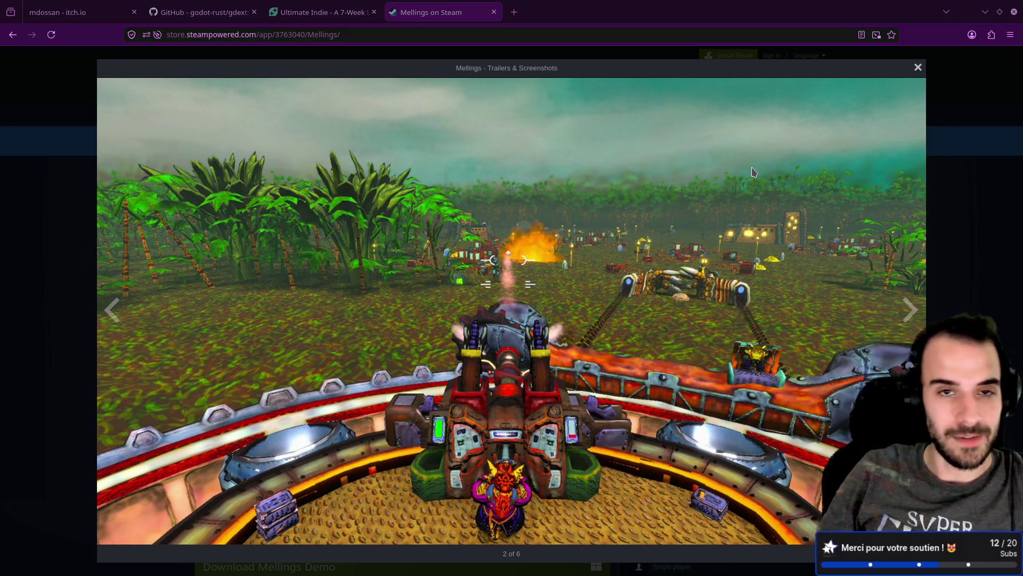
Close the 'Mellings on Steam' tab and scroll up the page now showing.
{"action": "middle_click", "coordinate": [455, 10]}
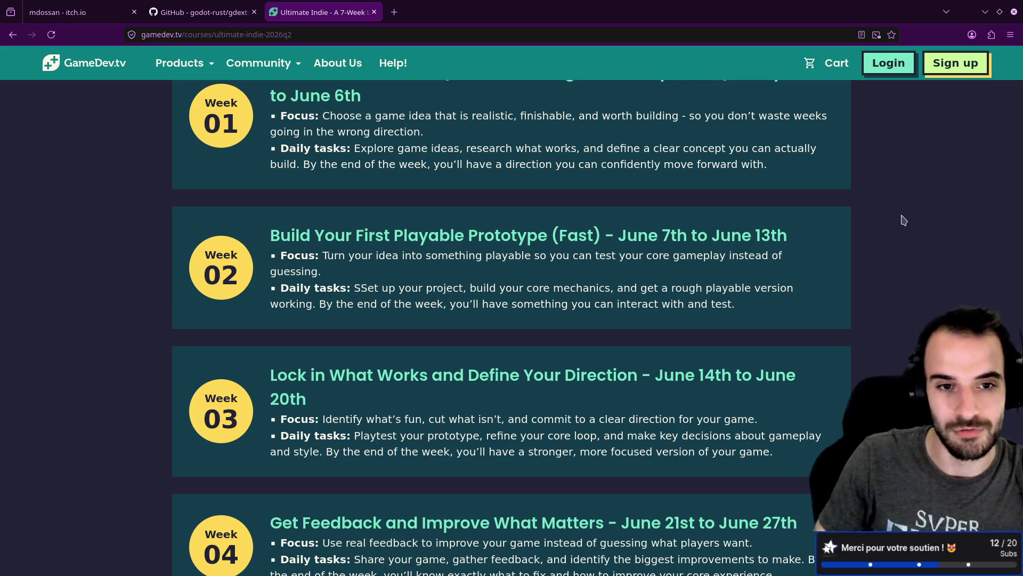
{"action": "scroll", "coordinate": [610, 192], "scroll_direction": "up", "scroll_amount": 2}
Close the Ultimate Indie course tab, leaving the godot-rust/gdext README in view.
{"action": "middle_click", "coordinate": [344, 15]}
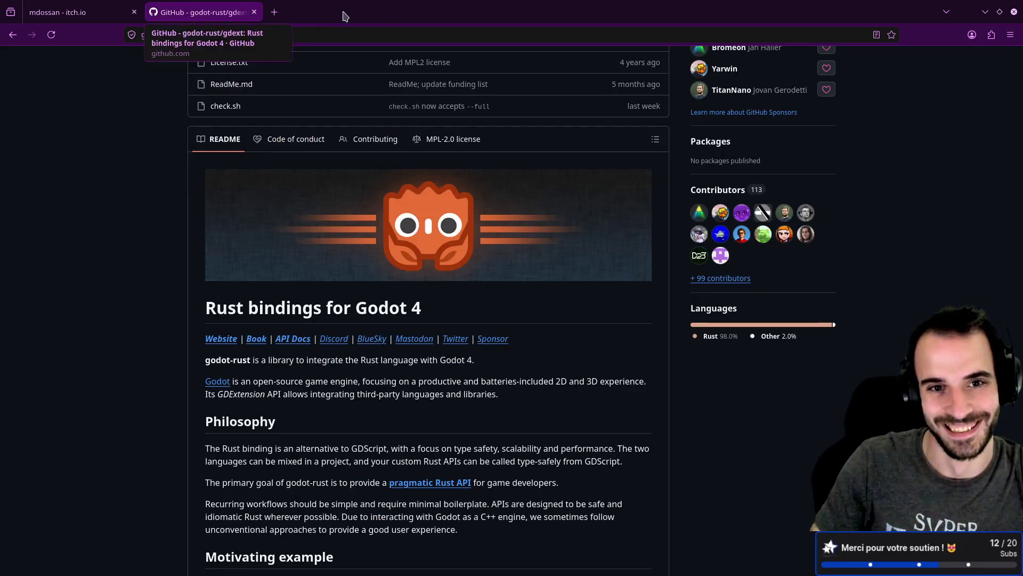
{"action": "middle_click", "coordinate": [345, 15]}
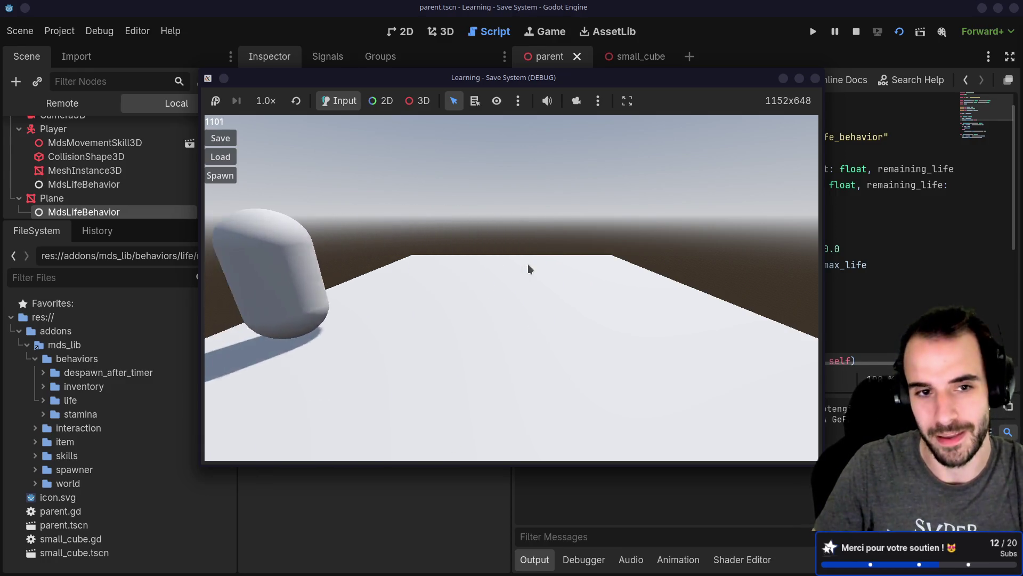
Close the running game, enlarge the Scene dock, and select the Player node.
{"action": "left_click", "coordinate": [815, 79]}
{"action": "left_click_drag", "start_coordinate": [149, 222], "coordinate": [149, 314]}
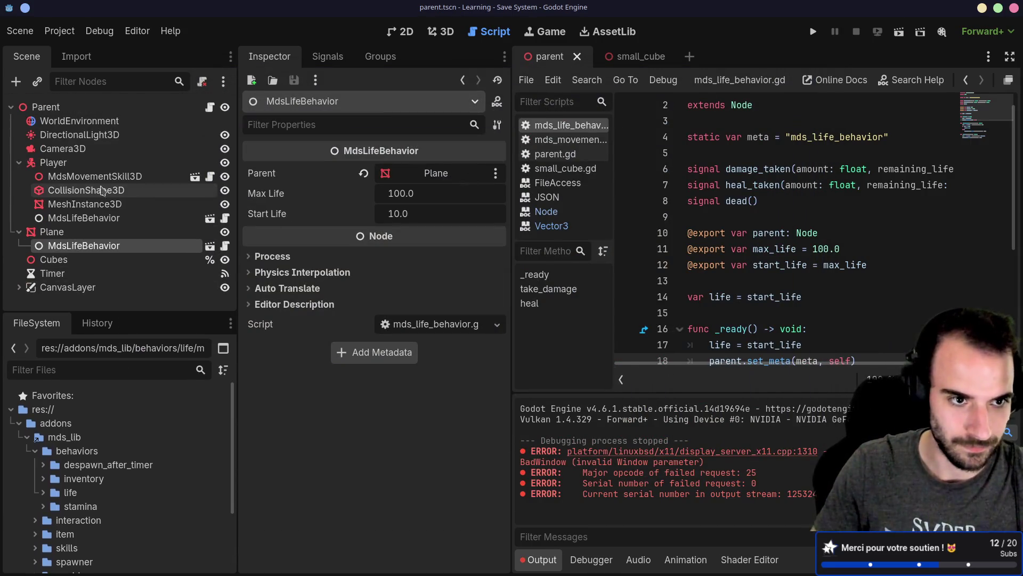
{"action": "left_click", "coordinate": [80, 164]}
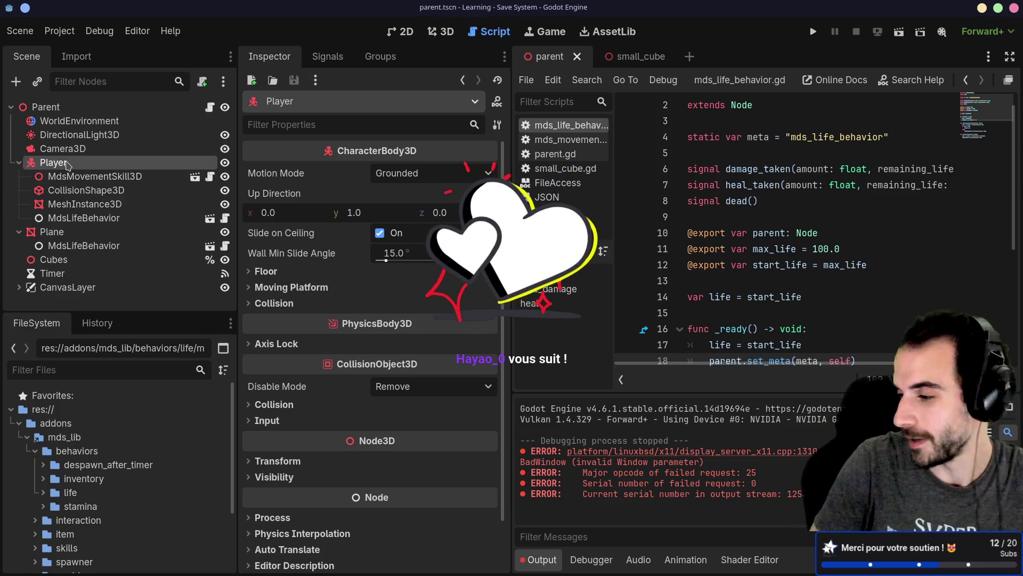
{"action": "right_click", "coordinate": [69, 163]}
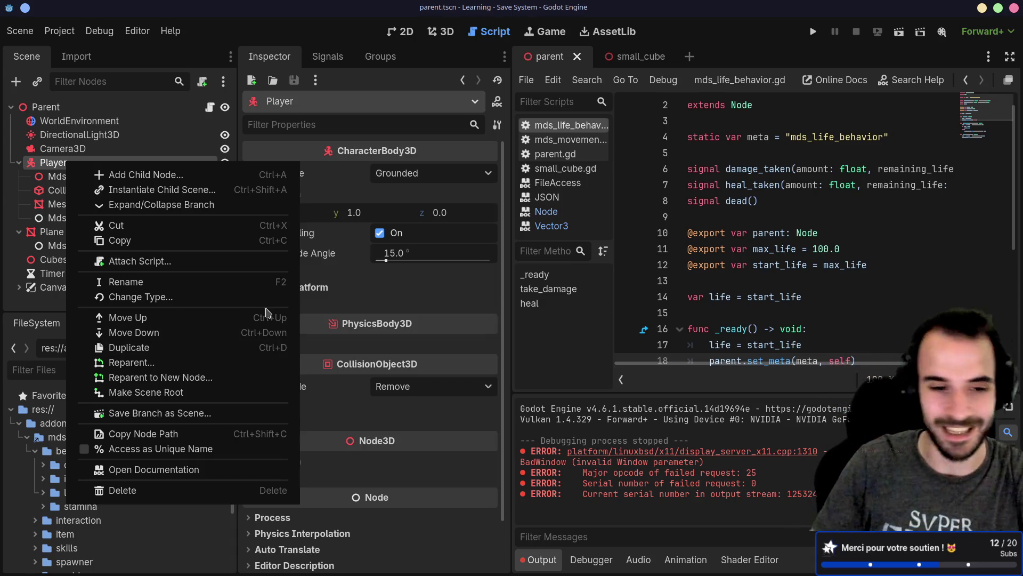
{"action": "left_click", "coordinate": [215, 36]}
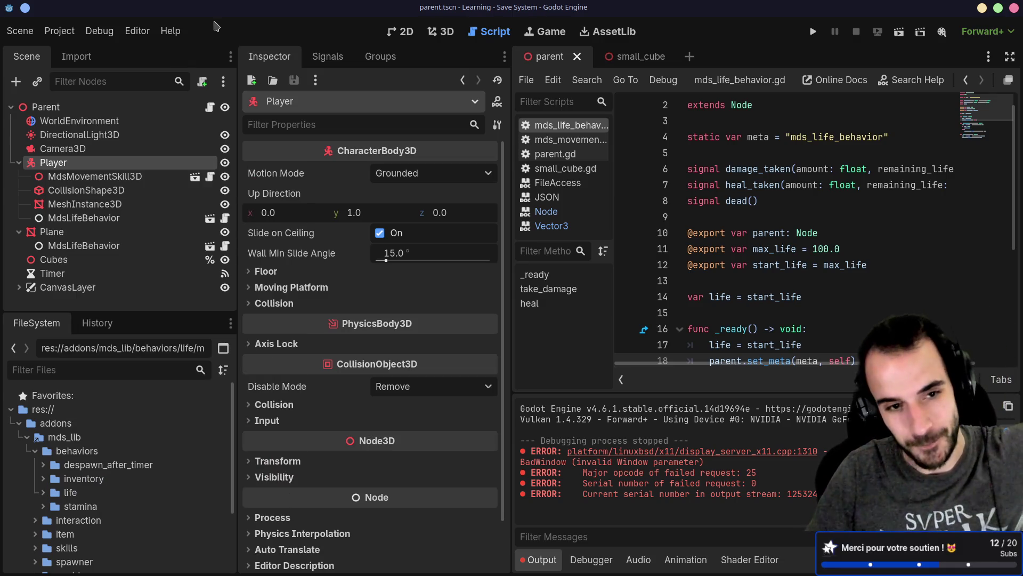
{"action": "double_click", "coordinate": [110, 162]}
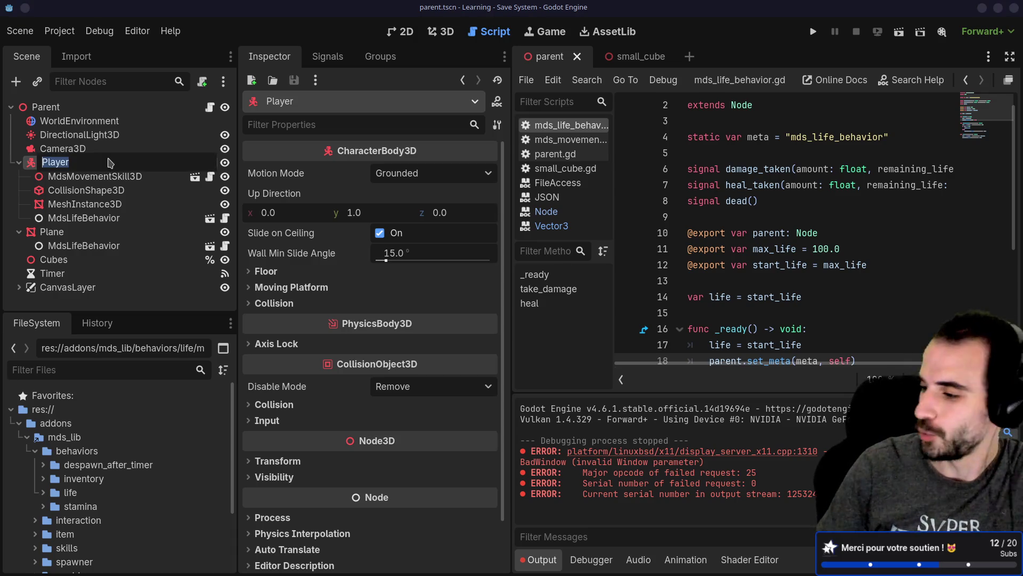
{"action": "left_click", "coordinate": [109, 162]}
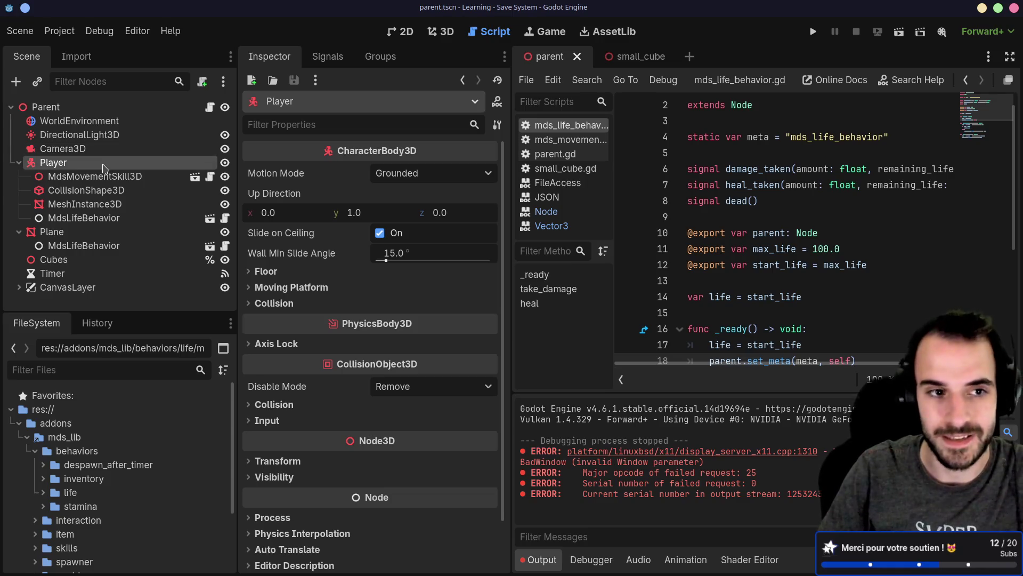
Add a Label node as a child of Player via Add Child Node.
{"action": "right_click", "coordinate": [104, 164]}
{"action": "left_click", "coordinate": [137, 181]}
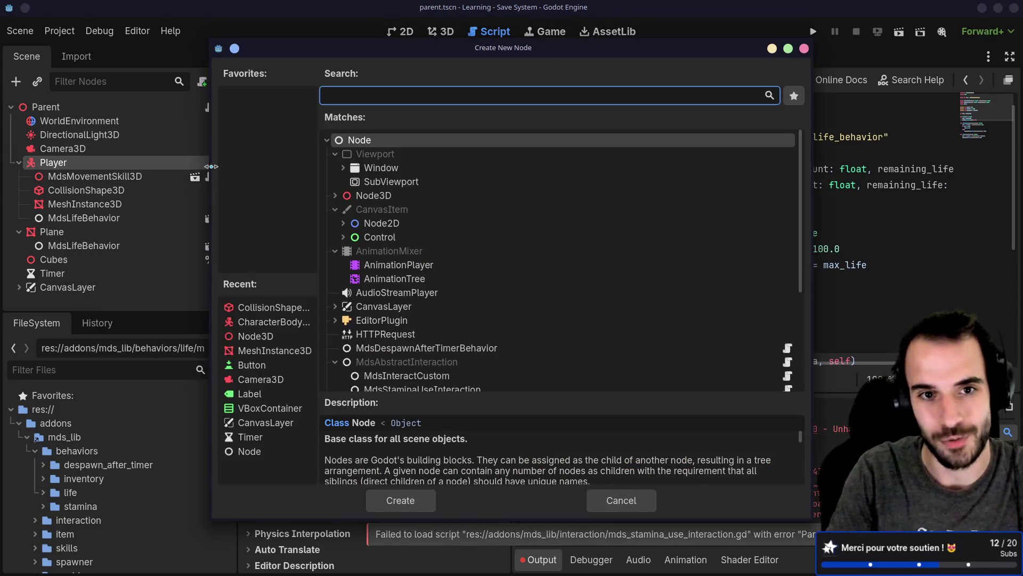
{"action": "type", "text": "Label"}
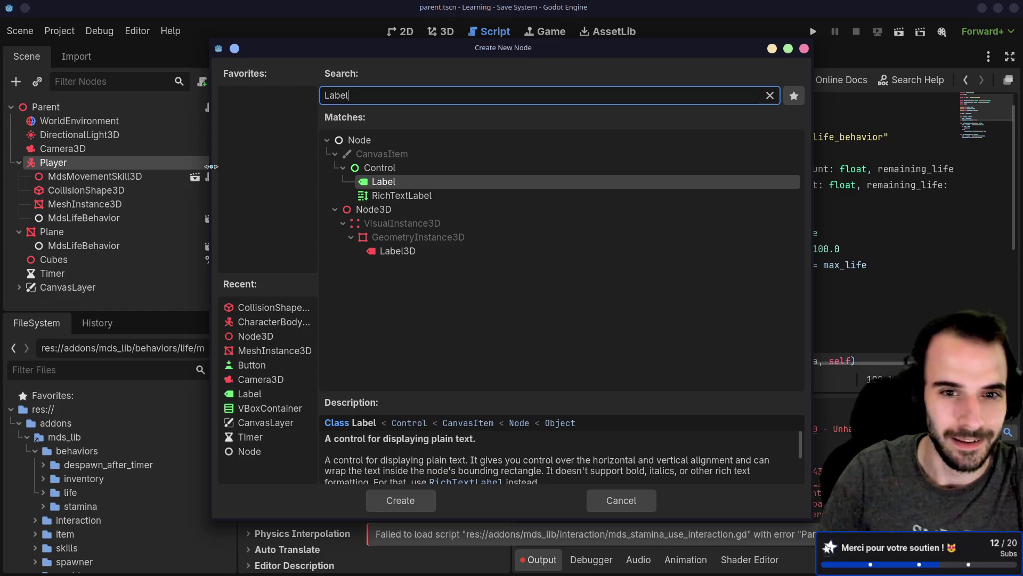
{"action": "double_click", "coordinate": [395, 182]}
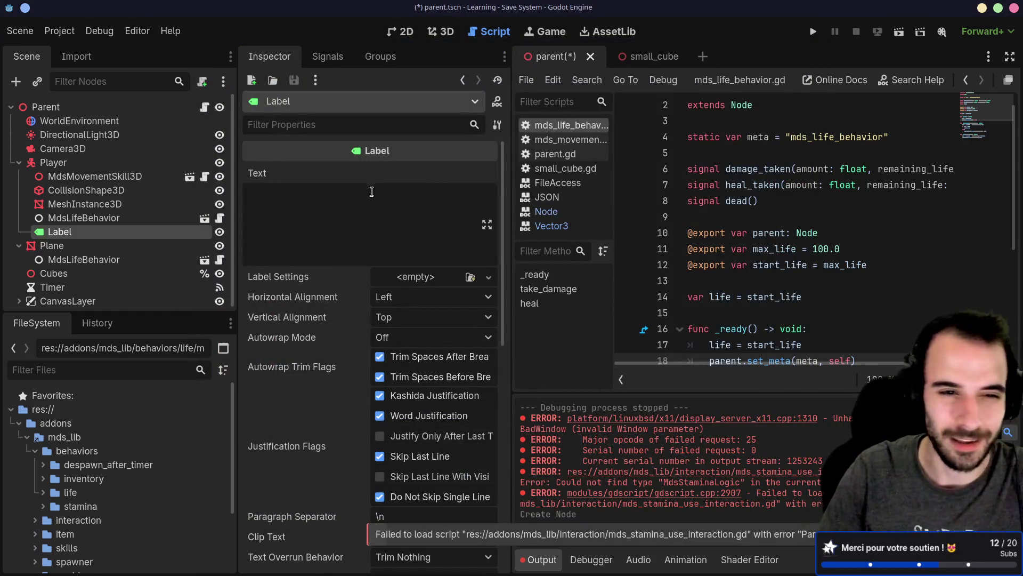
Move the Label above MdsMovementSkill3D under Player and rename it LifeLabel.
{"action": "mouse_move", "coordinate": [91, 233]}
{"action": "left_mouse_down"}
{"action": "mouse_move", "coordinate": [60, 212]}
{"action": "mouse_move", "coordinate": [61, 173]}
{"action": "left_mouse_up"}
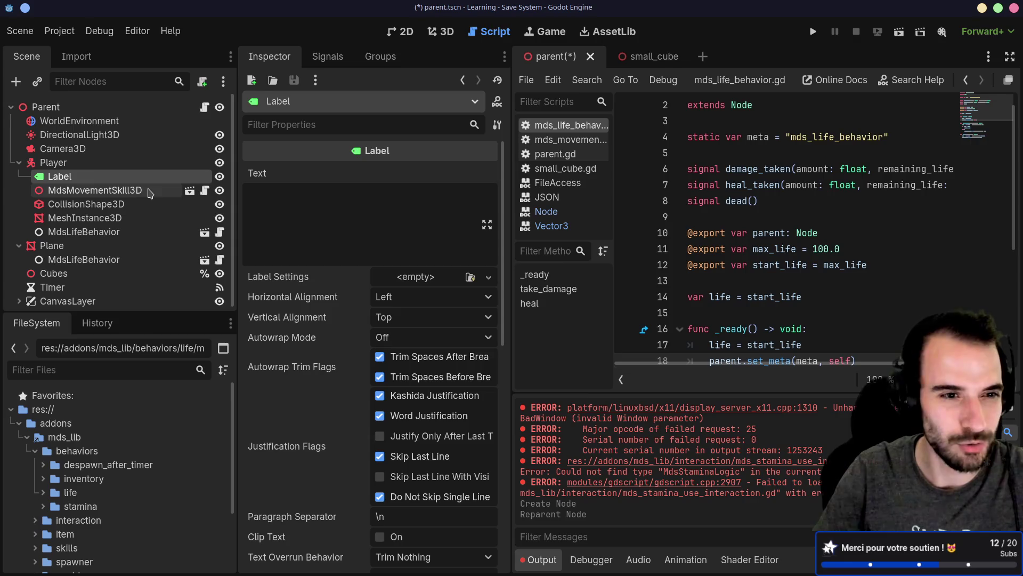
{"action": "double_click", "coordinate": [85, 176]}
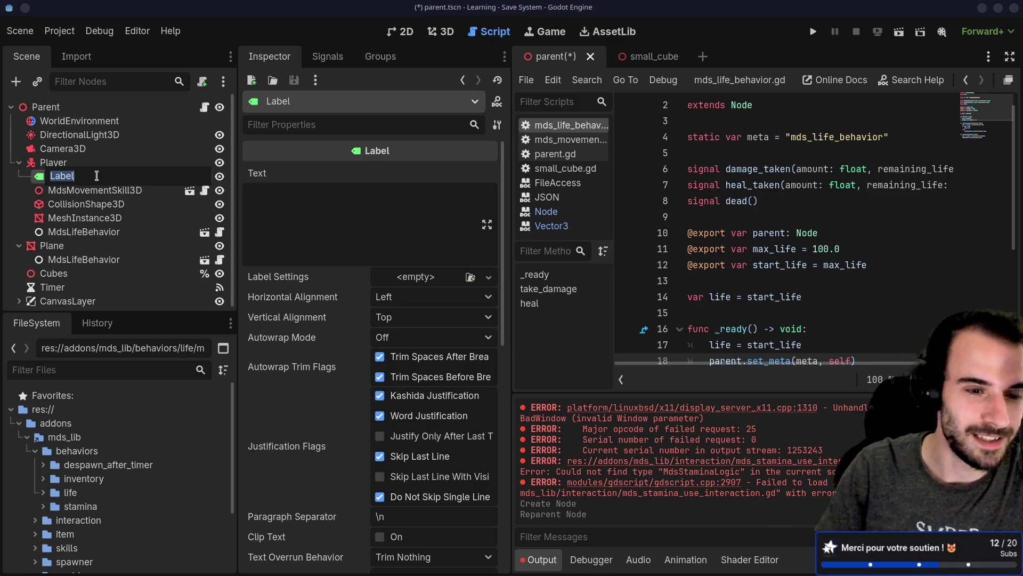
{"action": "key", "text": "BackSpace"}
{"action": "type", "text": "L"}
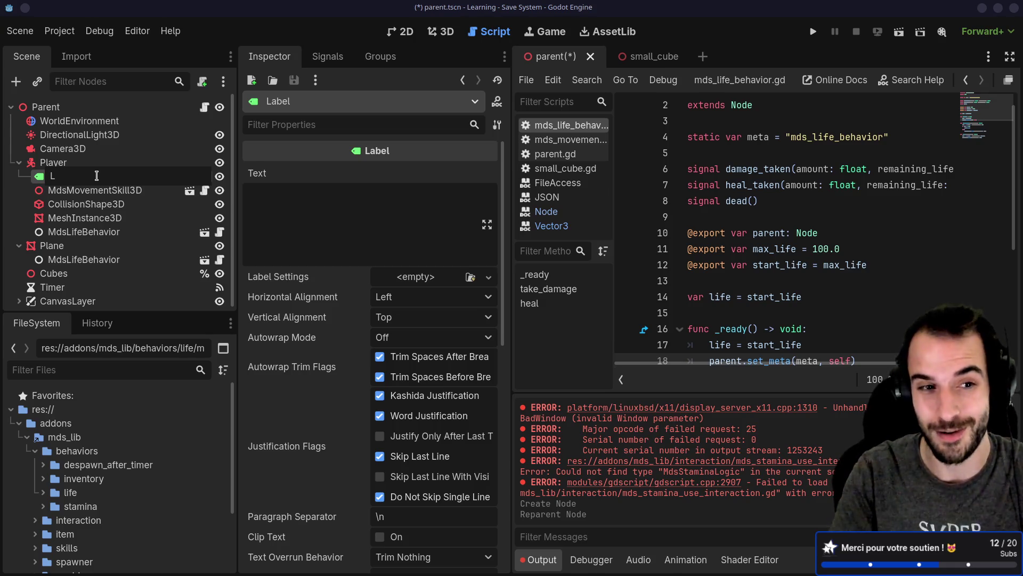
{"action": "type", "text": "ife"}
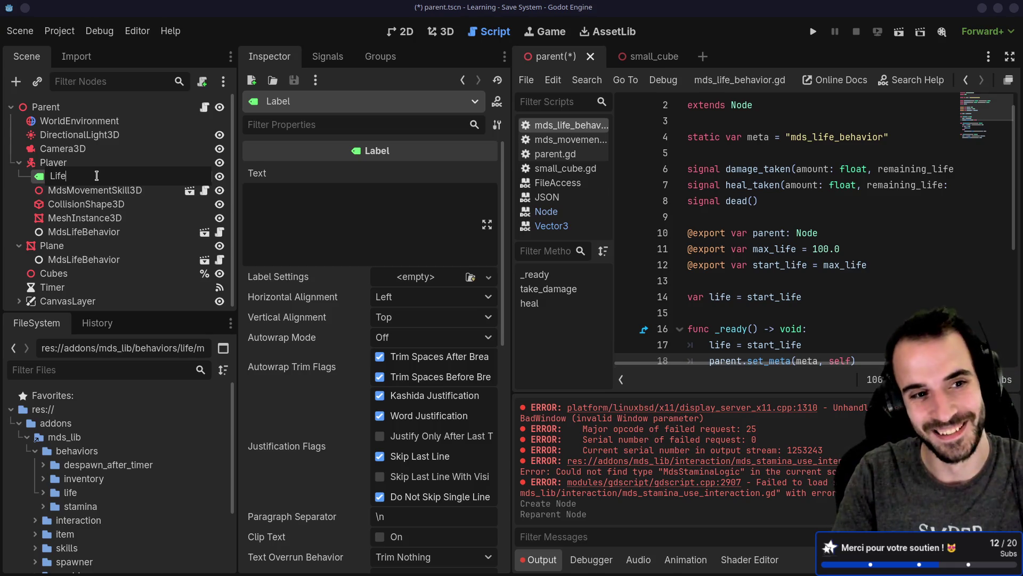
{"action": "type", "text": "Label"}
{"action": "key", "text": "Return"}
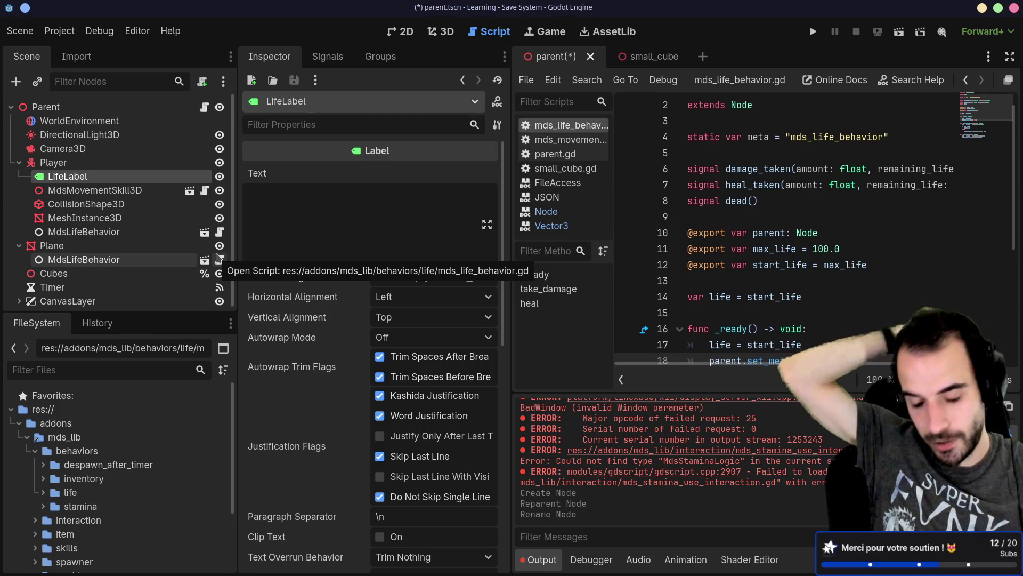
{"action": "left_click", "coordinate": [339, 200]}
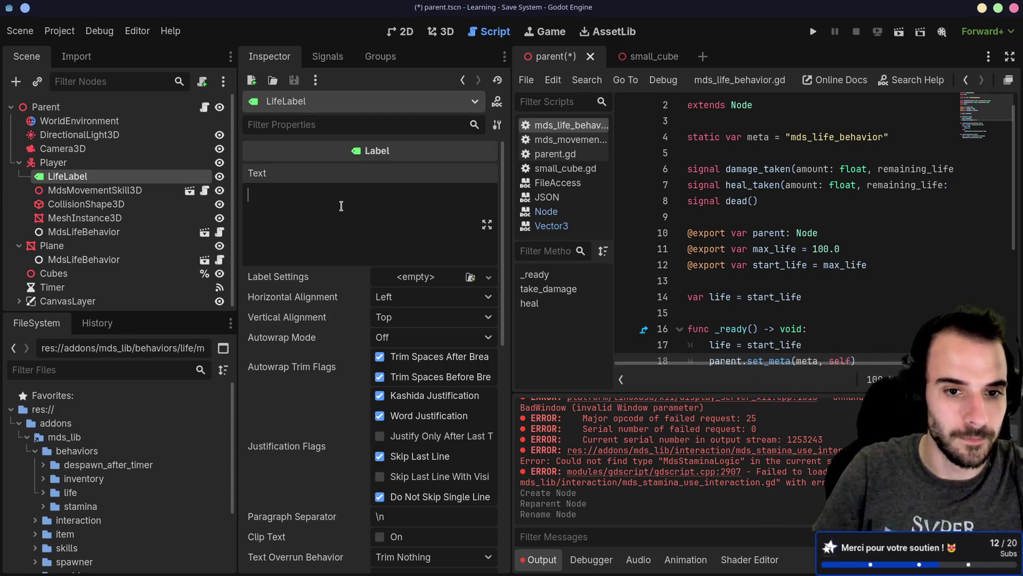
Show the 3D workspace zoomed on the Player capsule, with Player selected in the Scene dock.
{"action": "scroll", "coordinate": [341, 288], "scroll_direction": "down", "scroll_amount": 5}
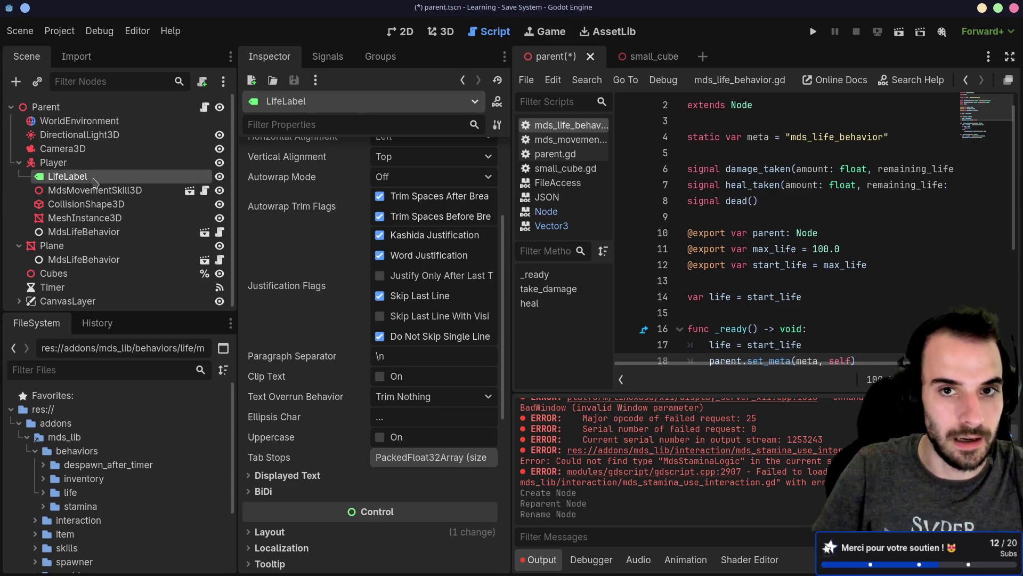
{"action": "left_click", "coordinate": [440, 35]}
{"action": "scroll", "coordinate": [749, 216], "scroll_direction": "up", "scroll_amount": 4}
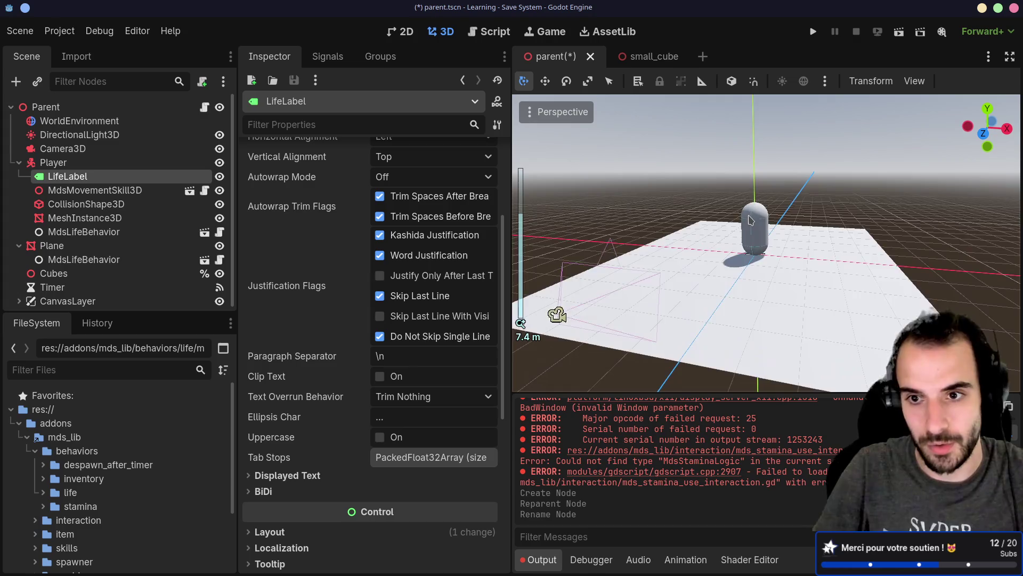
{"action": "scroll", "coordinate": [749, 216], "scroll_direction": "up", "scroll_amount": 3}
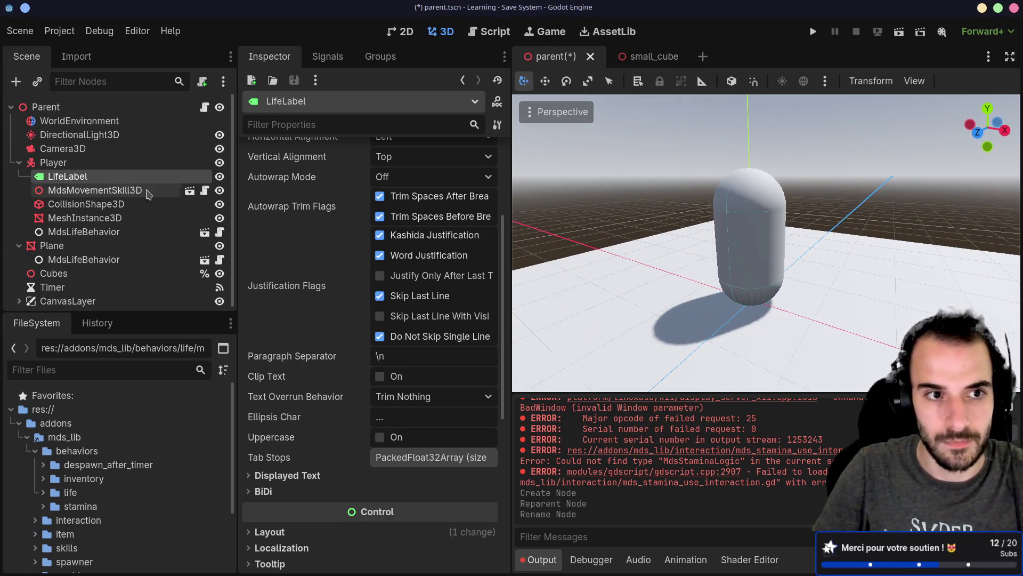
{"action": "left_click", "coordinate": [106, 162]}
{"action": "left_click", "coordinate": [109, 177]}
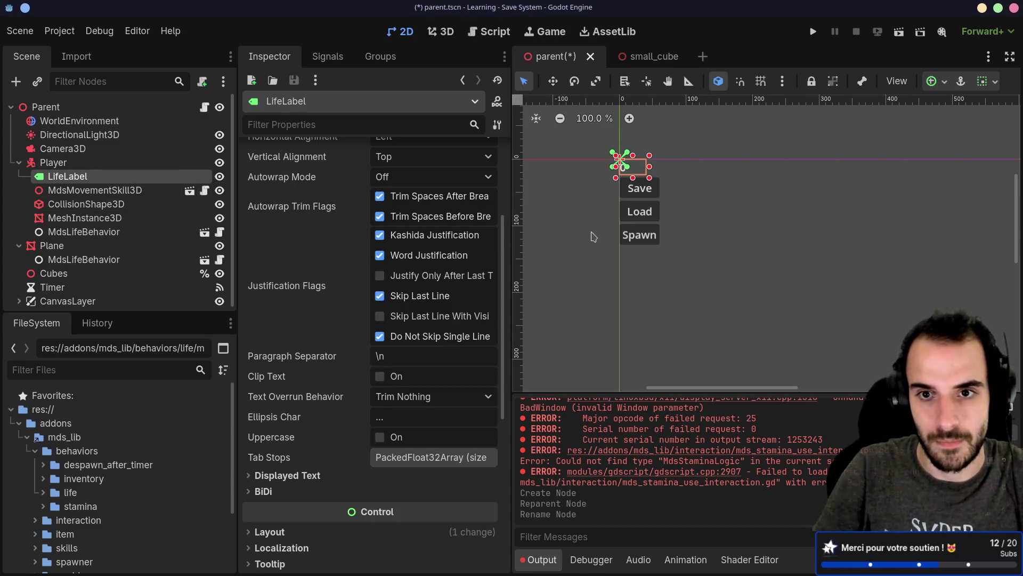
{"action": "left_click", "coordinate": [83, 167]}
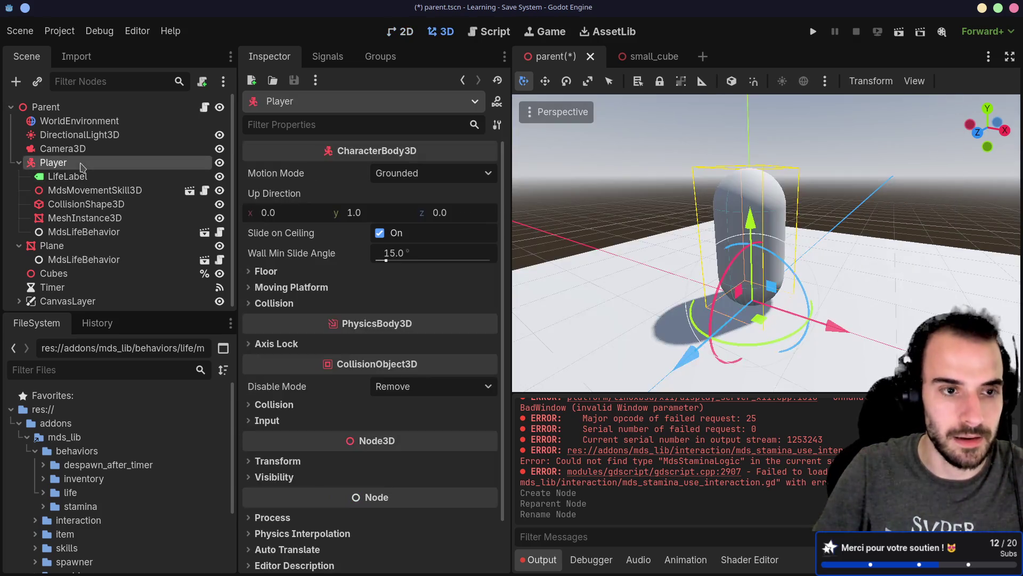
Add a Label3D under Player as its first child and delete the old 2D LifeLabel.
{"action": "key", "text": "ctrl+a"}
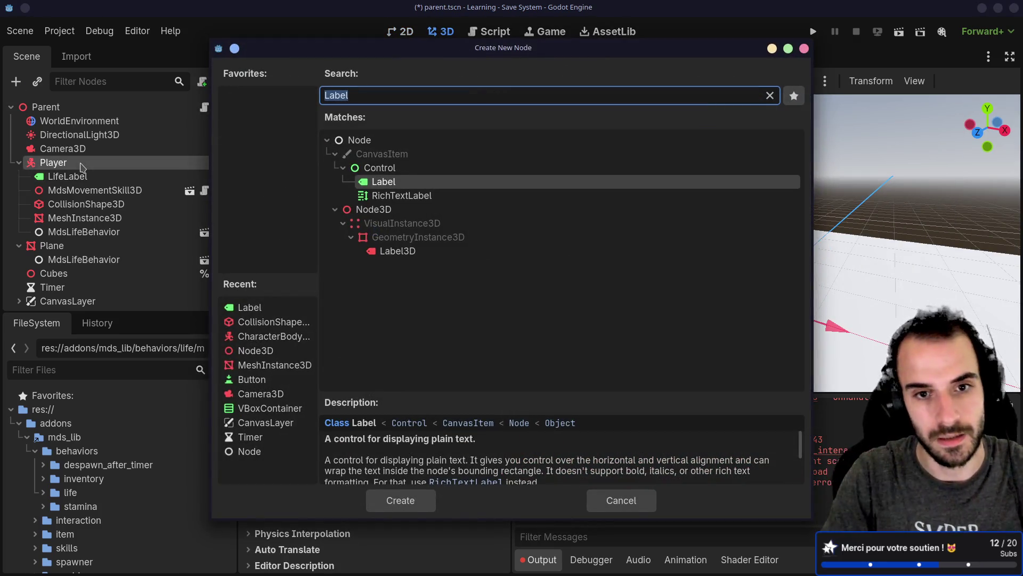
{"action": "key", "text": "Down"}
{"action": "key", "text": "Down"}
{"action": "key", "text": "Down"}
{"action": "key", "text": "Return"}
{"action": "left_click_drag", "start_coordinate": [66, 245], "coordinate": [64, 164]}
{"action": "left_click", "coordinate": [68, 191]}
{"action": "key", "text": "Delete"}
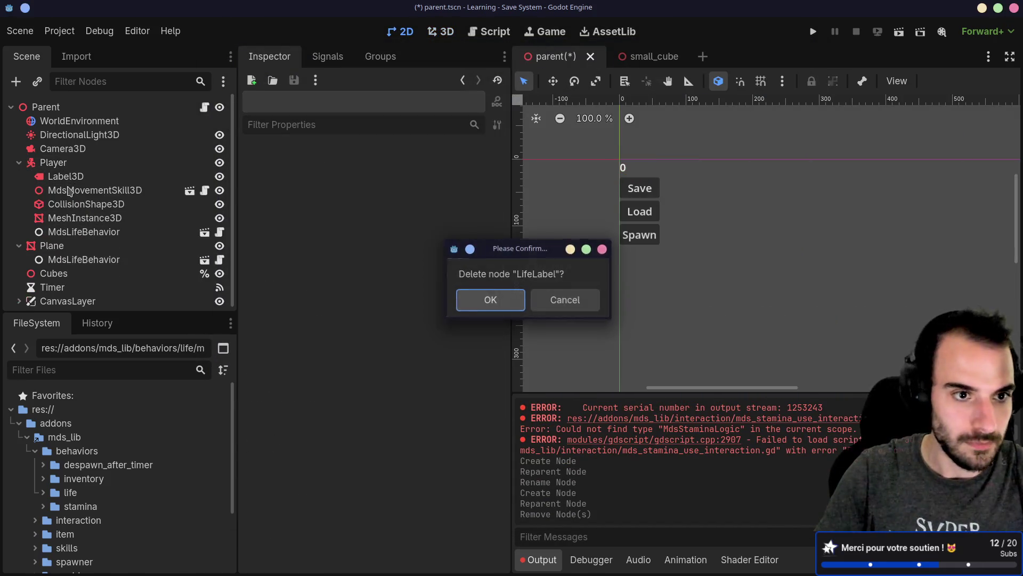
{"action": "key", "text": "Return"}
Rename the Label3D node to LifeLabel.
{"action": "left_click", "coordinate": [65, 176]}
{"action": "left_click", "coordinate": [65, 177]}
{"action": "type", "text": "Life"}
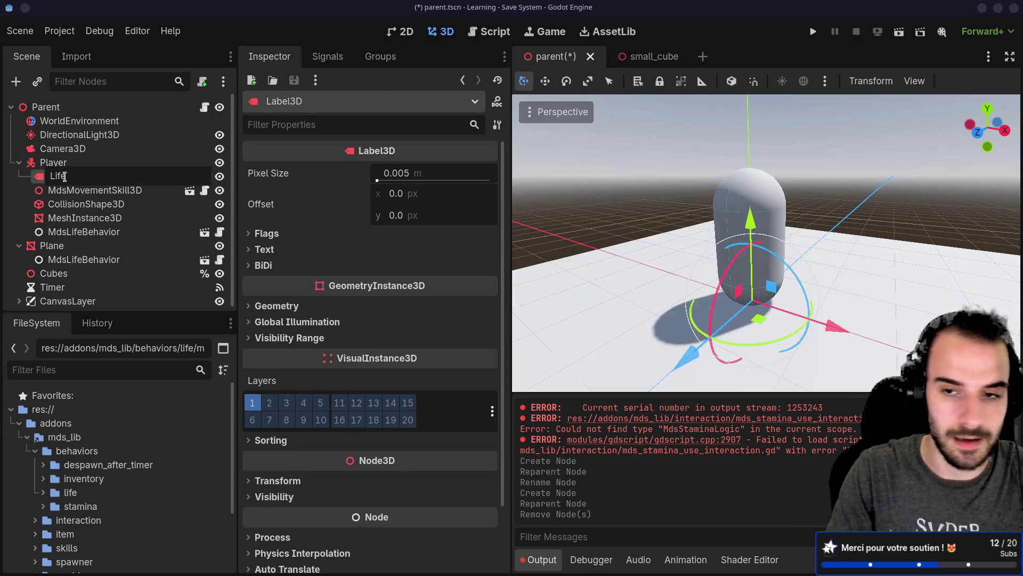
{"action": "type", "text": "Li"}
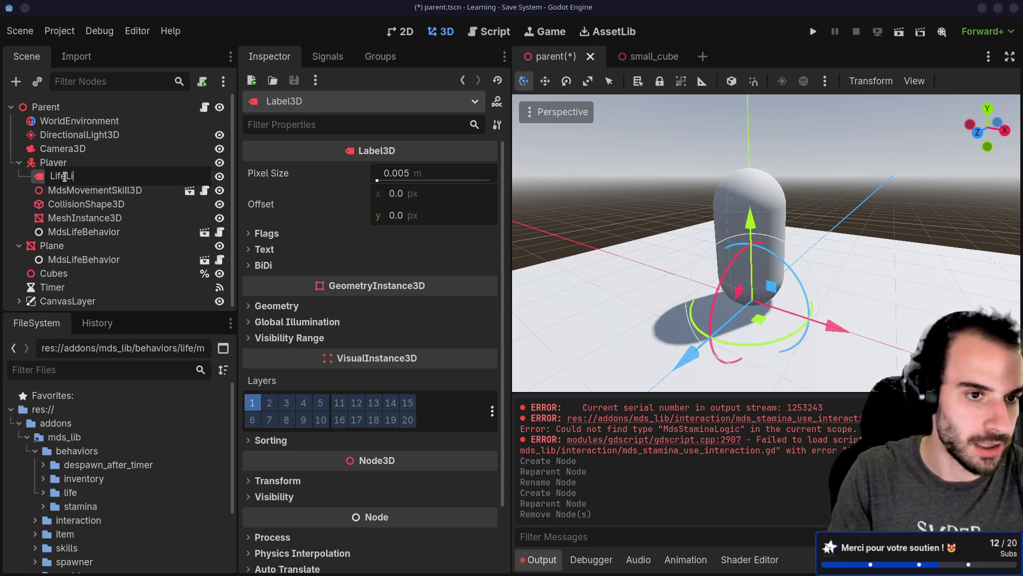
{"action": "key", "text": "BackSpace"}
{"action": "type", "text": "abel"}
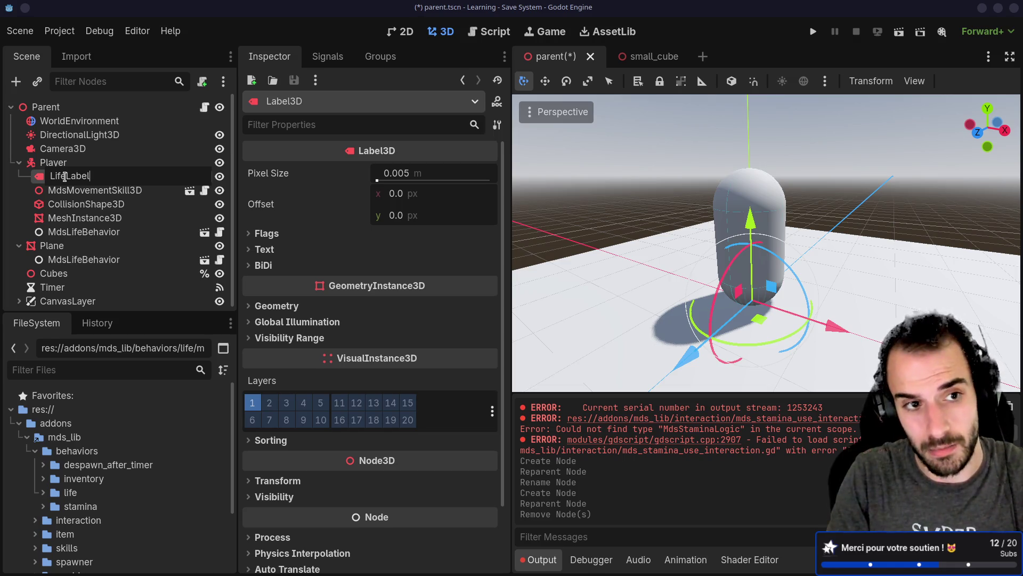
{"action": "key", "text": "Return"}
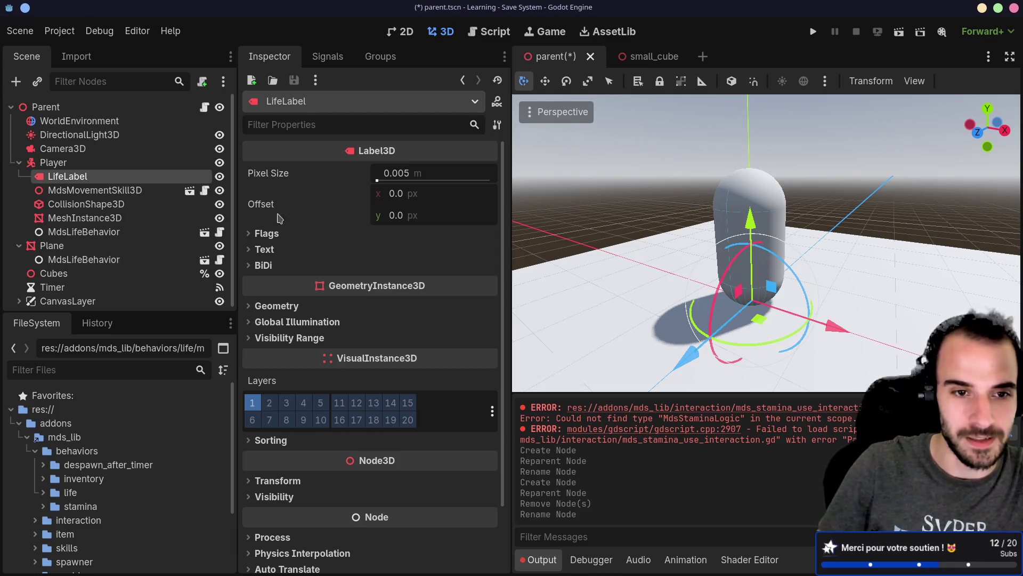
Raise the LifeLabel above the Player capsule's head in the viewport.
{"action": "left_click_drag", "start_coordinate": [238, 190], "coordinate": [241, 190]}
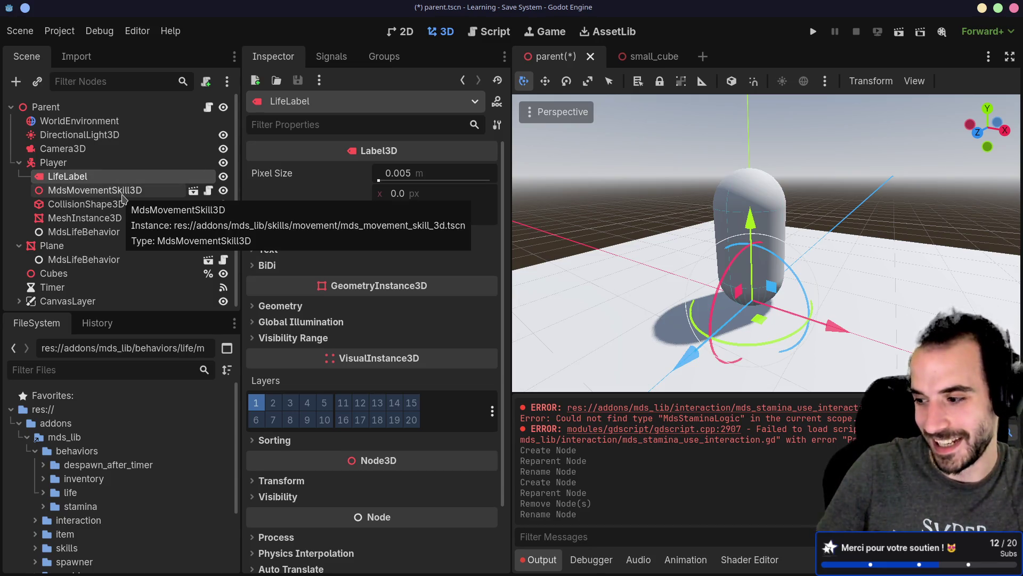
{"action": "left_click", "coordinate": [106, 191]}
{"action": "left_click", "coordinate": [69, 177]}
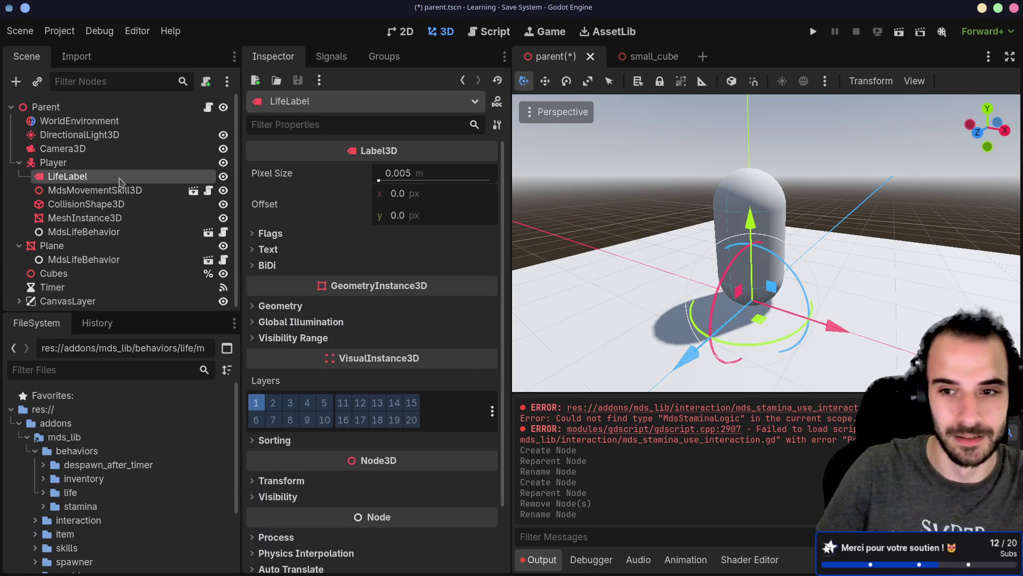
{"action": "left_click_drag", "start_coordinate": [750, 224], "coordinate": [738, 43]}
{"action": "left_click", "coordinate": [113, 187]}
{"action": "left_click", "coordinate": [106, 176]}
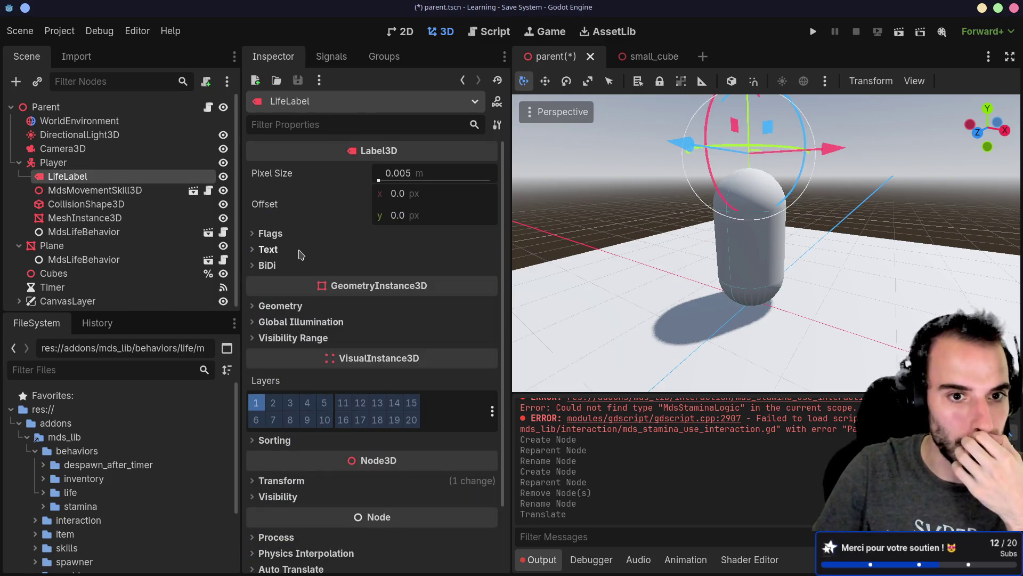
Set the LifeLabel's Text to 100 and collapse the Text section.
{"action": "left_click", "coordinate": [258, 249]}
{"action": "left_click", "coordinate": [340, 344]}
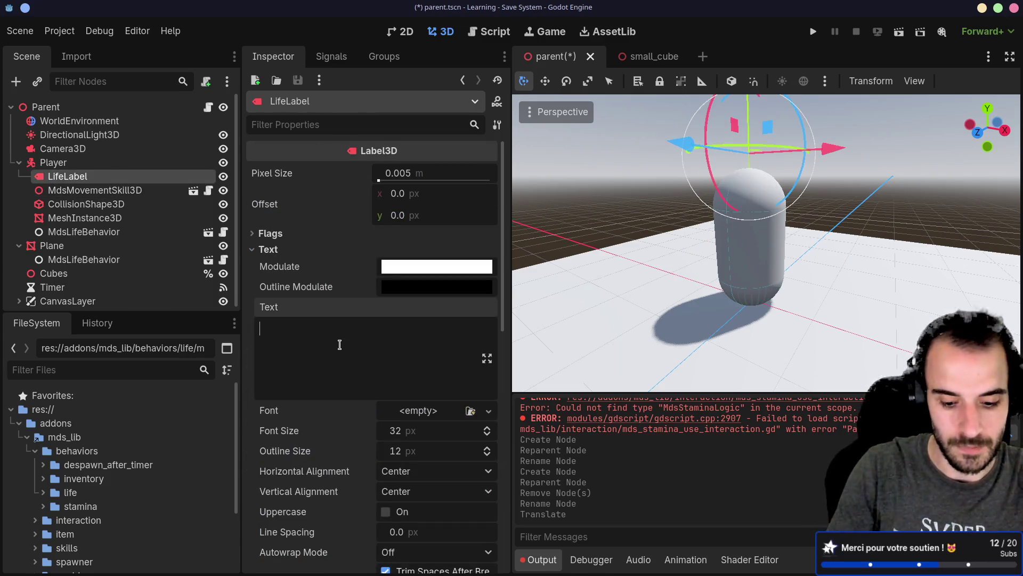
{"action": "type", "text": "100"}
{"action": "left_click_drag", "start_coordinate": [678, 238], "coordinate": [728, 255]}
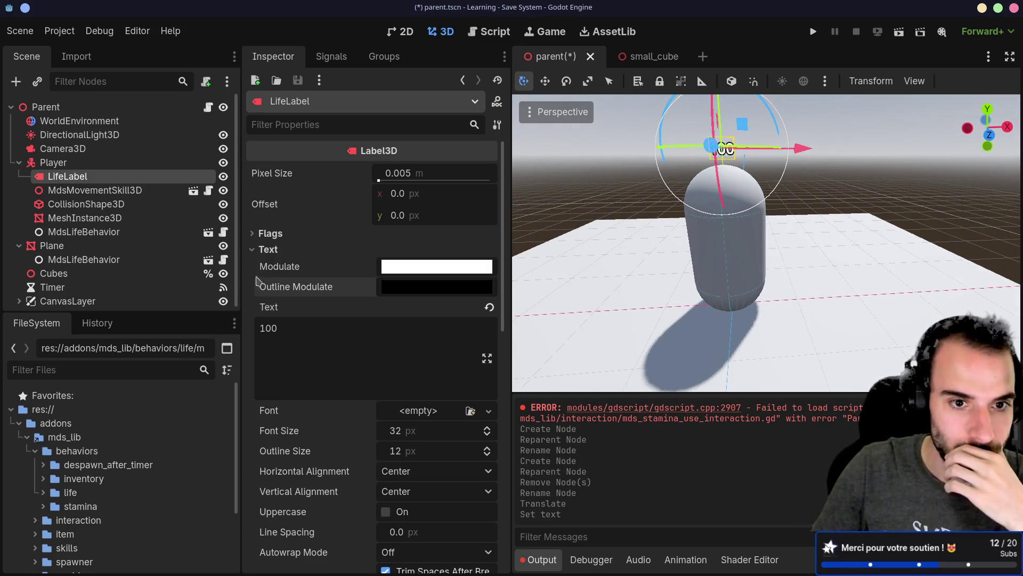
{"action": "left_click", "coordinate": [256, 250]}
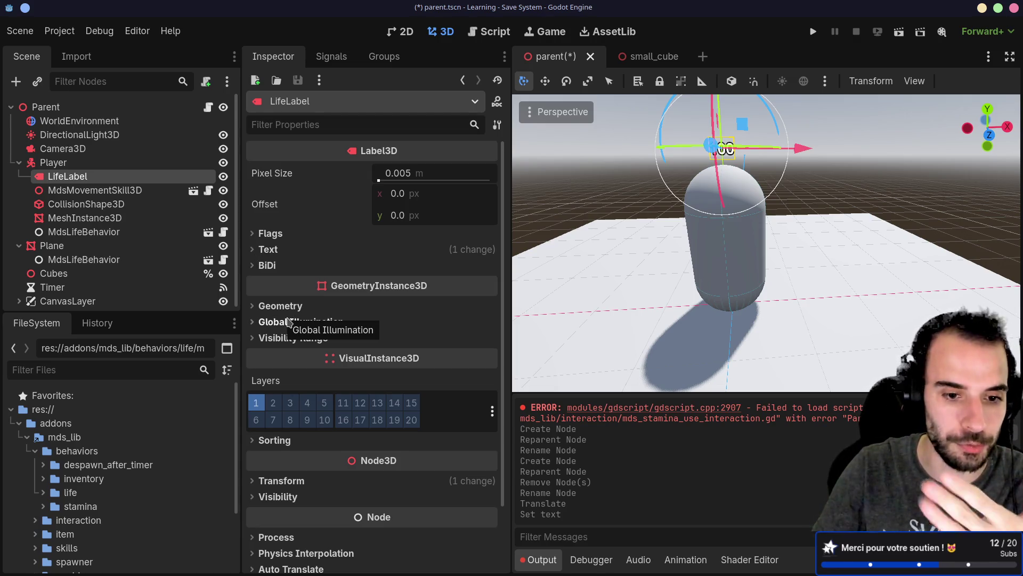
{"action": "scroll", "coordinate": [288, 323], "scroll_direction": "down", "scroll_amount": 2}
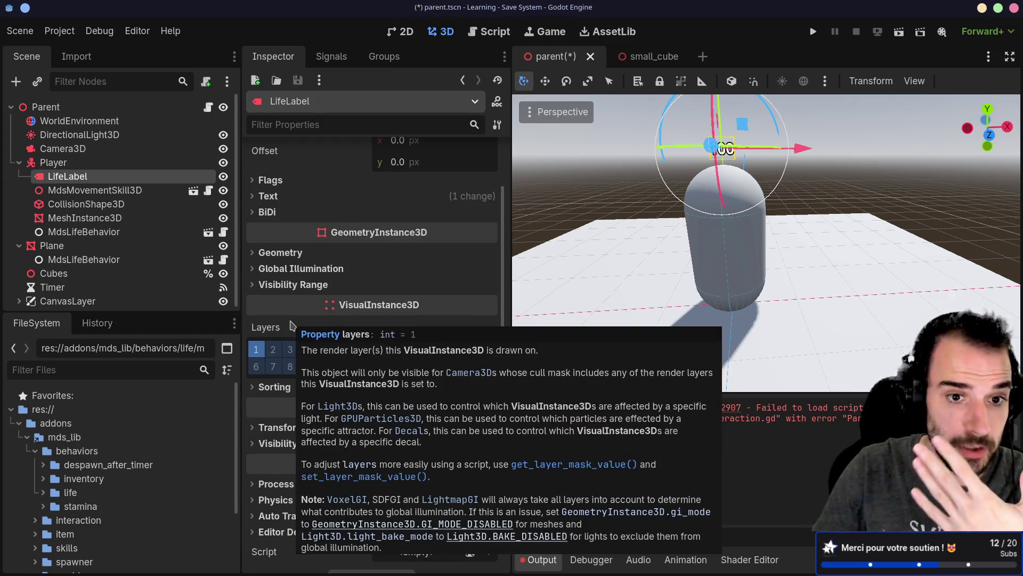
{"action": "left_click", "coordinate": [256, 285]}
{"action": "left_click", "coordinate": [256, 288]}
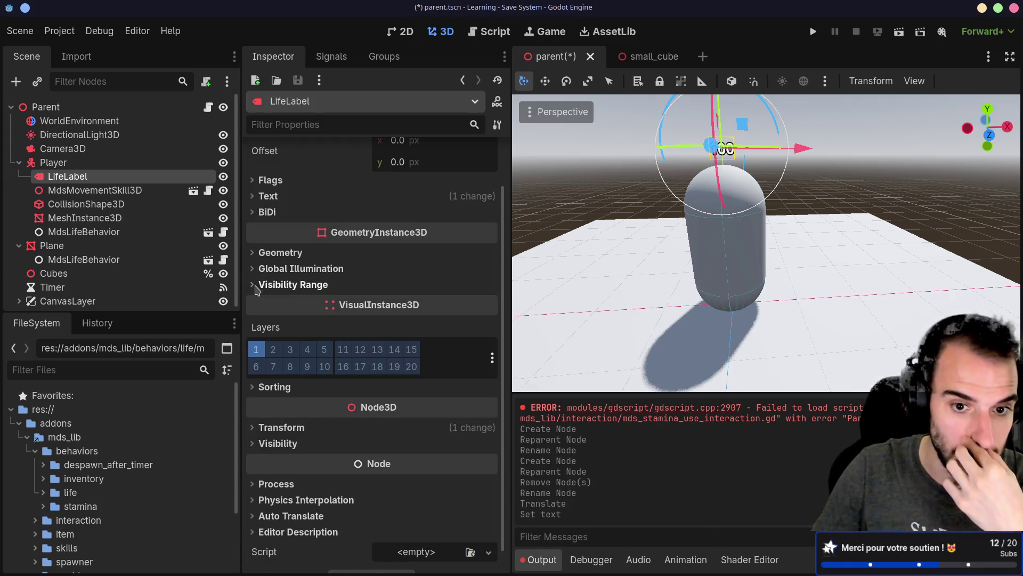
{"action": "scroll", "coordinate": [256, 291], "scroll_direction": "down", "scroll_amount": 1}
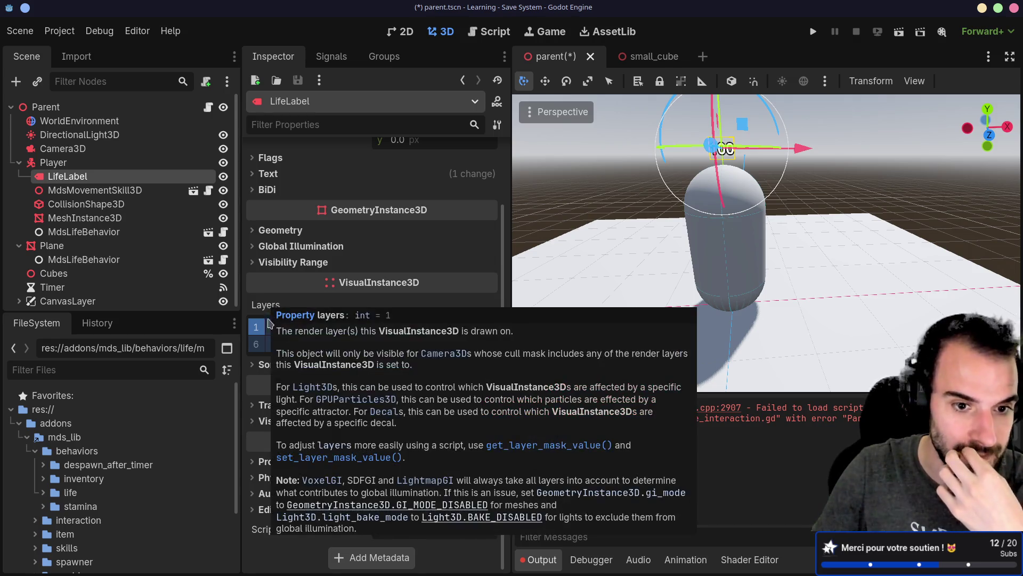
{"action": "scroll", "coordinate": [251, 373], "scroll_direction": "up", "scroll_amount": 3}
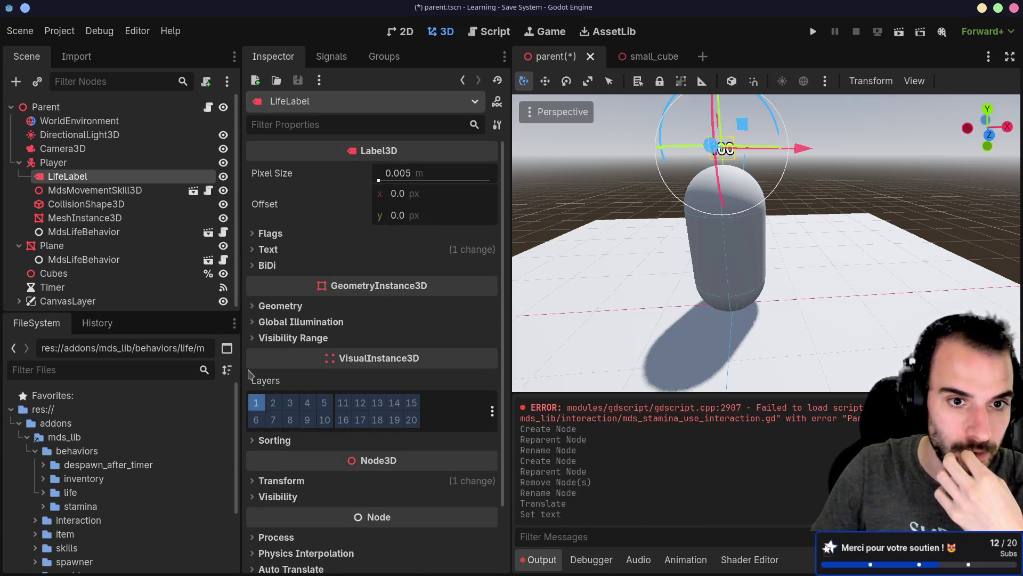
{"action": "scroll", "coordinate": [251, 375], "scroll_direction": "down", "scroll_amount": 3}
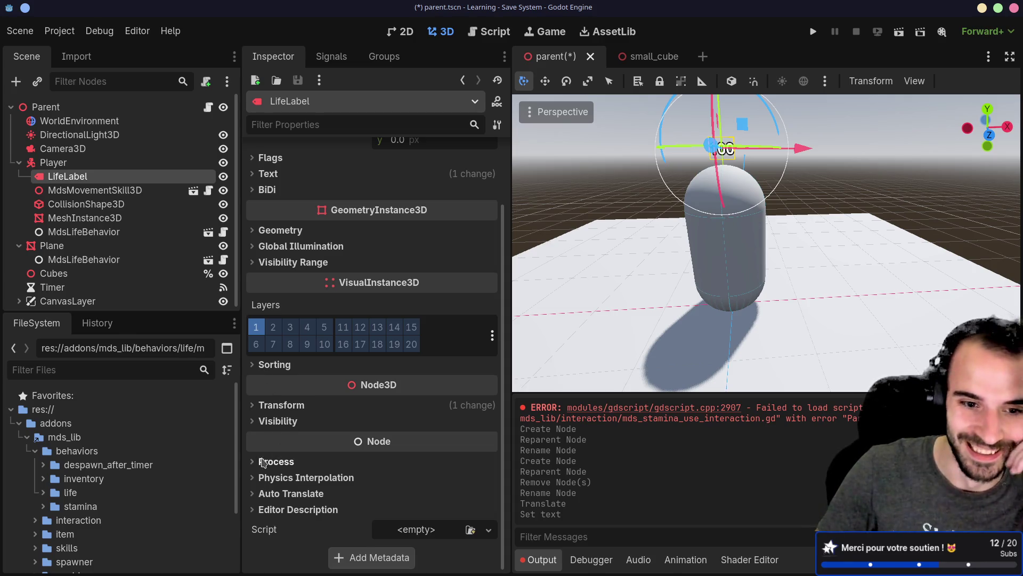
{"action": "left_click", "coordinate": [267, 422]}
{"action": "scroll", "coordinate": [267, 425], "scroll_direction": "down", "scroll_amount": 1}
{"action": "left_click", "coordinate": [261, 366]}
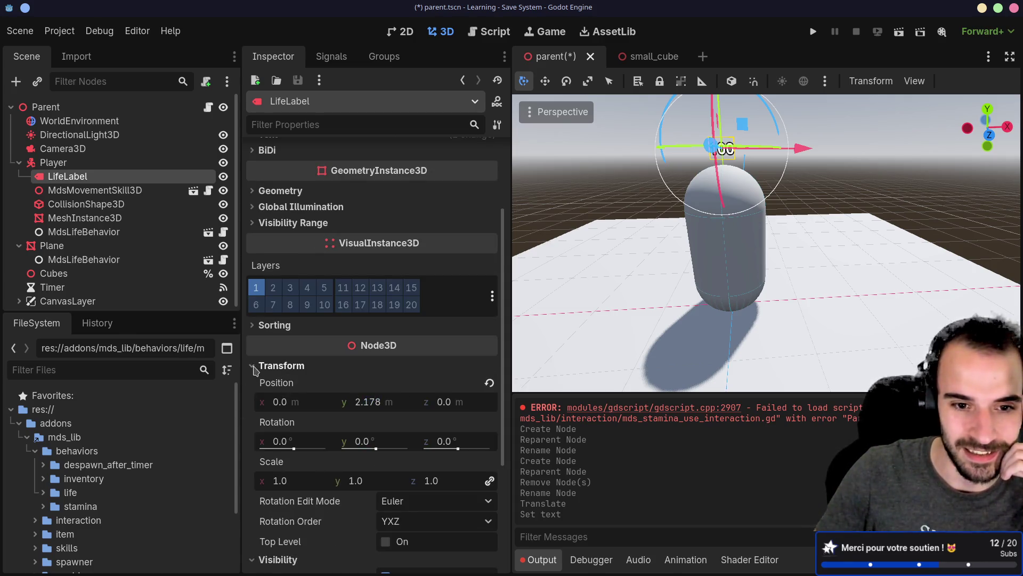
{"action": "scroll", "coordinate": [269, 386], "scroll_direction": "down", "scroll_amount": 4}
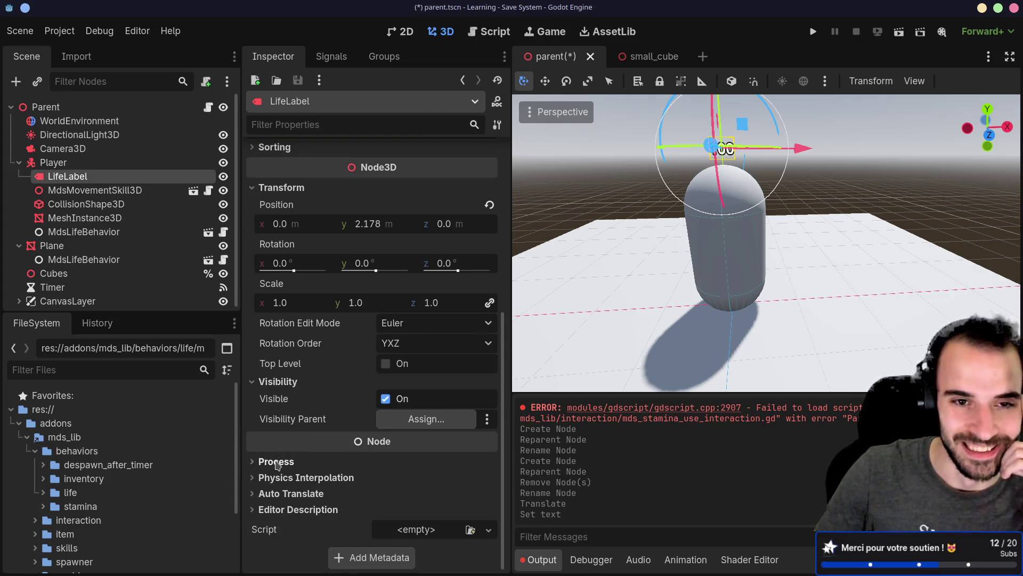
{"action": "scroll", "coordinate": [262, 479], "scroll_direction": "up", "scroll_amount": 5}
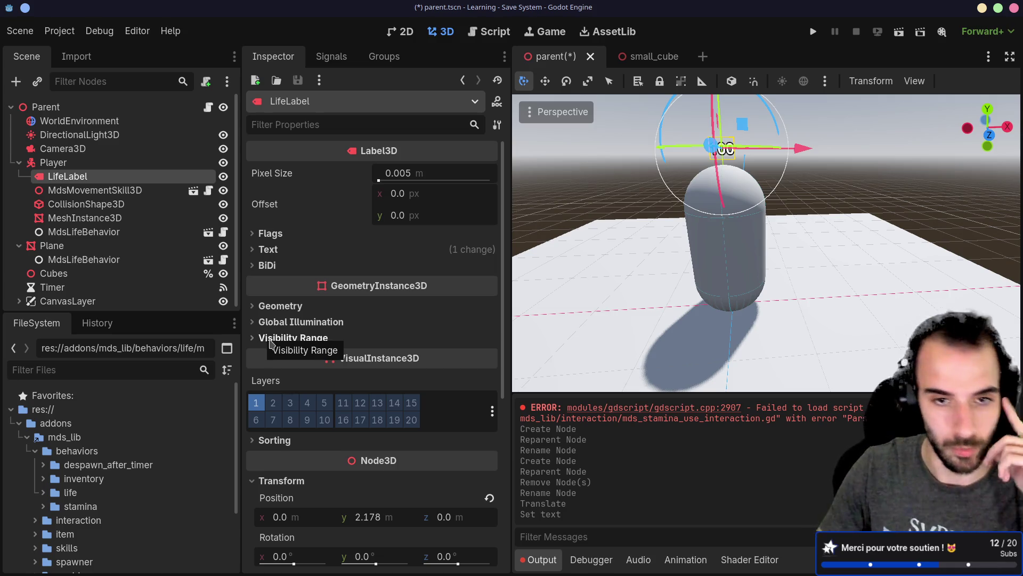
Set the LifeLabel's Billboard flag to Enabled, then switch to Firefox.
{"action": "left_click", "coordinate": [251, 249]}
{"action": "left_click", "coordinate": [252, 235]}
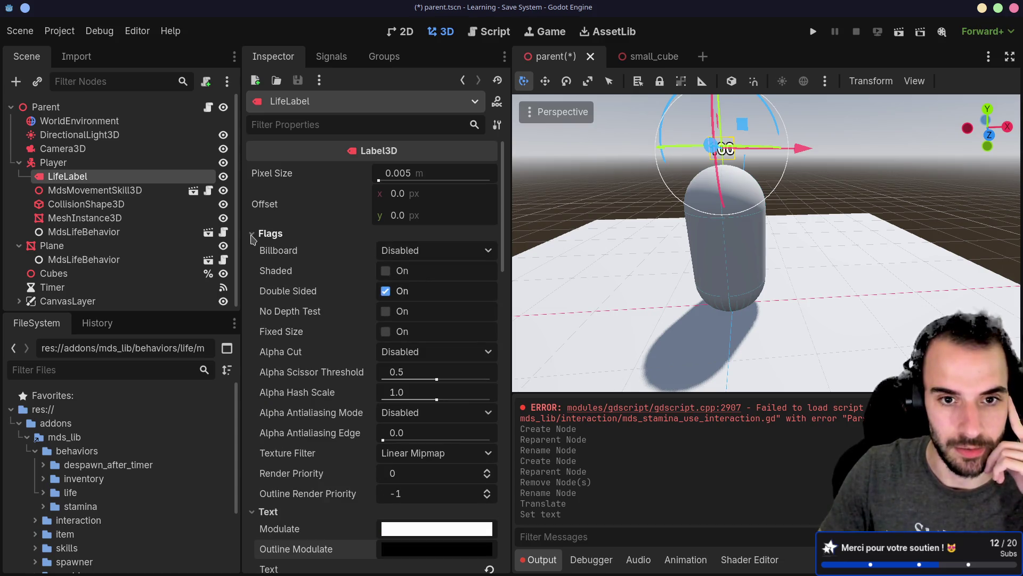
{"action": "left_click", "coordinate": [427, 255]}
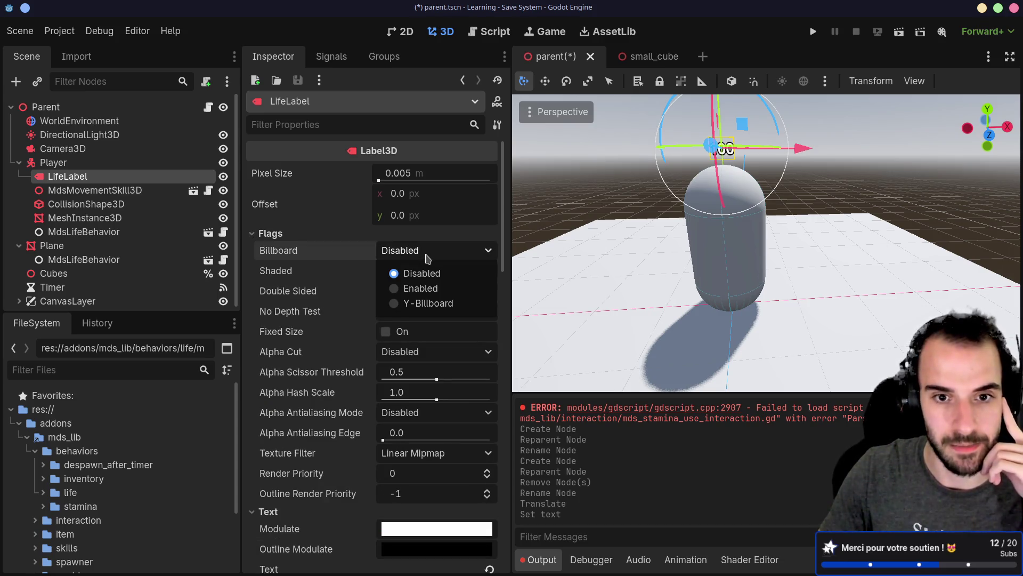
{"action": "left_click", "coordinate": [422, 288]}
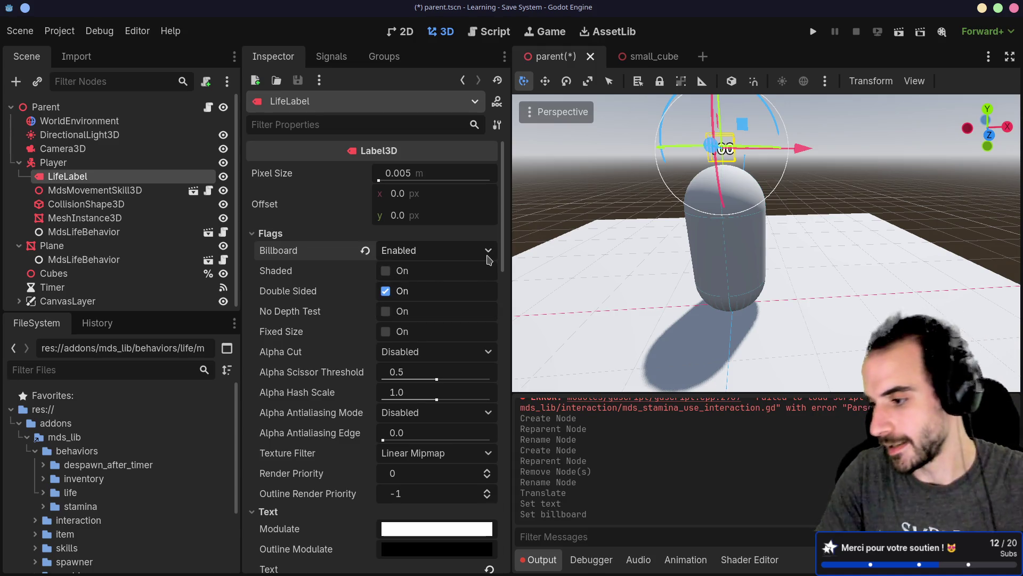
{"action": "key", "text": "alt+Tab"}
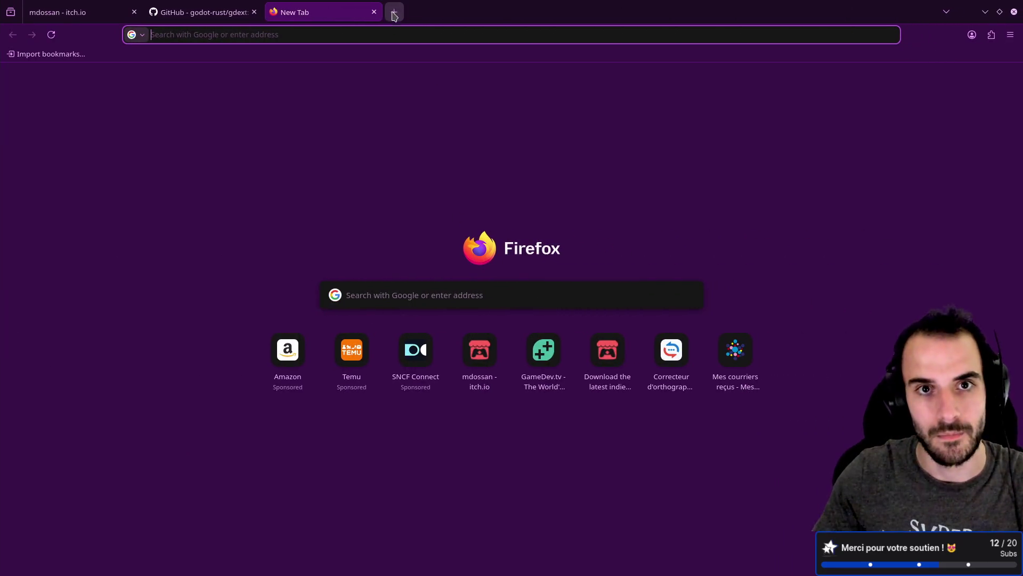
Search the web for Godot Label3D billboard and open the Label3D documentation page.
{"action": "left_click", "coordinate": [393, 12]}
{"action": "type", "text": "godot 3d"}
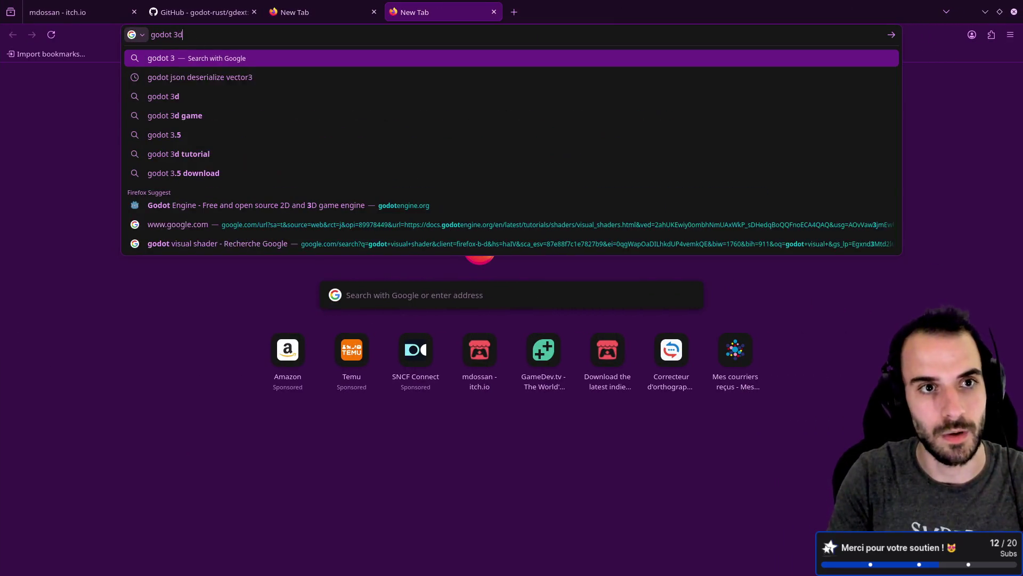
{"action": "type", "text": " label 3d"}
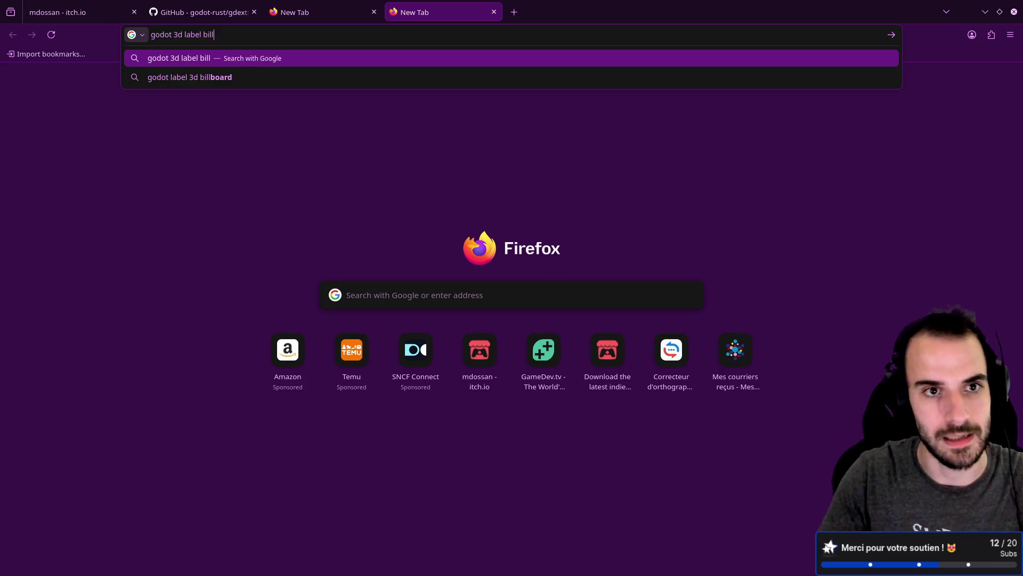
{"action": "key", "text": "Down"}
{"action": "key", "text": "Return"}
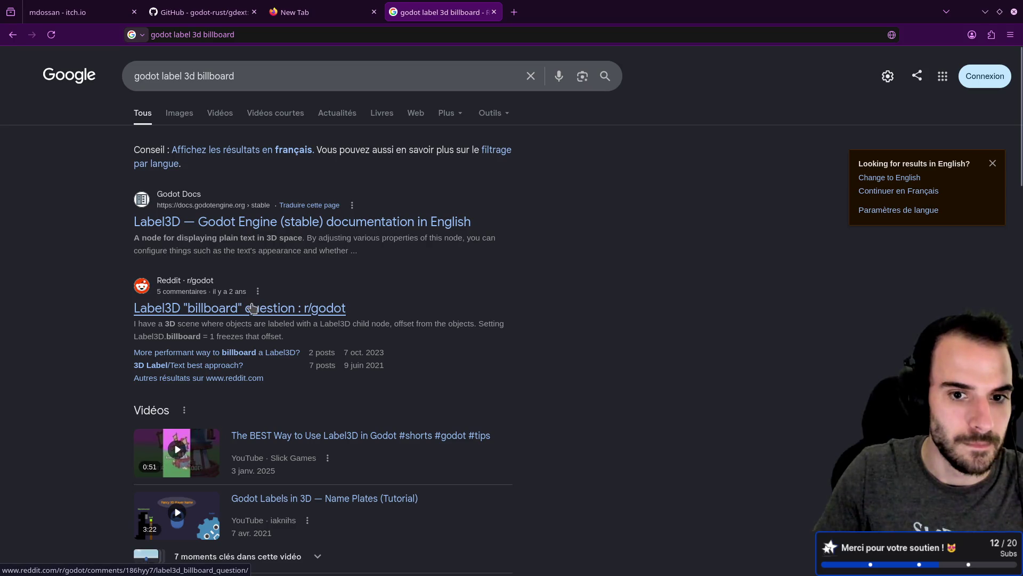
{"action": "left_click", "coordinate": [286, 228]}
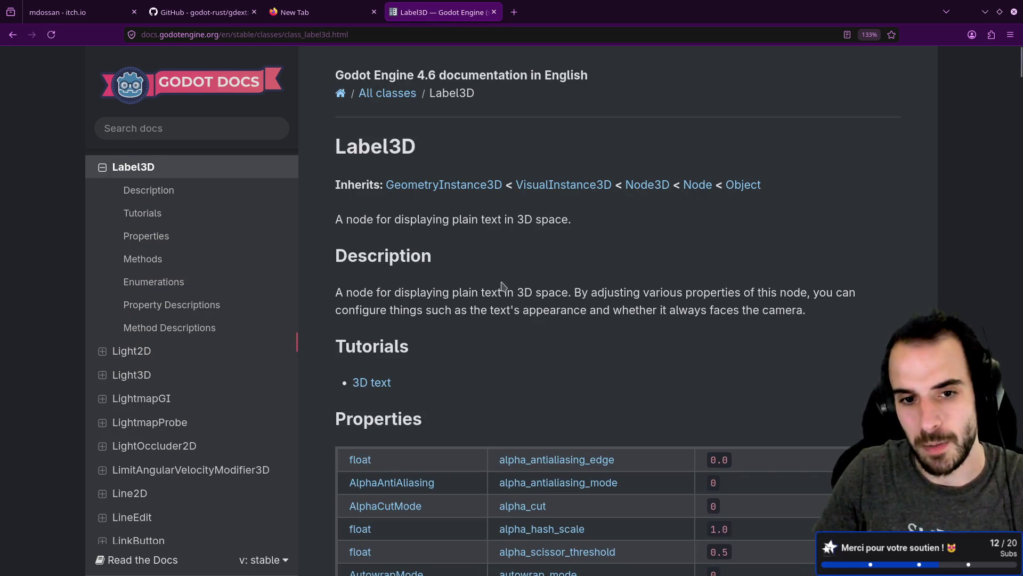
Find 'bill' on the page, read the BillboardMode enum docs, then return to Godot.
{"action": "scroll", "coordinate": [502, 286], "scroll_direction": "down", "scroll_amount": 10}
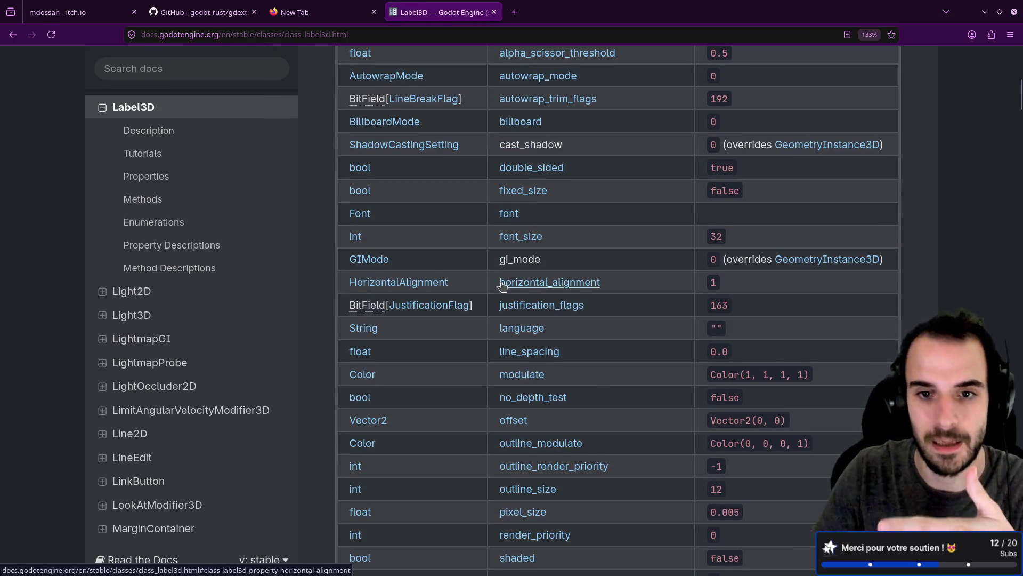
{"action": "scroll", "coordinate": [502, 286], "scroll_direction": "down", "scroll_amount": 12}
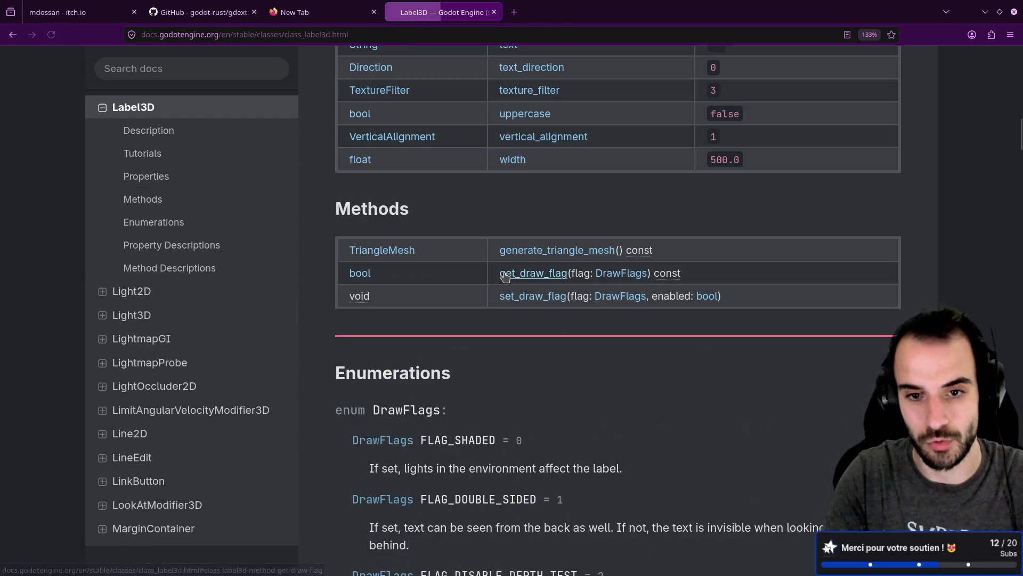
{"action": "key", "text": "ctrl+f"}
{"action": "type", "text": "bill"}
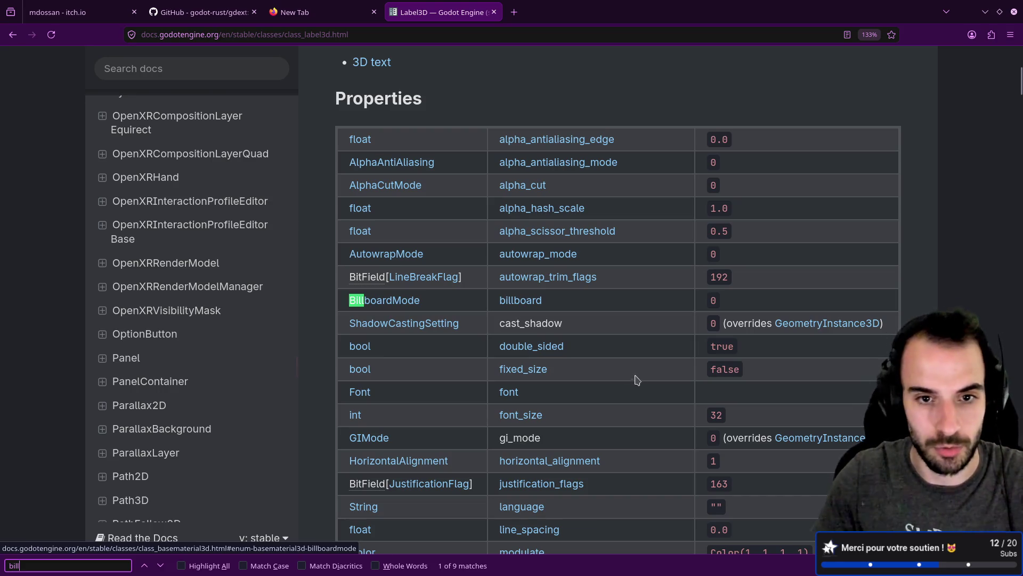
{"action": "left_click", "coordinate": [405, 300]}
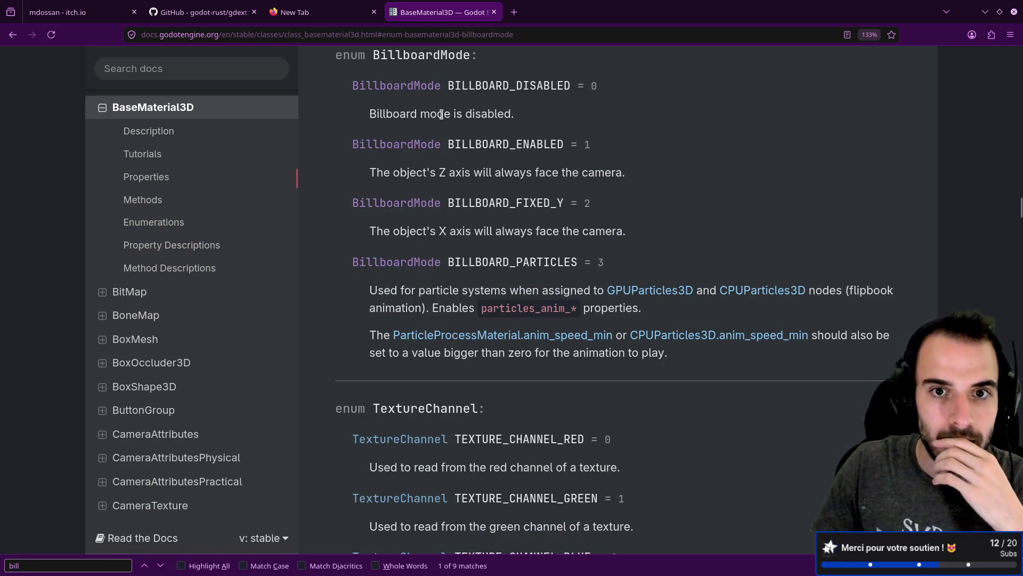
{"action": "mouse_move", "coordinate": [372, 172]}
{"action": "left_mouse_down"}
{"action": "mouse_move", "coordinate": [586, 174]}
{"action": "mouse_move", "coordinate": [647, 196]}
{"action": "left_mouse_up"}
{"action": "left_click", "coordinate": [649, 204]}
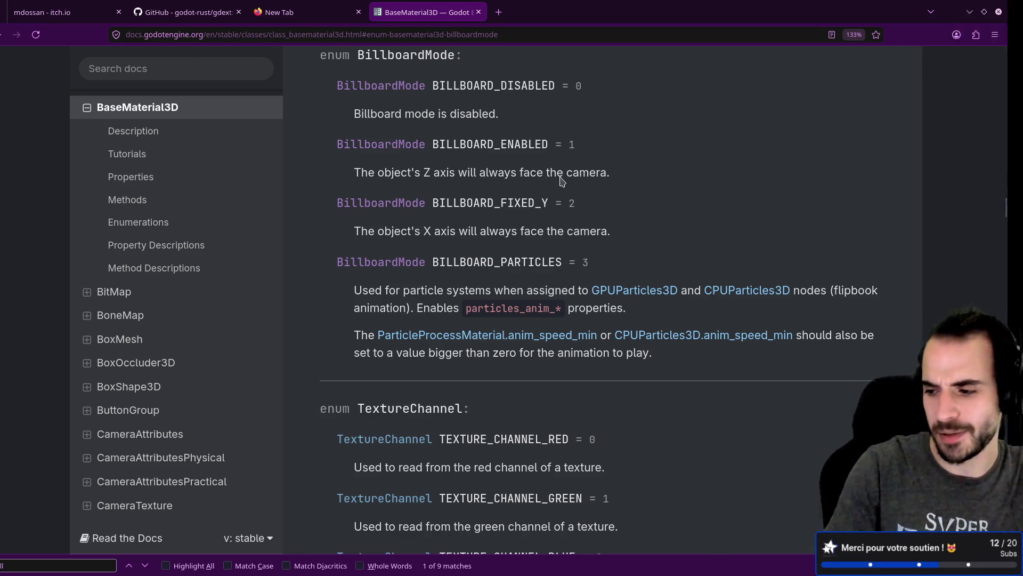
{"action": "key", "text": "alt+Tab"}
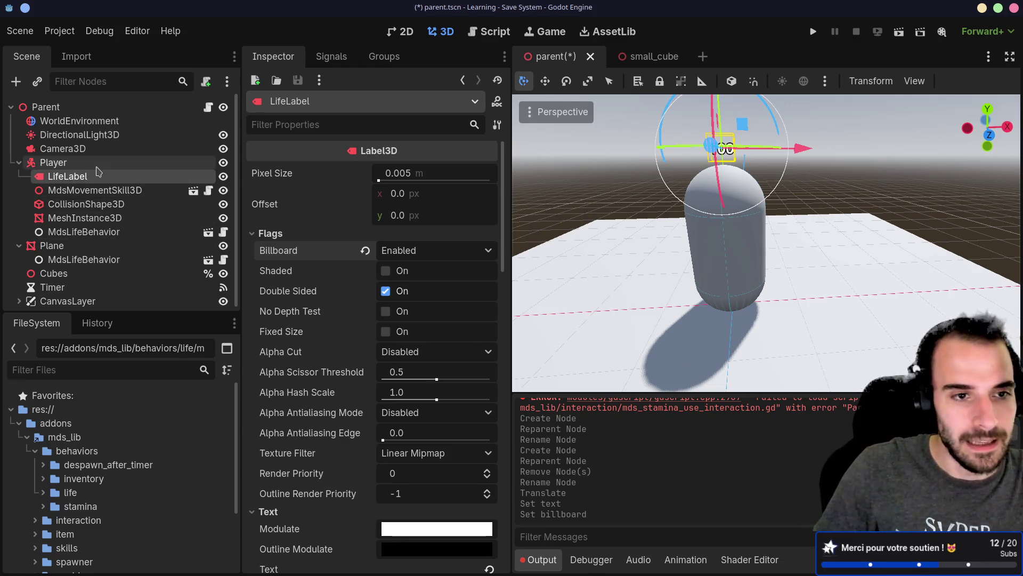
Show MdsLifeBehavior's signals such as damage_taken and dead in the Signals dock, then reselect Player.
{"action": "left_click", "coordinate": [117, 232]}
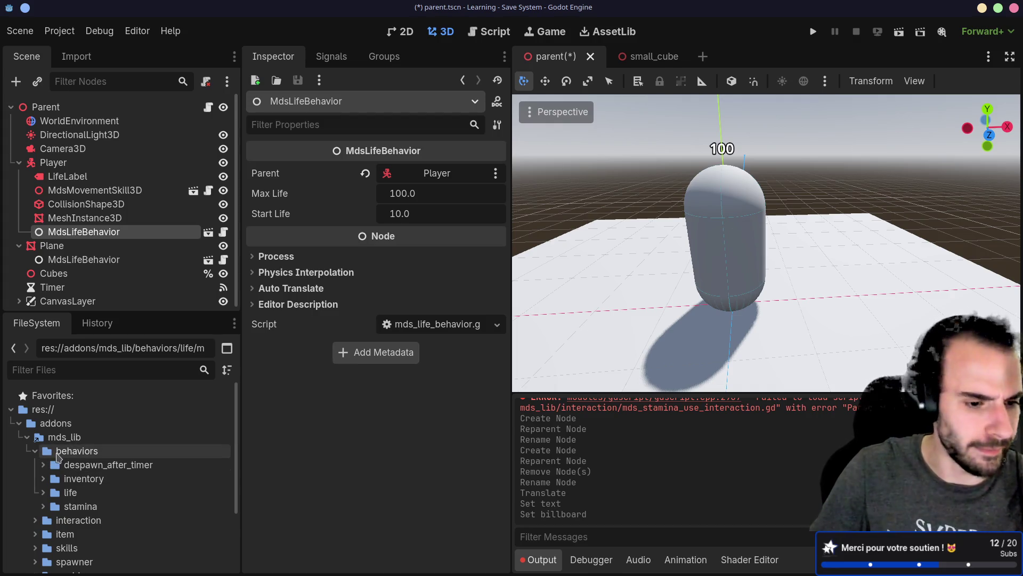
{"action": "scroll", "coordinate": [107, 459], "scroll_direction": "down", "scroll_amount": 3}
{"action": "scroll", "coordinate": [78, 455], "scroll_direction": "up", "scroll_amount": 3}
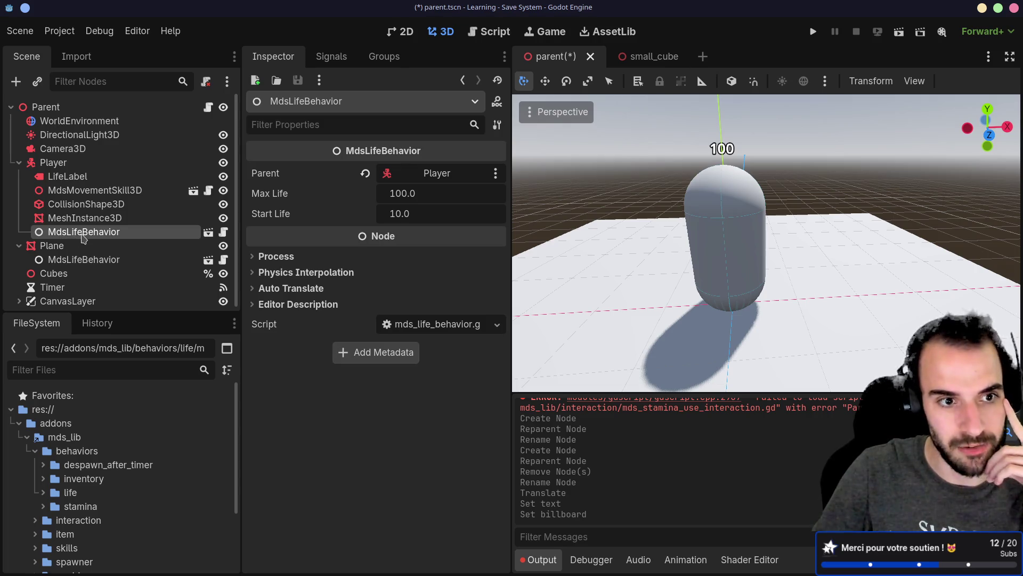
{"action": "double_click", "coordinate": [105, 232]}
{"action": "key", "text": "Escape"}
{"action": "double_click", "coordinate": [80, 232]}
{"action": "key", "text": "Escape"}
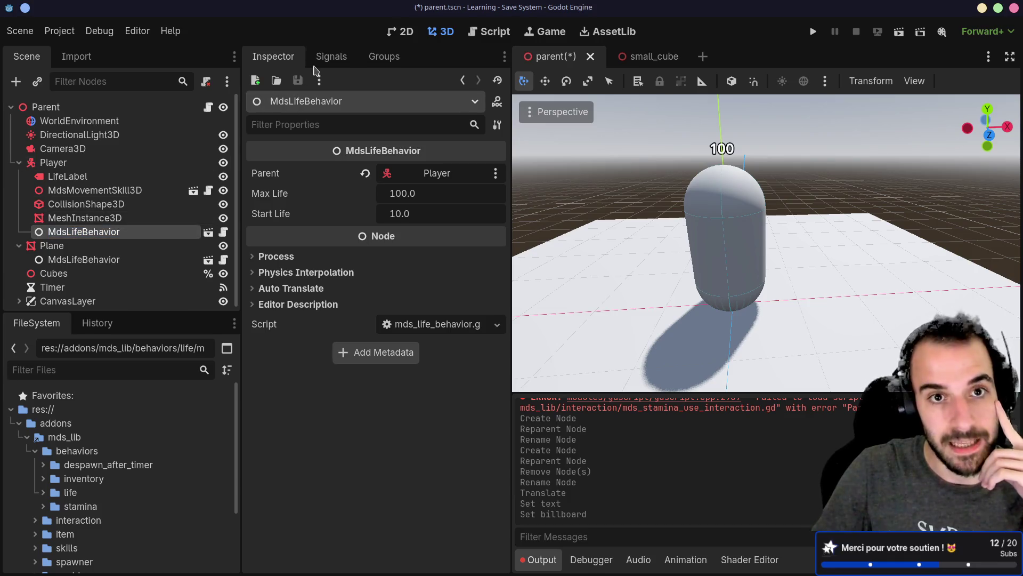
{"action": "left_click", "coordinate": [323, 57]}
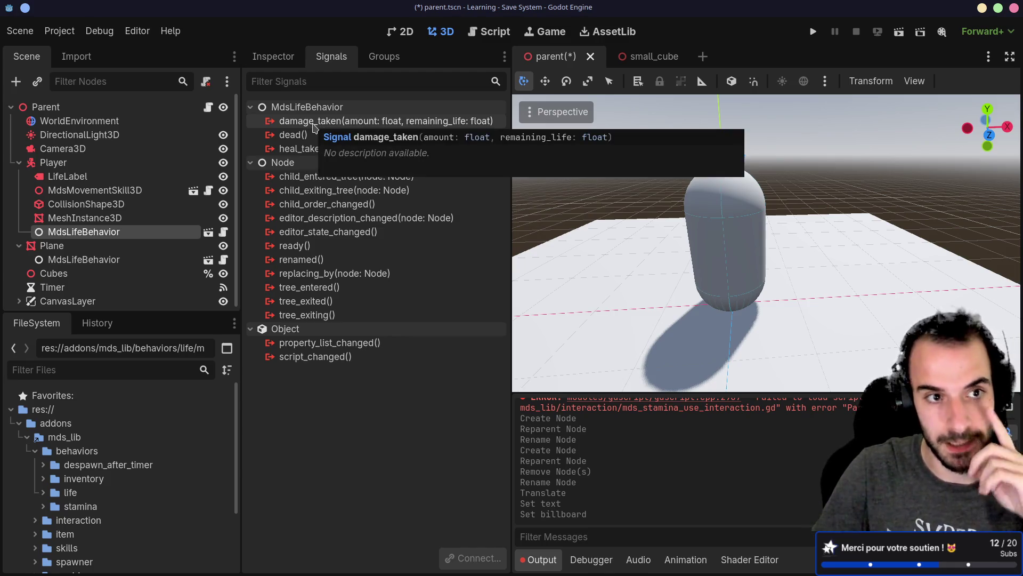
{"action": "left_click", "coordinate": [85, 176]}
{"action": "left_click", "coordinate": [89, 164]}
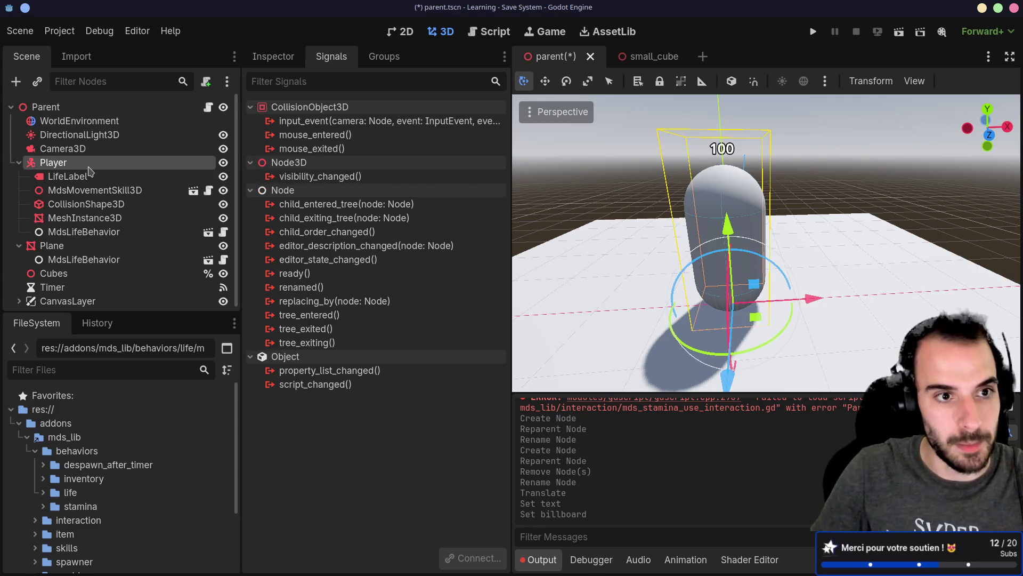
Attach a new player.gd script to Player from the basic movement template.
{"action": "right_click", "coordinate": [89, 167]}
{"action": "key", "text": "Escape"}
{"action": "left_click", "coordinate": [206, 81]}
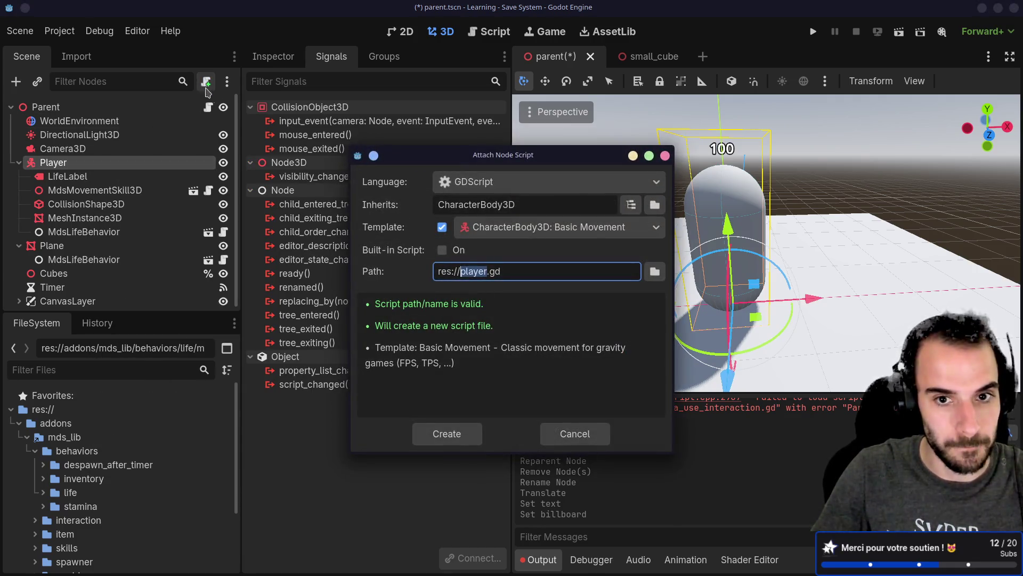
{"action": "left_click", "coordinate": [449, 432]}
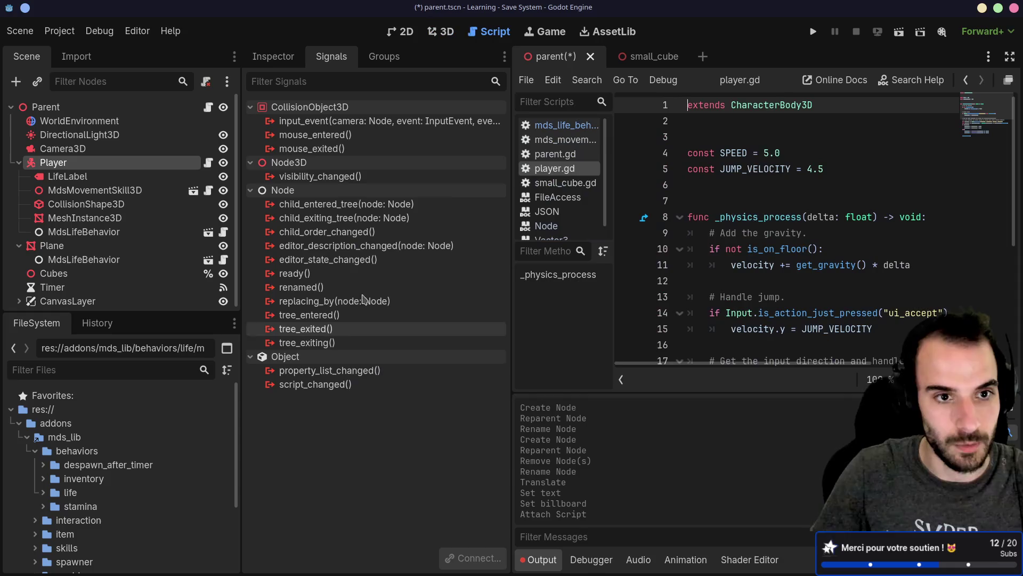
Connect MdsLifeBehavior's damage_taken signal to Player as _on_damage_taken.
{"action": "left_click", "coordinate": [86, 232]}
{"action": "left_click", "coordinate": [308, 123]}
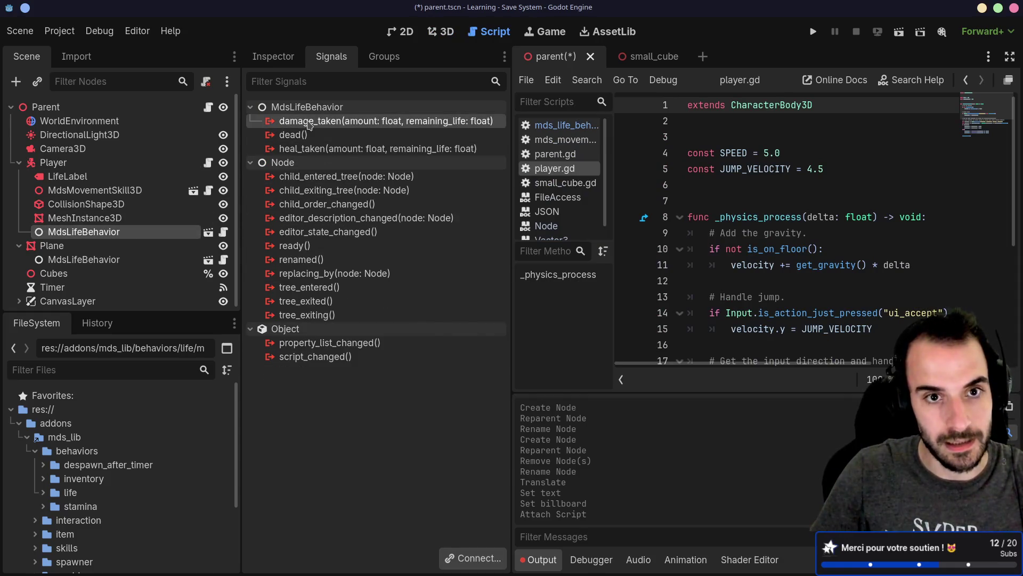
{"action": "double_click", "coordinate": [308, 122]}
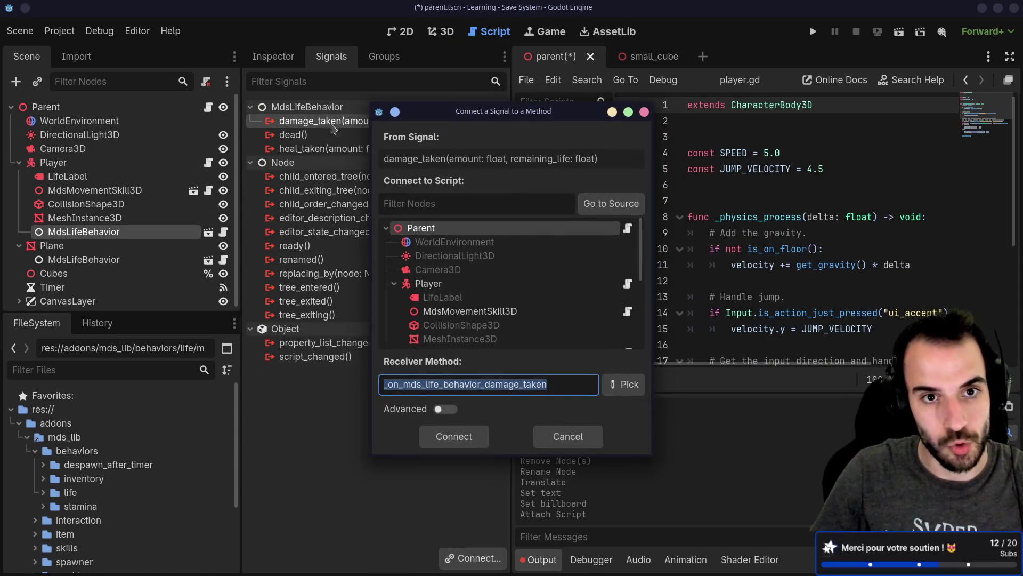
{"action": "left_click", "coordinate": [403, 388]}
{"action": "left_click_drag", "start_coordinate": [481, 383], "coordinate": [408, 382]}
{"action": "key", "text": "BackSpace"}
{"action": "key", "text": "BackSpace"}
{"action": "key", "text": "BackSpace"}
{"action": "left_click", "coordinate": [442, 285]}
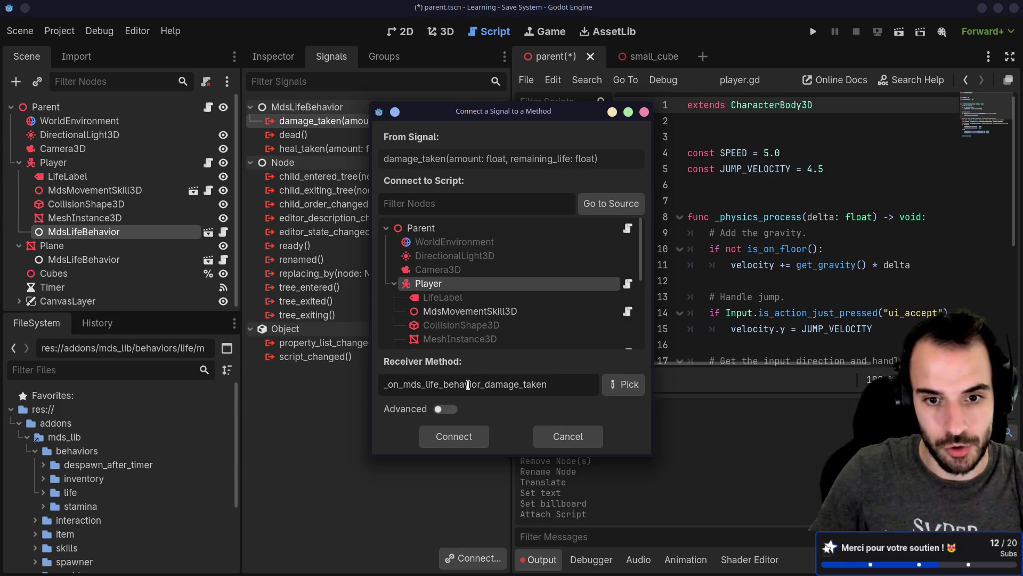
{"action": "mouse_move", "coordinate": [481, 384]}
{"action": "left_mouse_down"}
{"action": "mouse_move", "coordinate": [389, 384]}
{"action": "mouse_move", "coordinate": [404, 383]}
{"action": "left_mouse_up"}
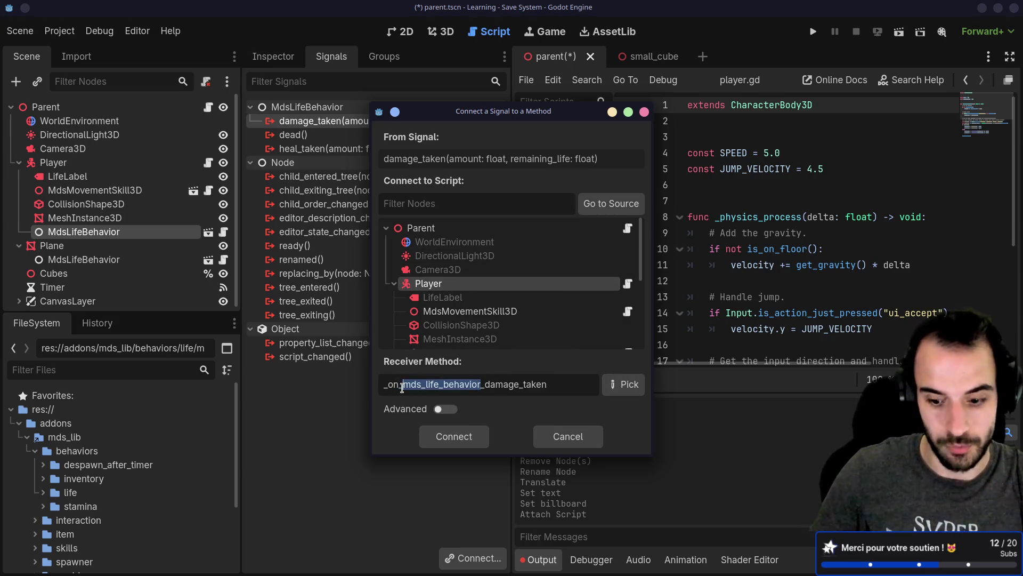
{"action": "key", "text": "BackSpace"}
{"action": "key", "text": "BackSpace"}
{"action": "left_click", "coordinate": [454, 436]}
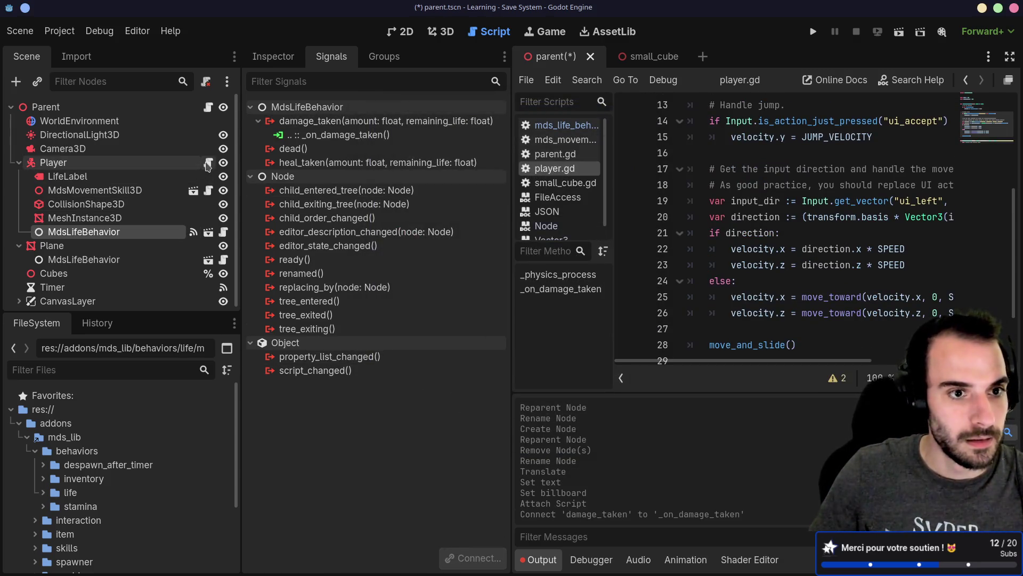
Check the generated stub in player.gd and save the scene.
{"action": "scroll", "coordinate": [767, 263], "scroll_direction": "down", "scroll_amount": 2}
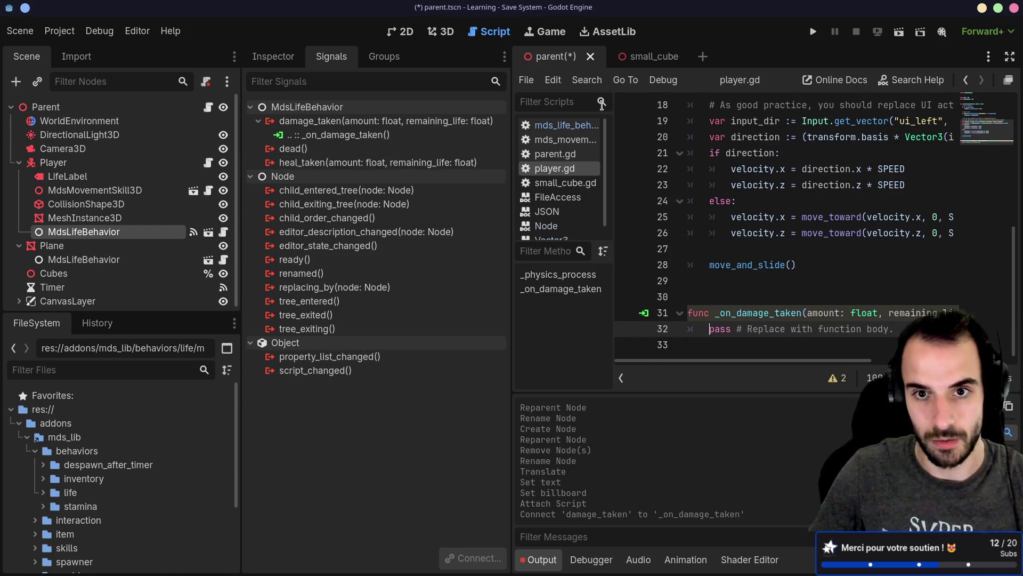
{"action": "scroll", "coordinate": [723, 235], "scroll_direction": "up", "scroll_amount": 4}
{"action": "left_click", "coordinate": [554, 153]}
{"action": "left_click", "coordinate": [556, 168]}
{"action": "scroll", "coordinate": [739, 235], "scroll_direction": "up", "scroll_amount": 2}
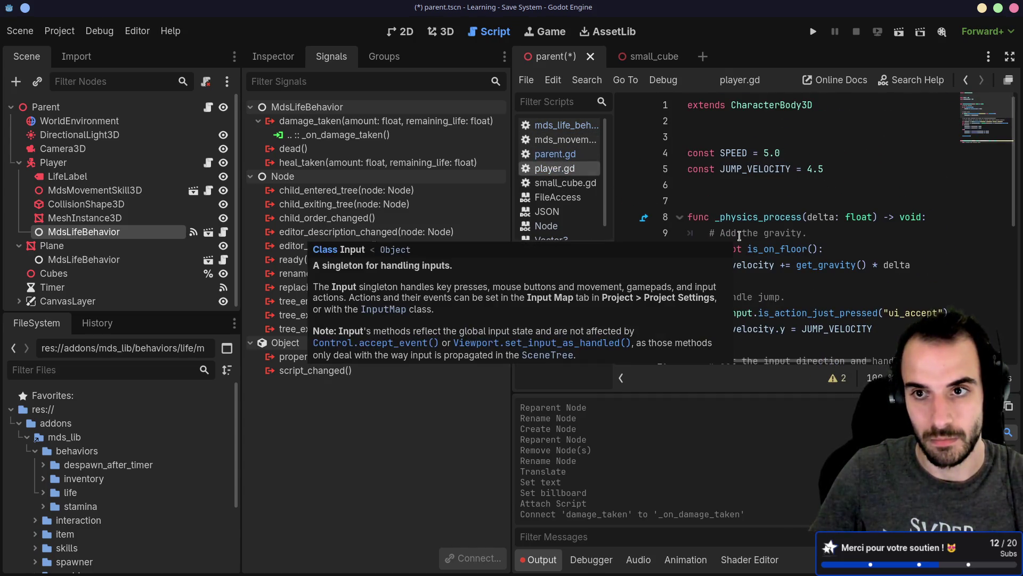
{"action": "key", "text": "ctrl+s"}
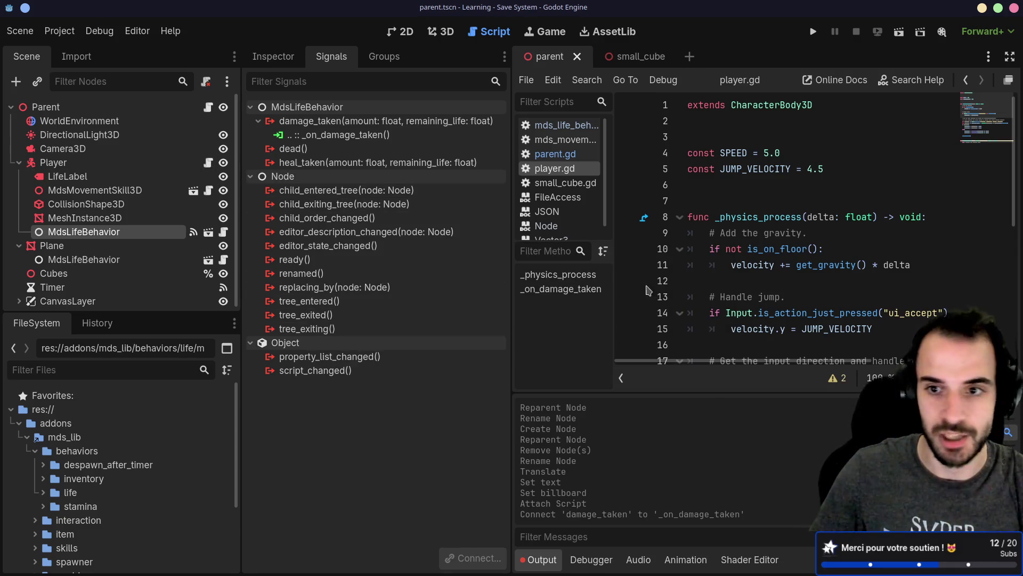
Open player.gd from the FileSystem dock in the script editor.
{"action": "scroll", "coordinate": [672, 285], "scroll_direction": "down", "scroll_amount": 6}
{"action": "scroll", "coordinate": [671, 285], "scroll_direction": "up", "scroll_amount": 6}
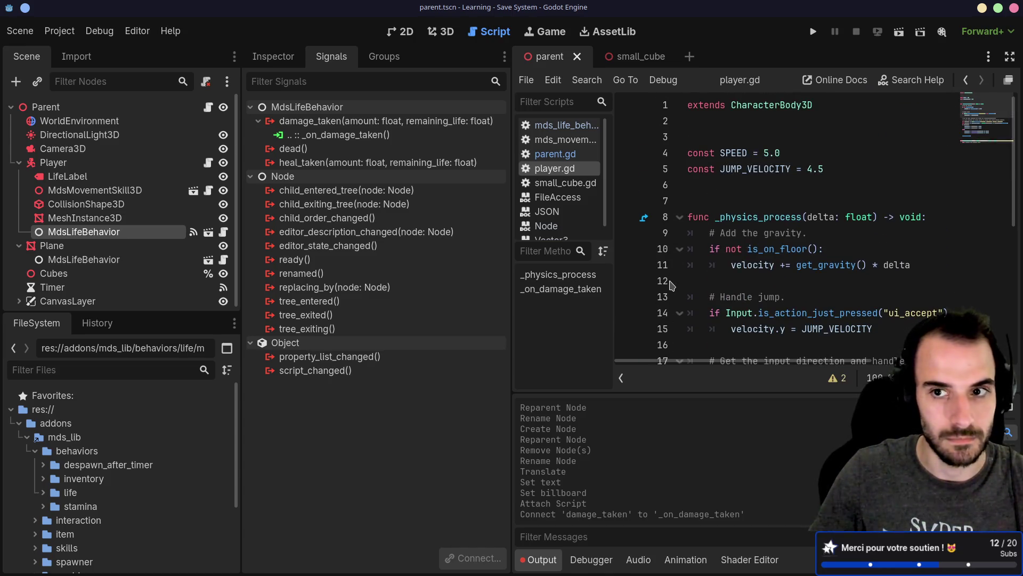
{"action": "scroll", "coordinate": [672, 286], "scroll_direction": "down", "scroll_amount": 6}
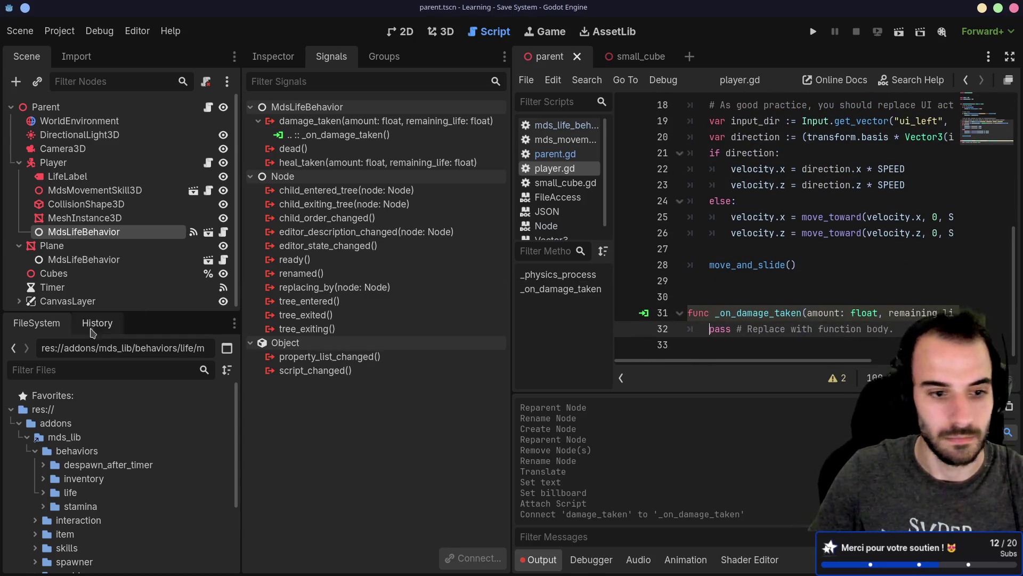
{"action": "scroll", "coordinate": [91, 420], "scroll_direction": "down", "scroll_amount": 4}
{"action": "double_click", "coordinate": [80, 505]}
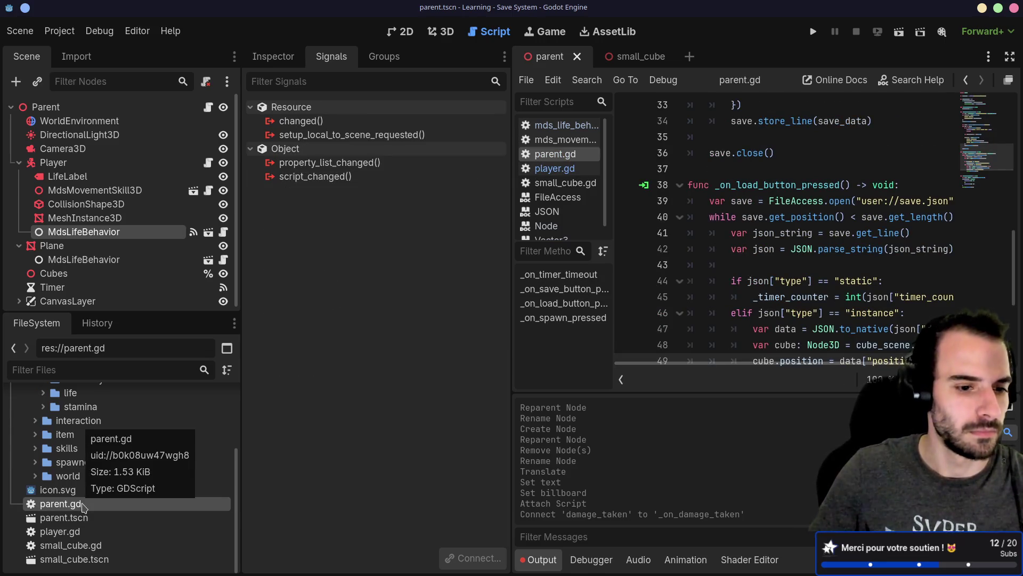
{"action": "double_click", "coordinate": [64, 531]}
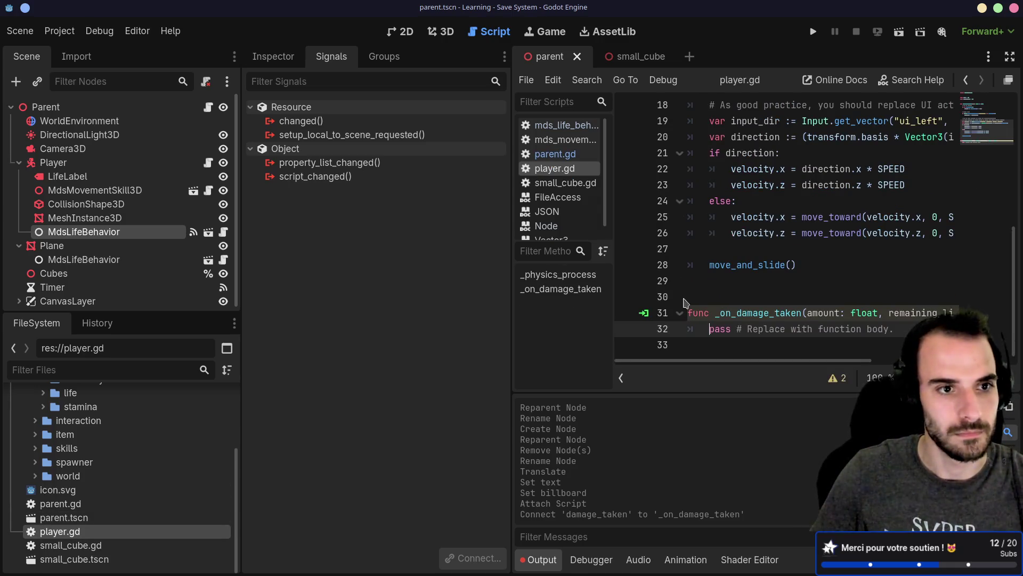
Delete the generated _on_damage_taken function and its leftover blank line.
{"action": "left_click_drag", "start_coordinate": [686, 343], "coordinate": [674, 298]}
{"action": "key", "text": "BackSpace"}
{"action": "key", "text": "BackSpace"}
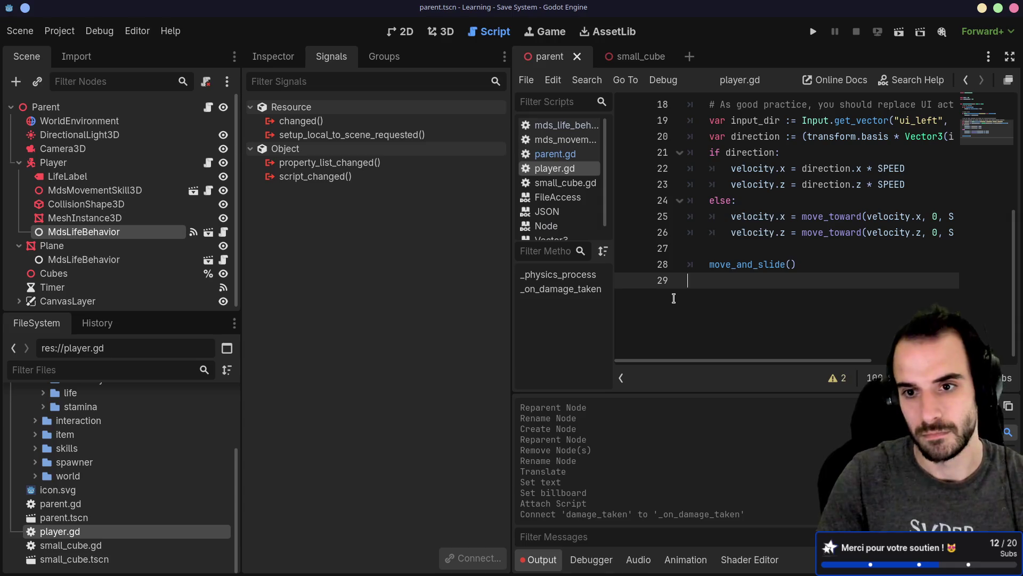
{"action": "key", "text": "BackSpace"}
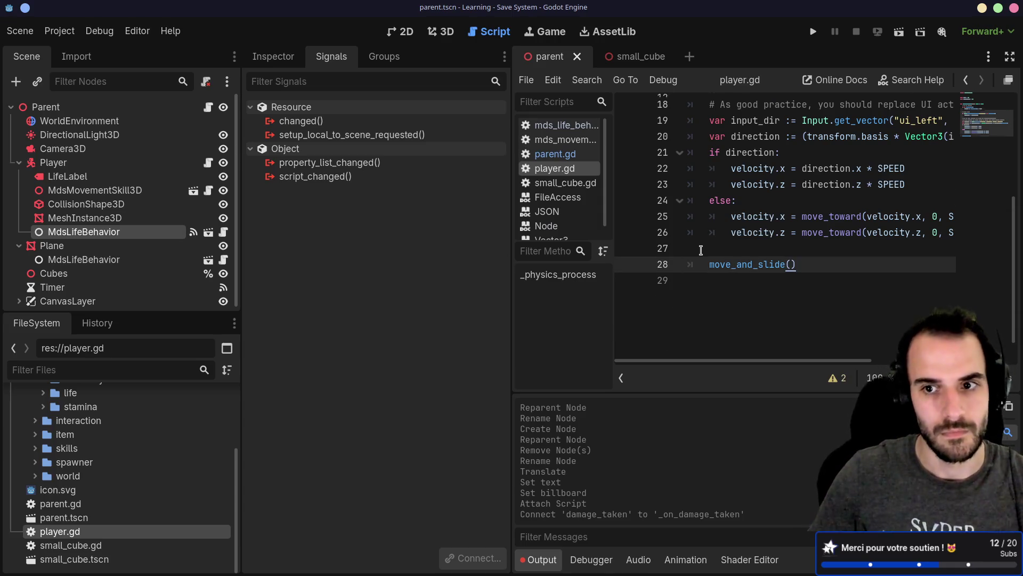
{"action": "scroll", "coordinate": [712, 251], "scroll_direction": "up", "scroll_amount": 6}
Narrow the scene and file docks to widen the script editor.
{"action": "left_click_drag", "start_coordinate": [510, 202], "coordinate": [379, 215]}
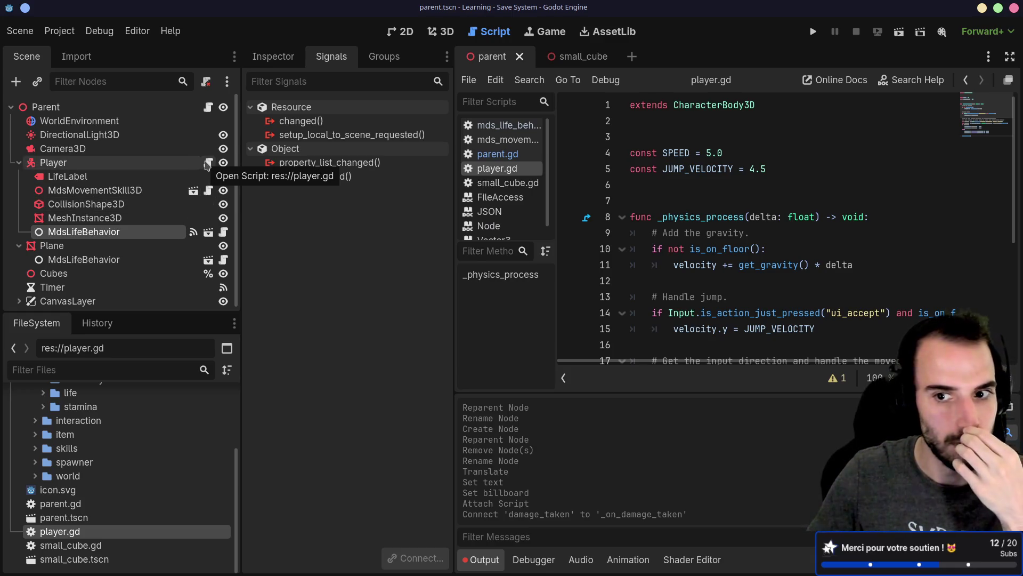
{"action": "scroll", "coordinate": [725, 233], "scroll_direction": "down", "scroll_amount": 5}
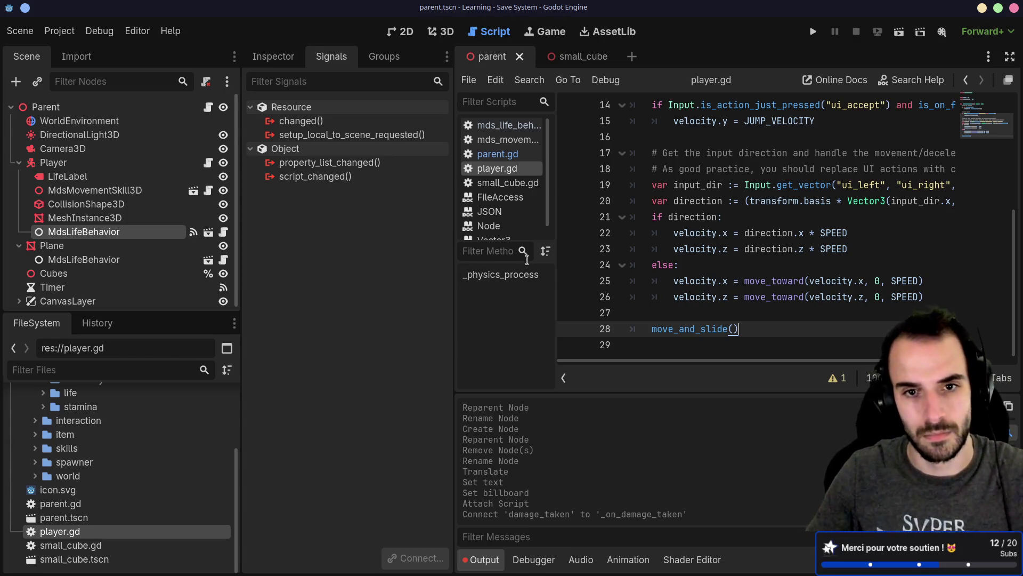
{"action": "left_click_drag", "start_coordinate": [237, 291], "coordinate": [123, 291]}
{"action": "left_click_drag", "start_coordinate": [454, 299], "coordinate": [266, 299]}
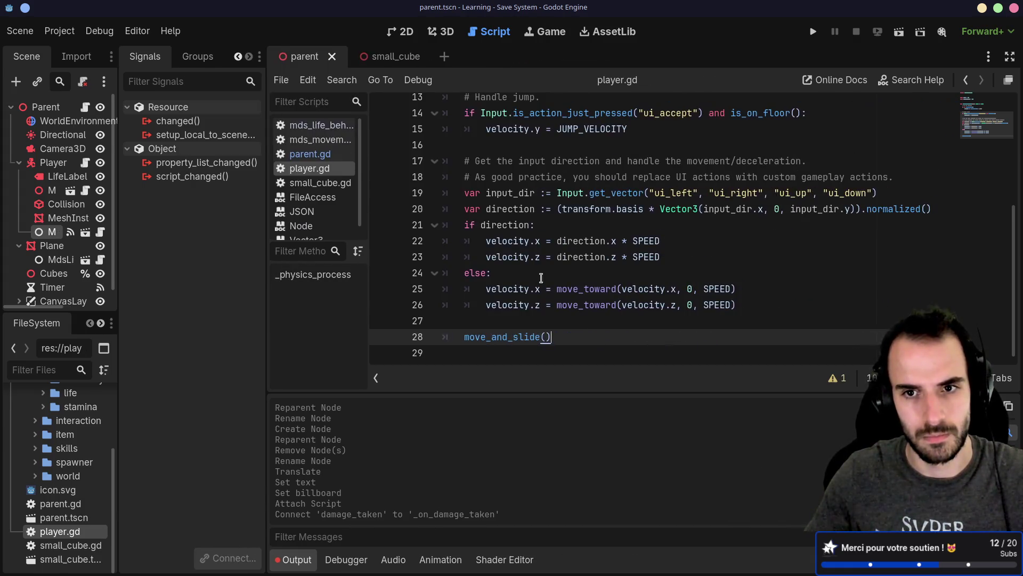
{"action": "scroll", "coordinate": [556, 276], "scroll_direction": "up", "scroll_amount": 4}
{"action": "left_click", "coordinate": [622, 206]}
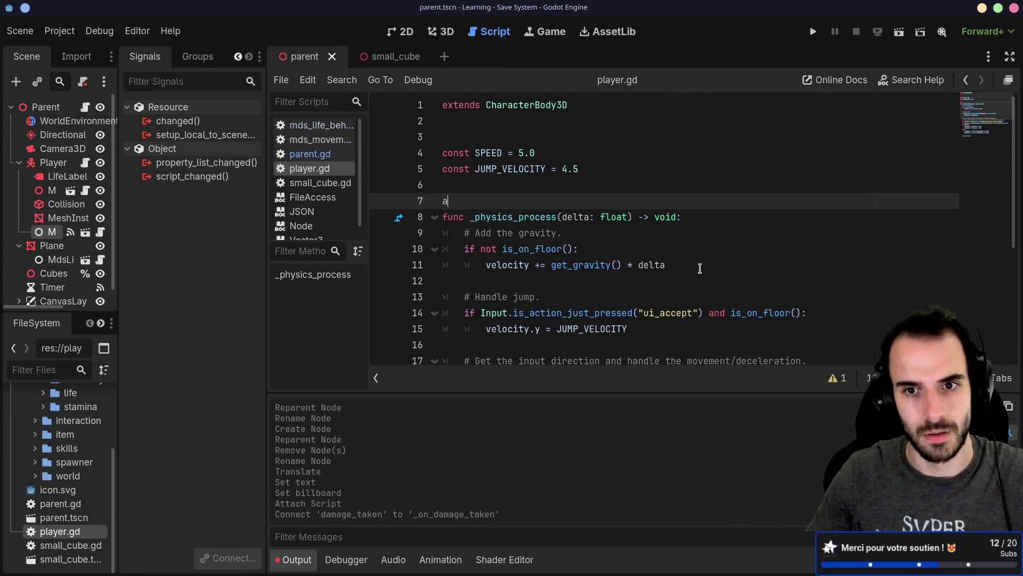
Clear all code from player.gd and widen the scene docks again.
{"action": "type", "text": "a"}
{"action": "key", "text": "BackSpace"}
{"action": "key", "text": "ctrl+a"}
{"action": "key", "text": "BackSpace"}
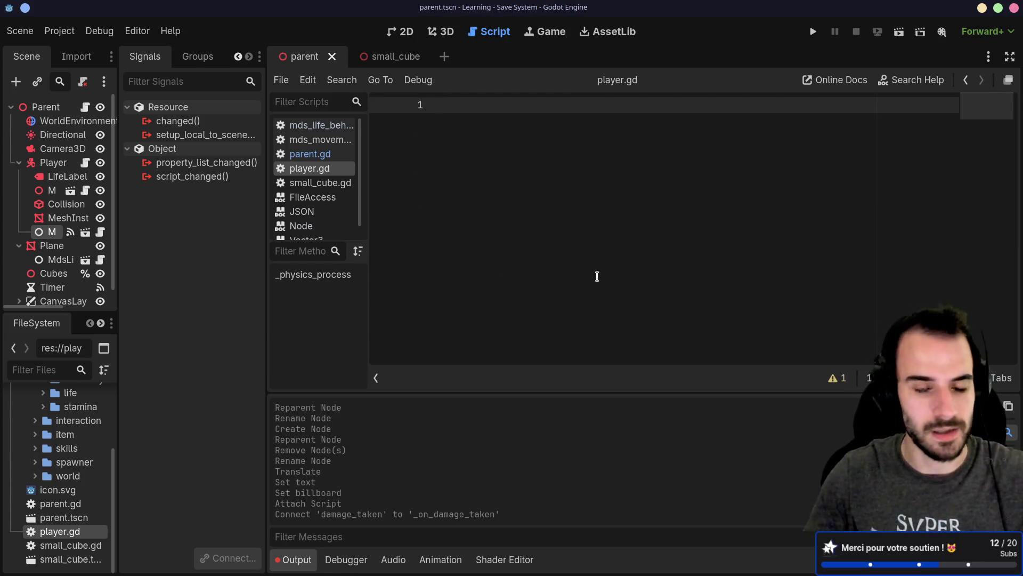
{"action": "mouse_move", "coordinate": [118, 200]}
{"action": "left_mouse_down"}
{"action": "mouse_move", "coordinate": [319, 199]}
{"action": "mouse_move", "coordinate": [303, 200]}
{"action": "left_mouse_up"}
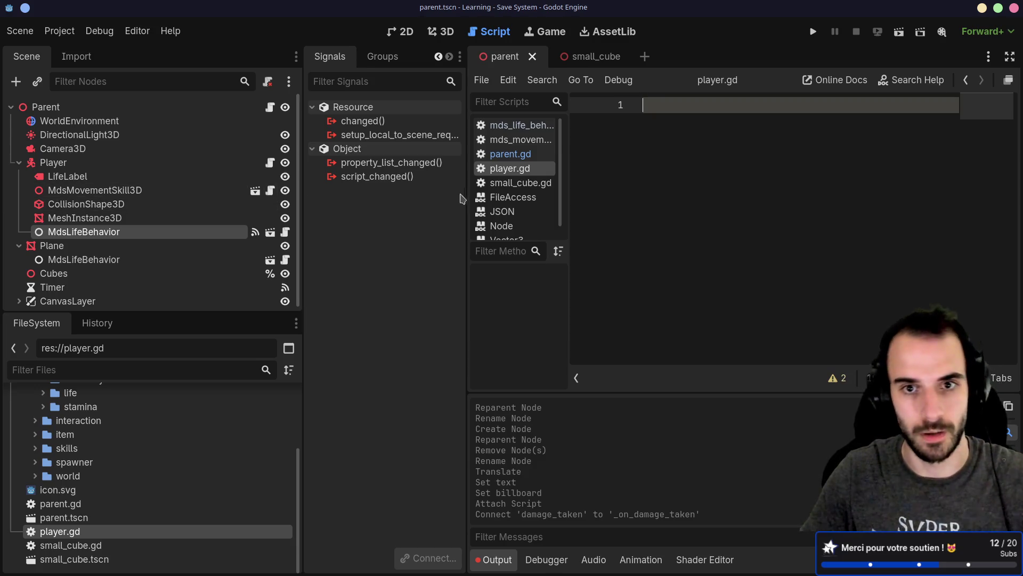
Disconnect damage_taken, reconnect it to Player as _on_damage_taken, and begin typing 'extends' on line 1.
{"action": "left_click", "coordinate": [137, 231]}
{"action": "right_click", "coordinate": [368, 135]}
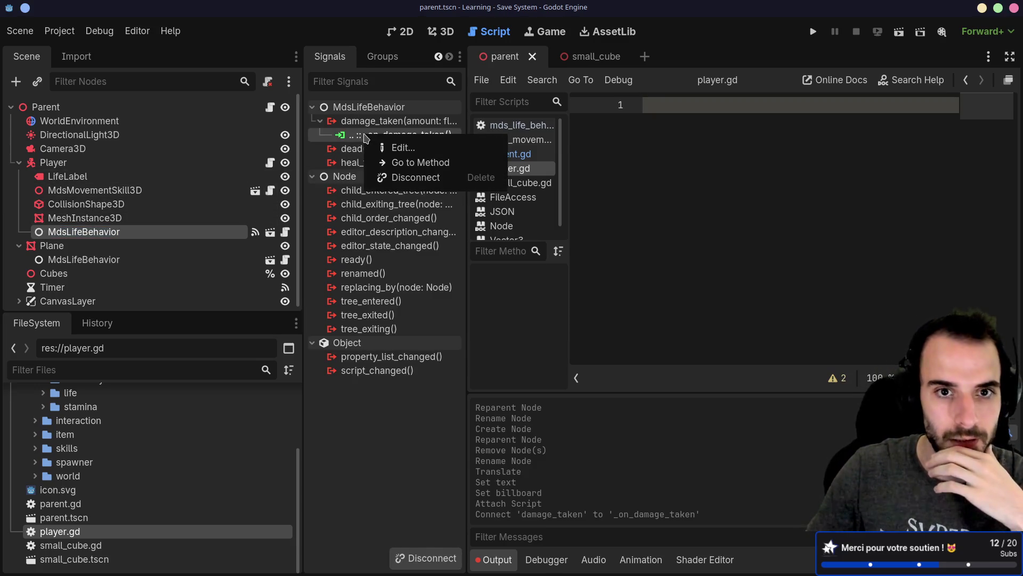
{"action": "left_click", "coordinate": [405, 177]}
{"action": "double_click", "coordinate": [394, 123]}
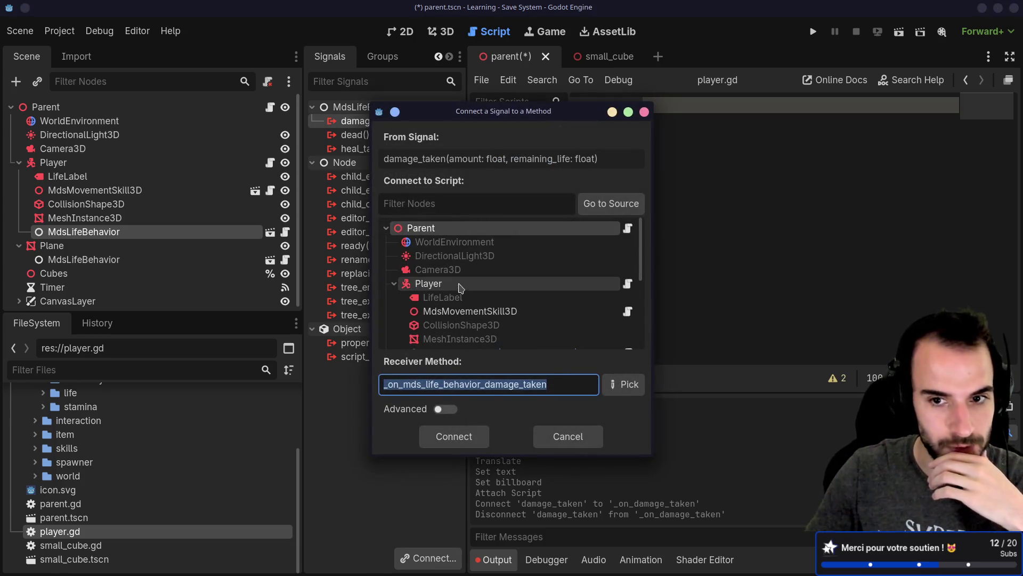
{"action": "left_click", "coordinate": [427, 283]}
{"action": "left_click", "coordinate": [623, 384]}
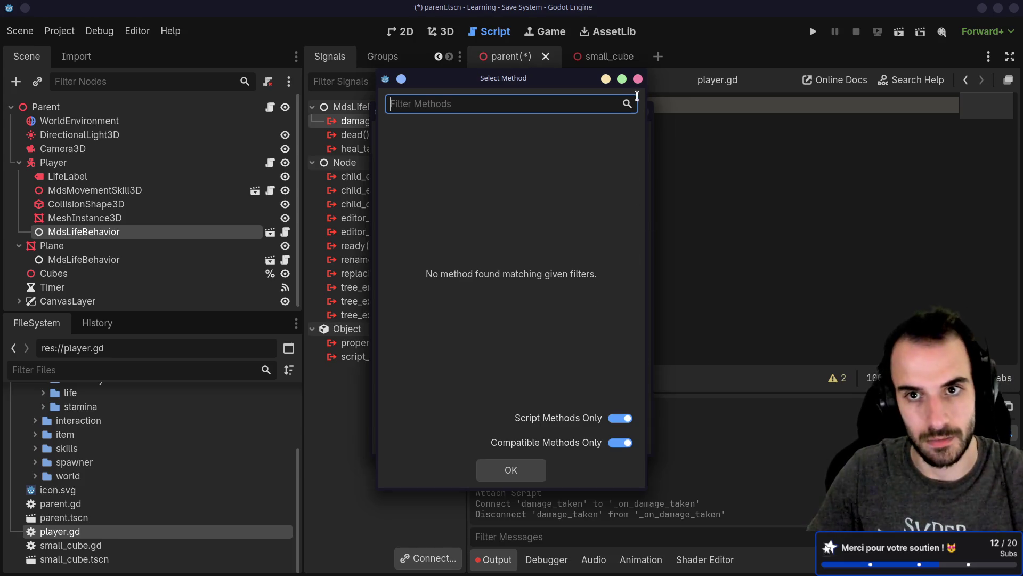
{"action": "key", "text": "Escape"}
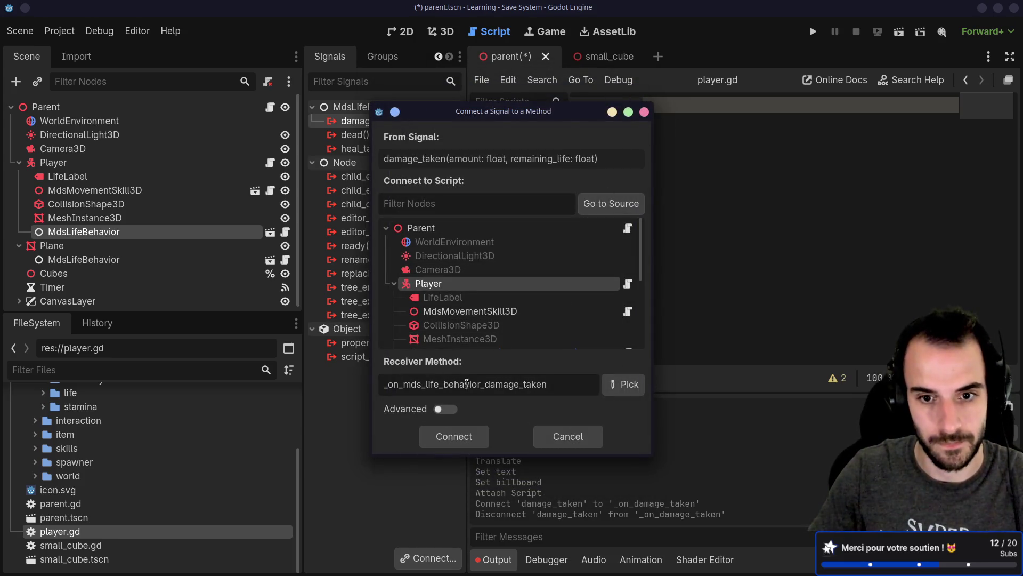
{"action": "left_click", "coordinate": [403, 383], "text": "shift"}
{"action": "key", "text": "BackSpace"}
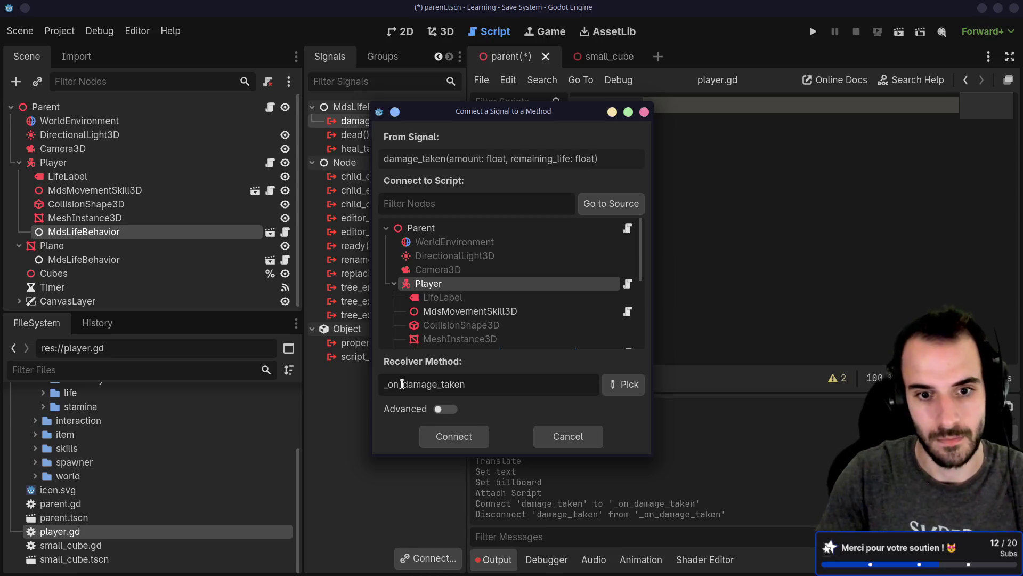
{"action": "left_click", "coordinate": [444, 436]}
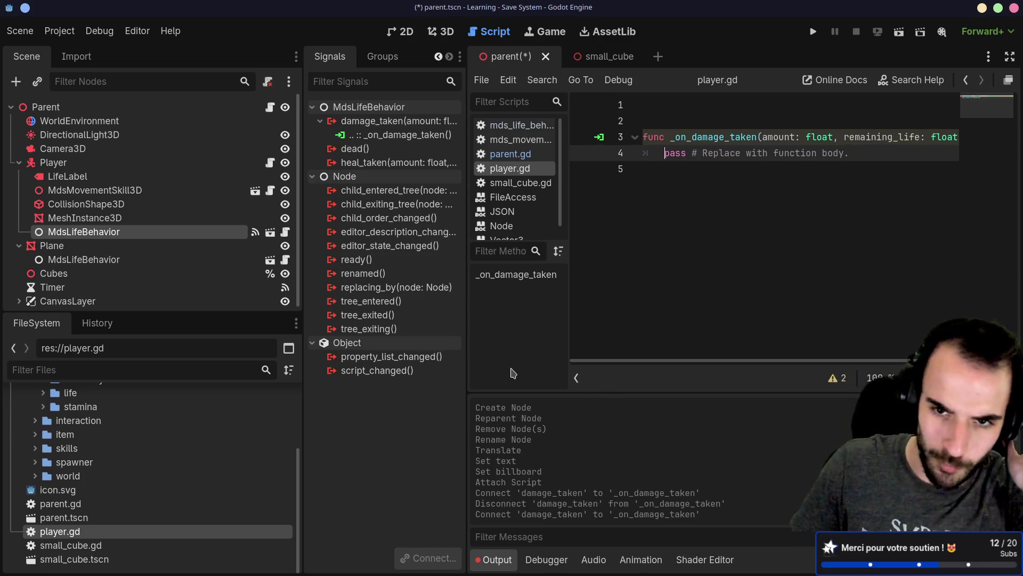
{"action": "left_click", "coordinate": [664, 111]}
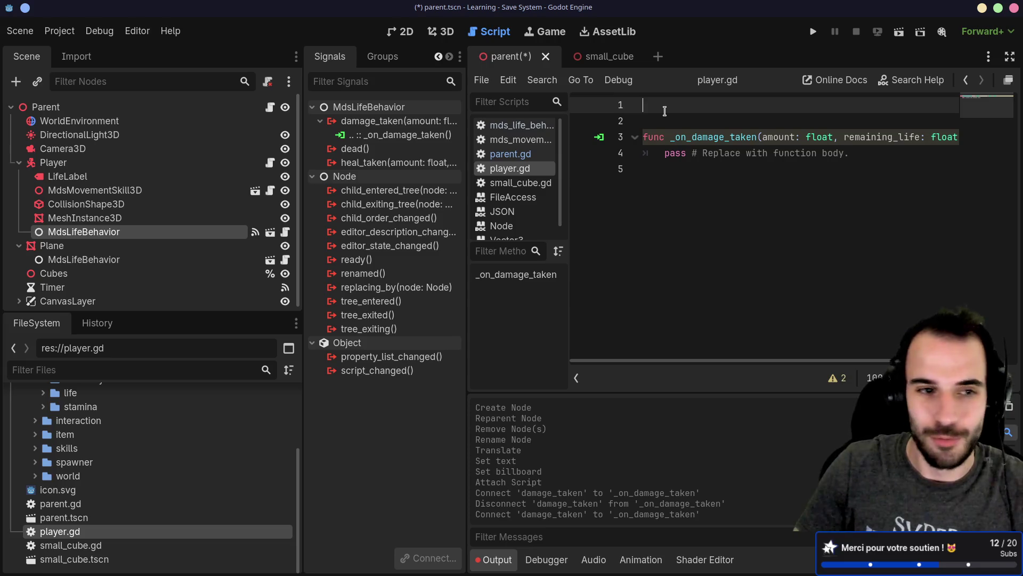
{"action": "type", "text": "extends "}
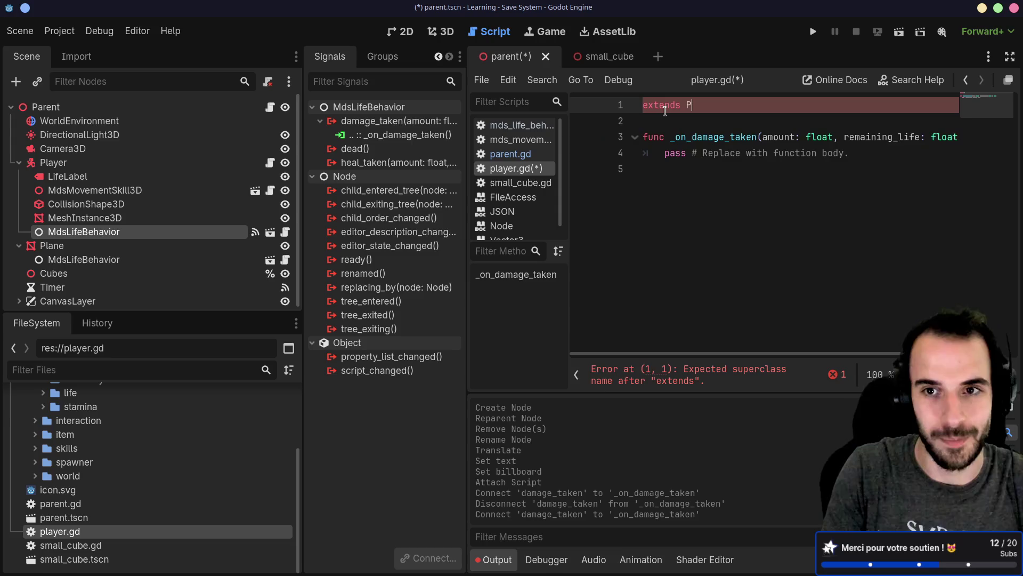
{"action": "type", "text": "P"}
Make player.gd extend CharacterBody3D and save.
{"action": "key", "text": "BackSpace"}
{"action": "type", "text": "M"}
{"action": "key", "text": "BackSpace"}
{"action": "type", "text": "N"}
{"action": "key", "text": "BackSpace"}
{"action": "type", "text": "Cha"}
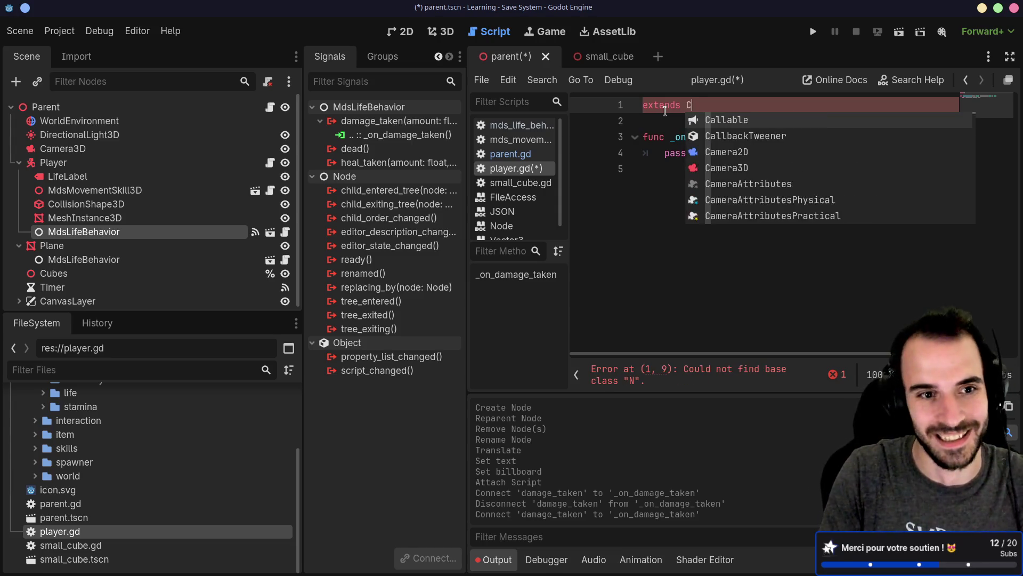
{"action": "key", "text": "Down"}
{"action": "key", "text": "Down"}
{"action": "key", "text": "Return"}
{"action": "key", "text": "ctrl+s"}
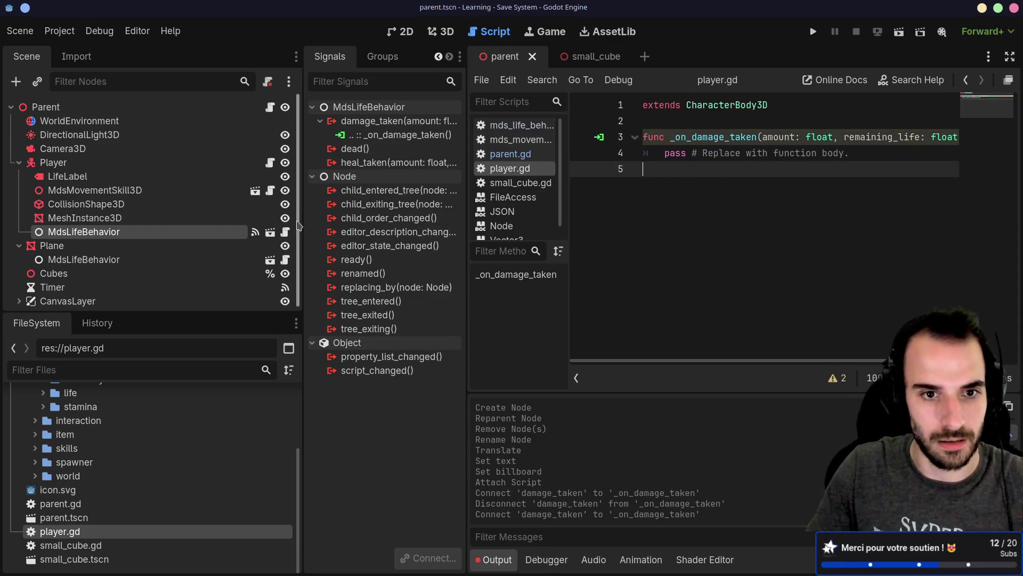
Give LifeLabel a scene-unique name with Access as Unique Name.
{"action": "left_click_drag", "start_coordinate": [301, 204], "coordinate": [195, 204]}
{"action": "left_click_drag", "start_coordinate": [466, 168], "coordinate": [408, 168]}
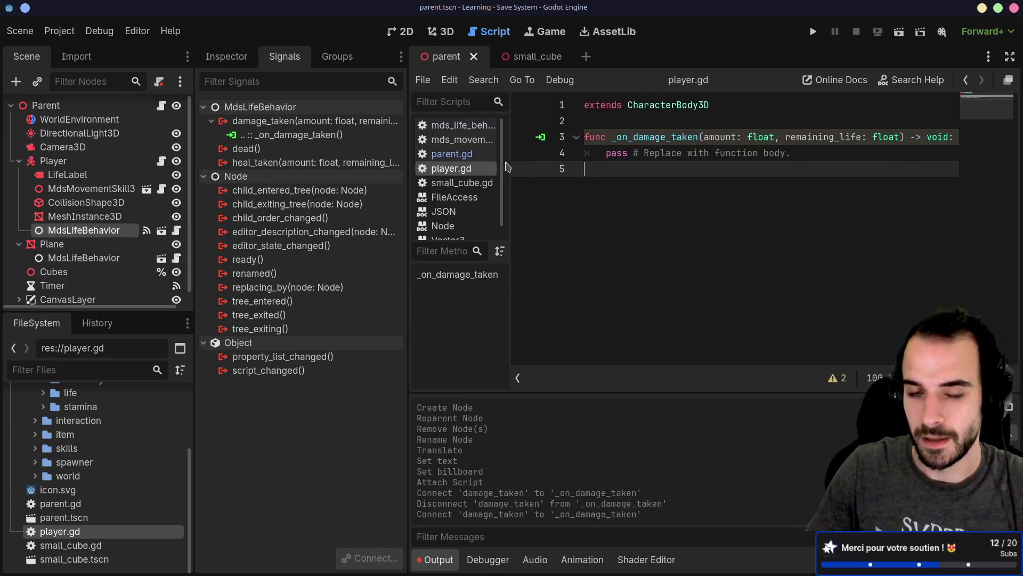
{"action": "right_click", "coordinate": [74, 179]}
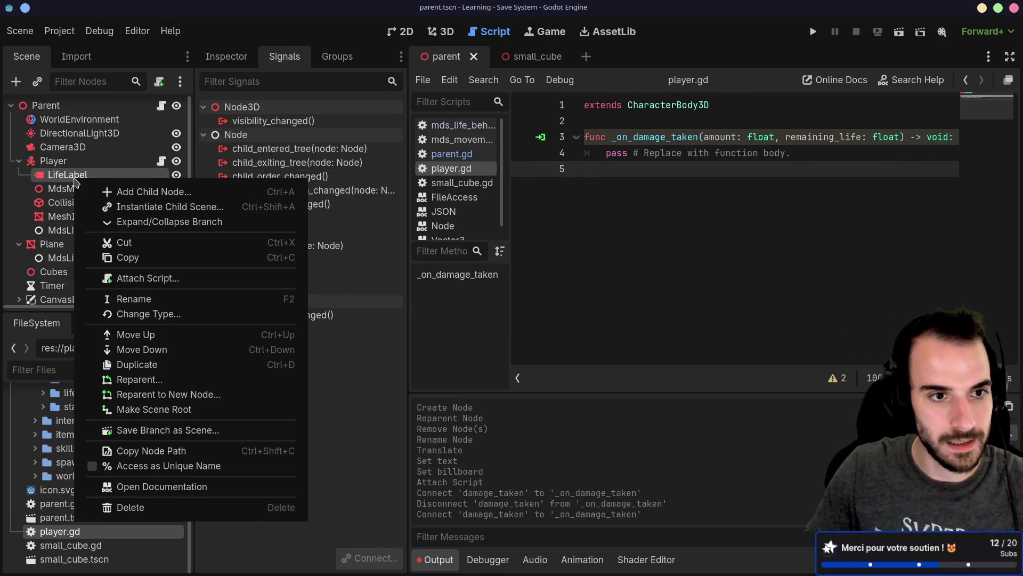
{"action": "left_click", "coordinate": [84, 169]}
{"action": "right_click", "coordinate": [83, 169]}
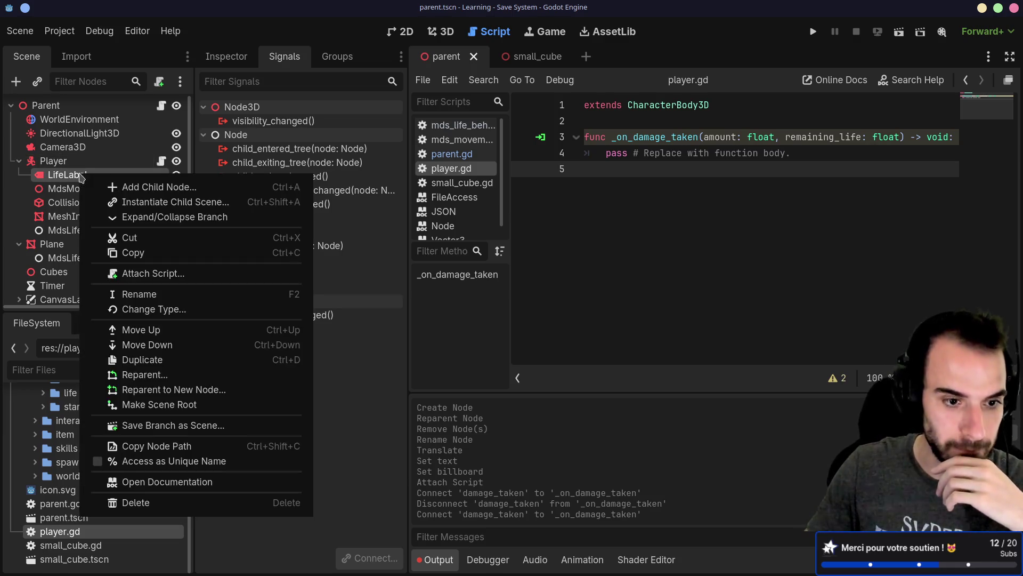
{"action": "left_click", "coordinate": [128, 462]}
{"action": "type", "text": "%Li"}
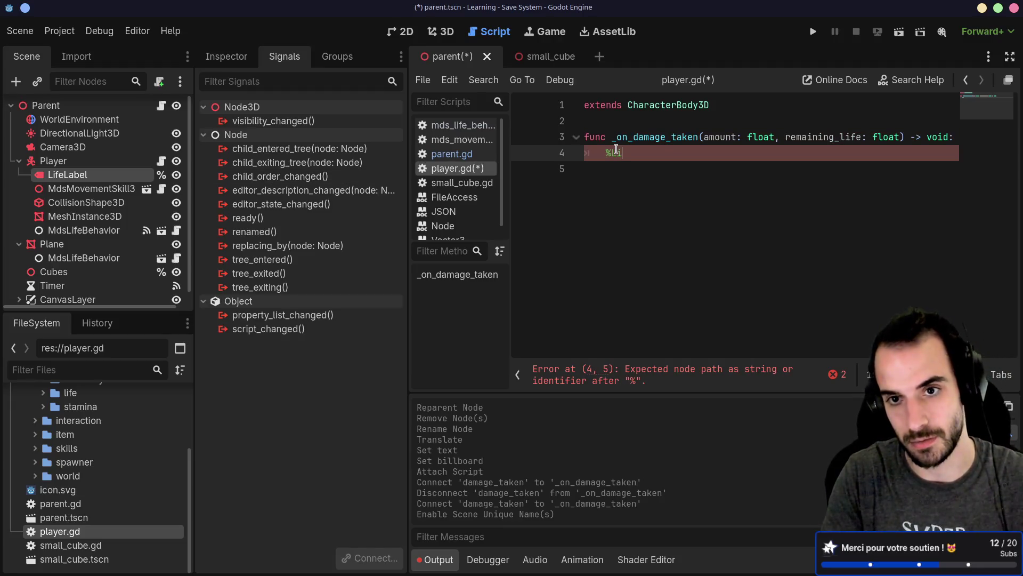
Write %LifeLabel.text = str(remaining_life) in _on_damage_taken and save player.gd.
{"action": "type", "text": "feLa"}
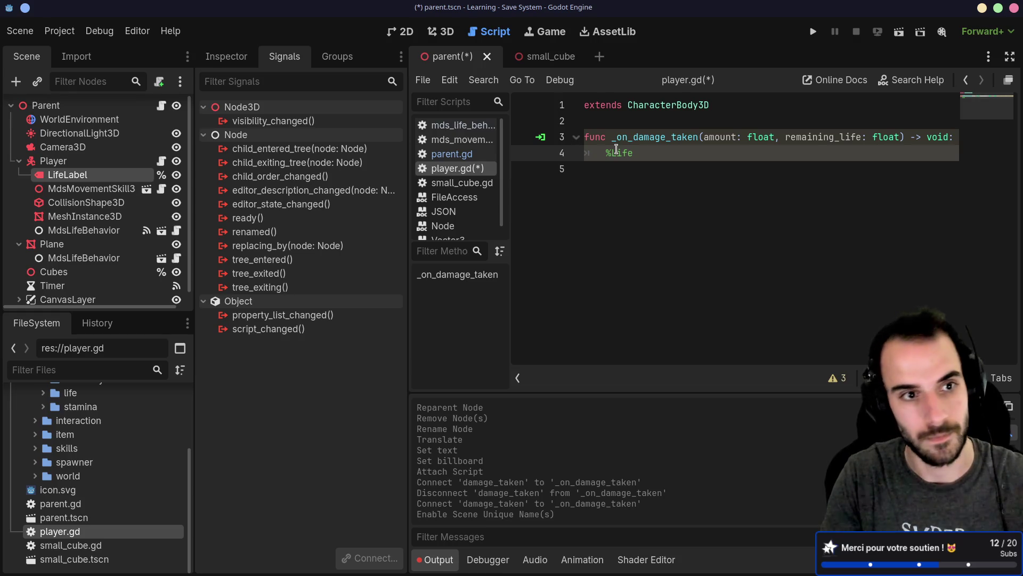
{"action": "type", "text": "bel.te"}
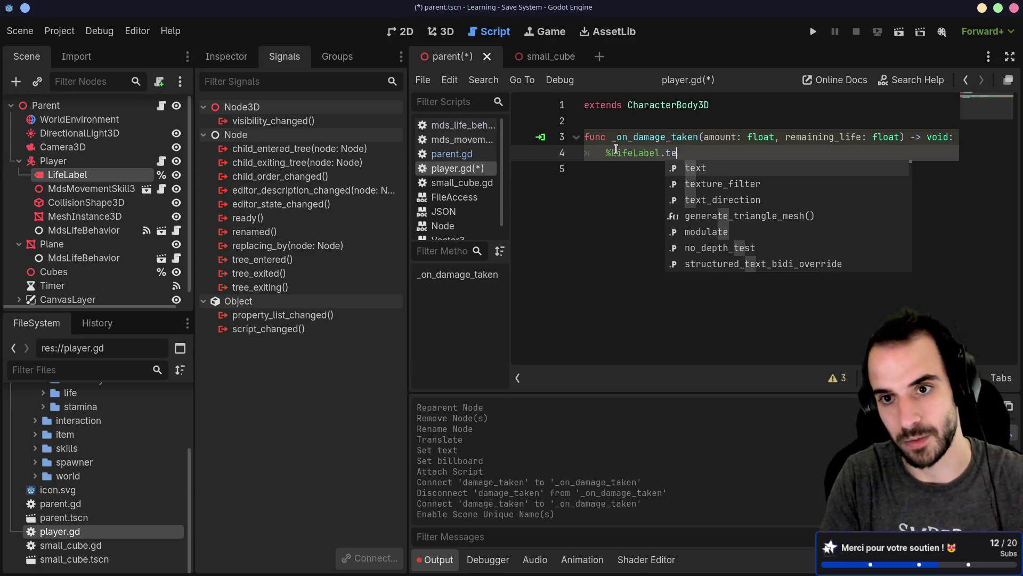
{"action": "type", "text": "xt = str"}
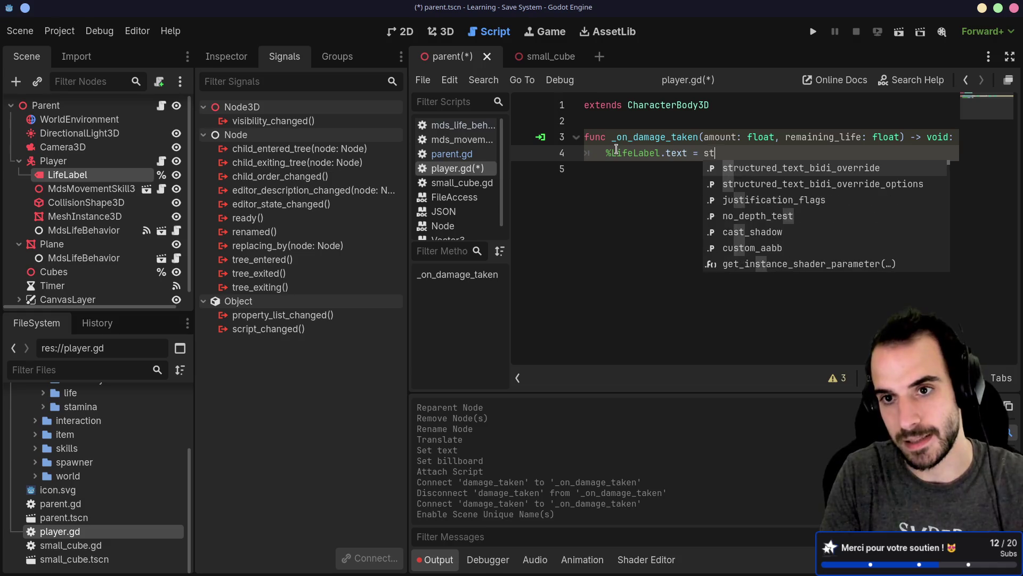
{"action": "key", "text": "Return"}
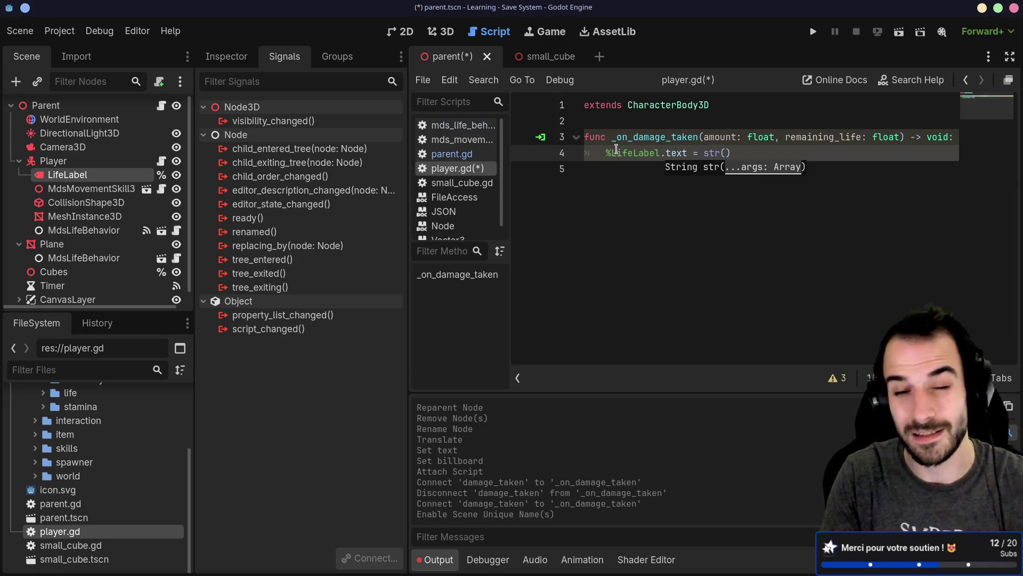
{"action": "type", "text": "rema"}
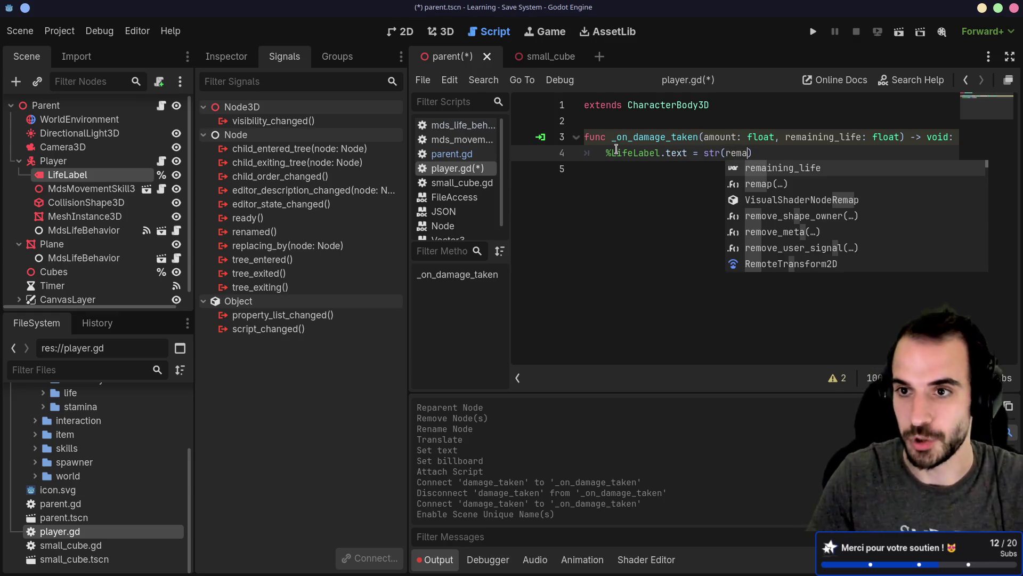
{"action": "key", "text": "Return"}
{"action": "key", "text": "ctrl+s"}
Highlight remaining_life, str and %LifeLabel.text in the new code to review it.
{"action": "key", "text": "Down"}
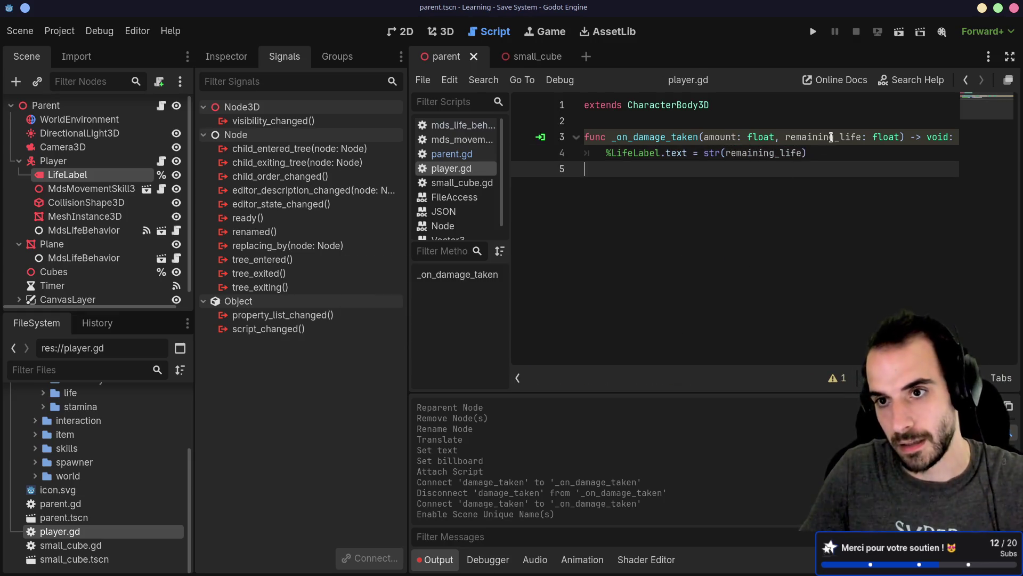
{"action": "double_click", "coordinate": [826, 138]}
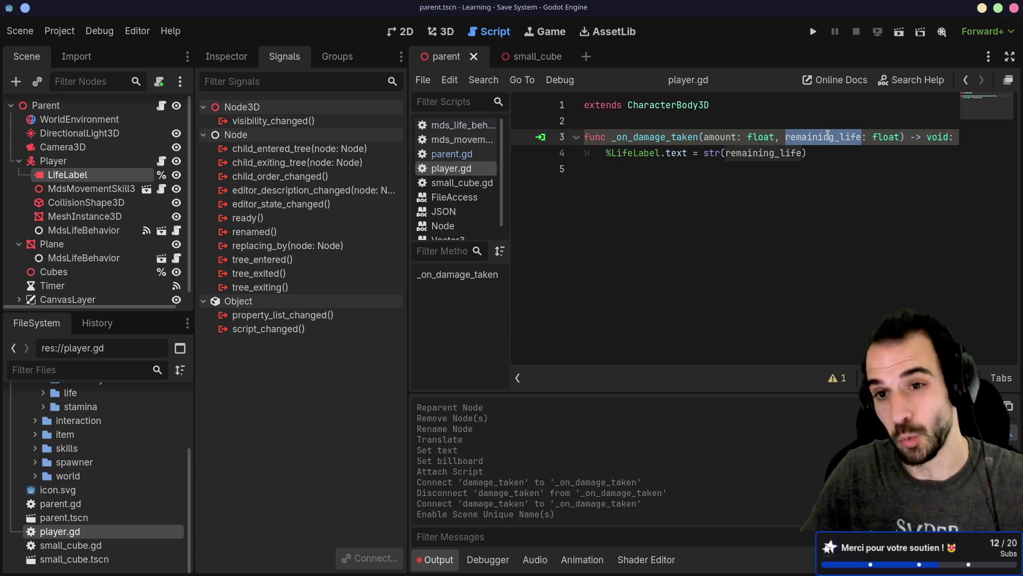
{"action": "mouse_move", "coordinate": [703, 153]}
{"action": "left_mouse_down"}
{"action": "mouse_move", "coordinate": [724, 153]}
{"action": "mouse_move", "coordinate": [599, 153]}
{"action": "left_mouse_up"}
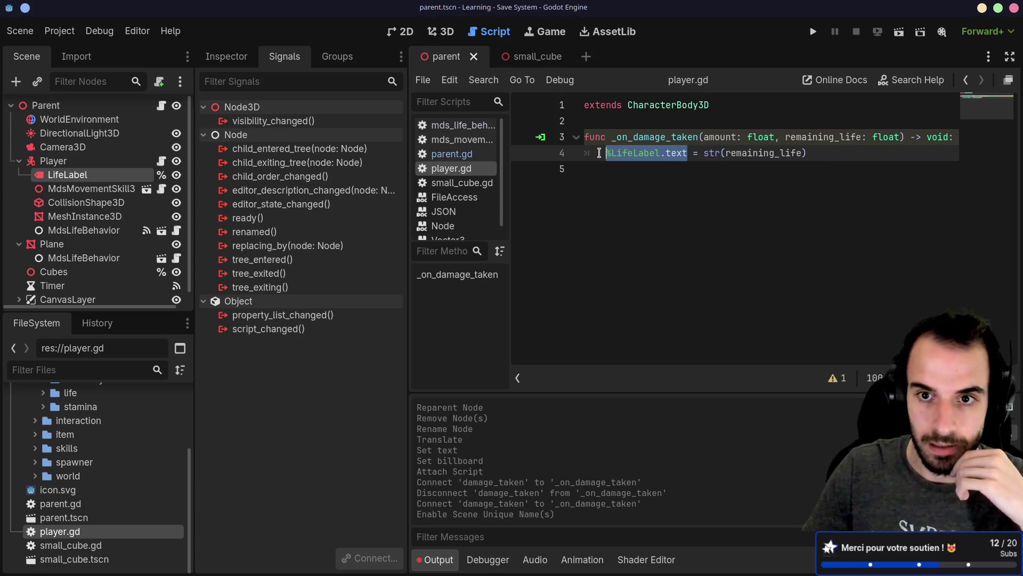
{"action": "left_click", "coordinate": [652, 280]}
{"action": "left_click_drag", "start_coordinate": [687, 153], "coordinate": [607, 152]}
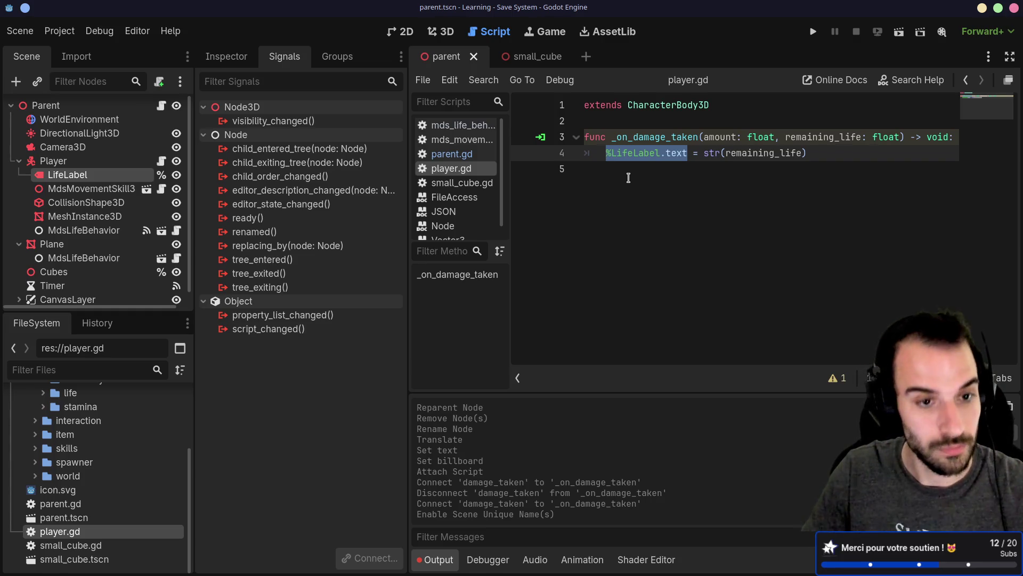
{"action": "mouse_move", "coordinate": [347, 211]}
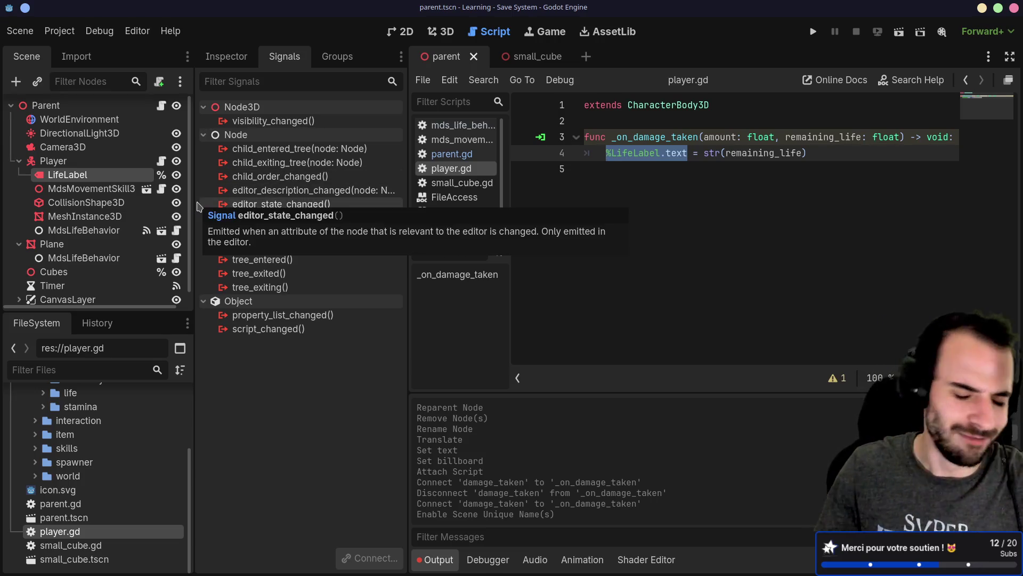
Resize the script editor, scene tree and signals panels so full node names fit.
{"action": "mouse_move", "coordinate": [408, 176]}
{"action": "left_mouse_down"}
{"action": "mouse_move", "coordinate": [286, 174]}
{"action": "mouse_move", "coordinate": [404, 155]}
{"action": "left_mouse_up"}
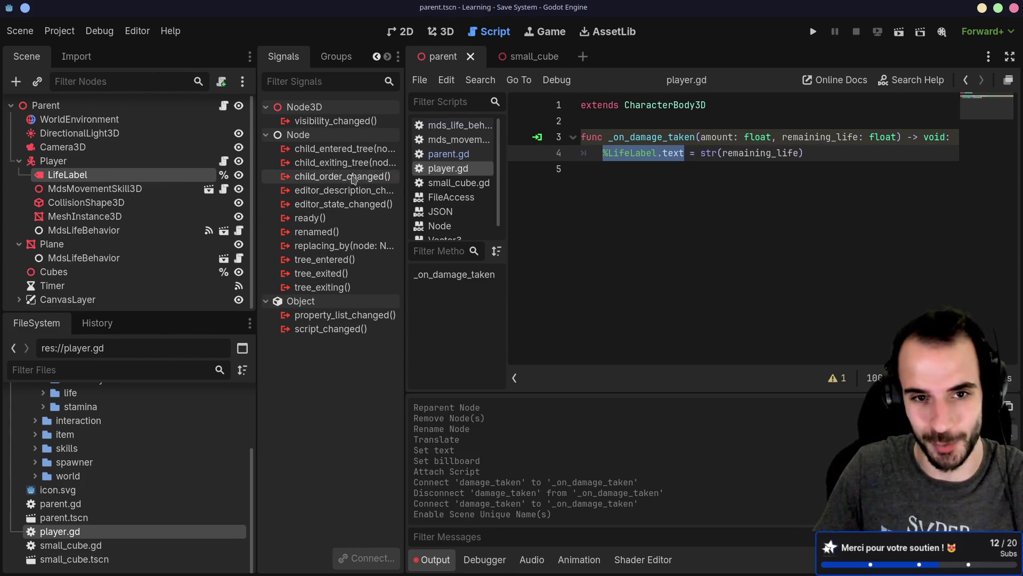
{"action": "mouse_move", "coordinate": [257, 158]}
{"action": "left_mouse_down"}
{"action": "mouse_move", "coordinate": [232, 158]}
{"action": "mouse_move", "coordinate": [267, 157]}
{"action": "mouse_move", "coordinate": [224, 158]}
{"action": "left_mouse_up"}
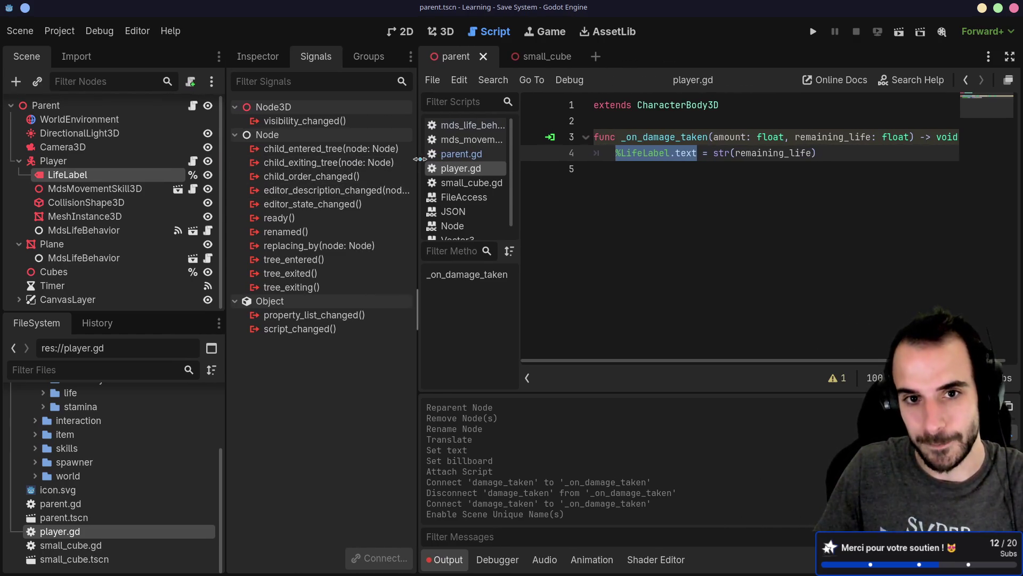
{"action": "left_click_drag", "start_coordinate": [417, 160], "coordinate": [408, 160]}
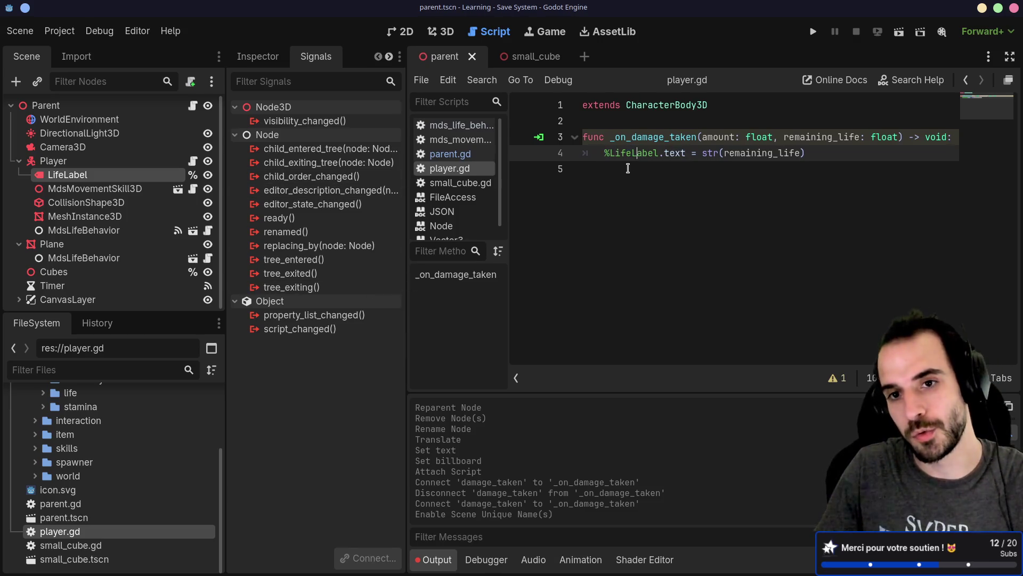
{"action": "left_click", "coordinate": [601, 176]}
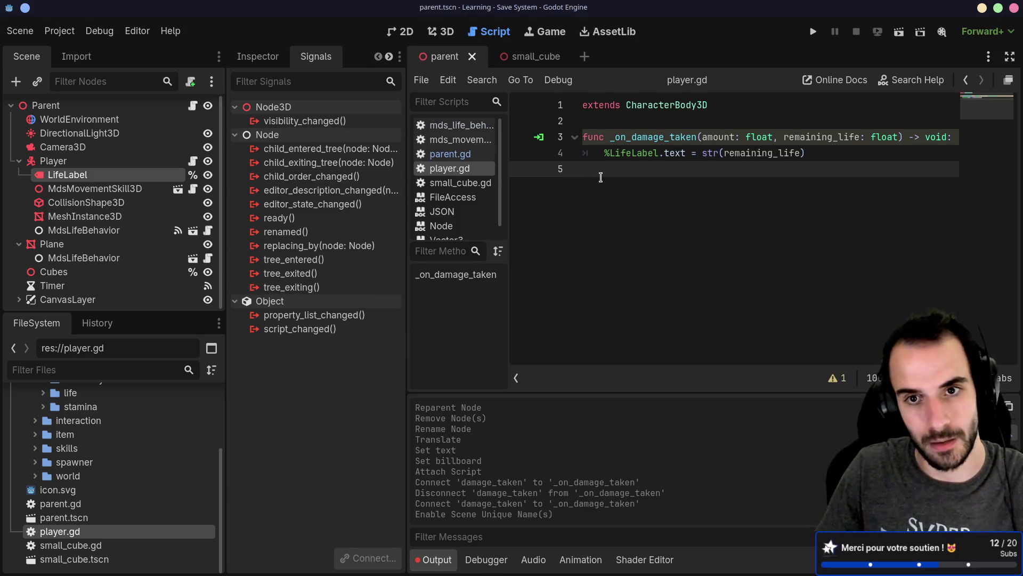
Duplicate the Spawn button under CanvasLayer > VBoxContainer and rename the copy Damage.
{"action": "mouse_move", "coordinate": [137, 313]}
{"action": "left_mouse_down"}
{"action": "mouse_move", "coordinate": [64, 369]}
{"action": "mouse_move", "coordinate": [103, 422]}
{"action": "left_mouse_up"}
{"action": "left_click", "coordinate": [19, 301]}
{"action": "left_click", "coordinate": [97, 377]}
{"action": "left_click", "coordinate": [91, 371]}
{"action": "right_click", "coordinate": [90, 371]}
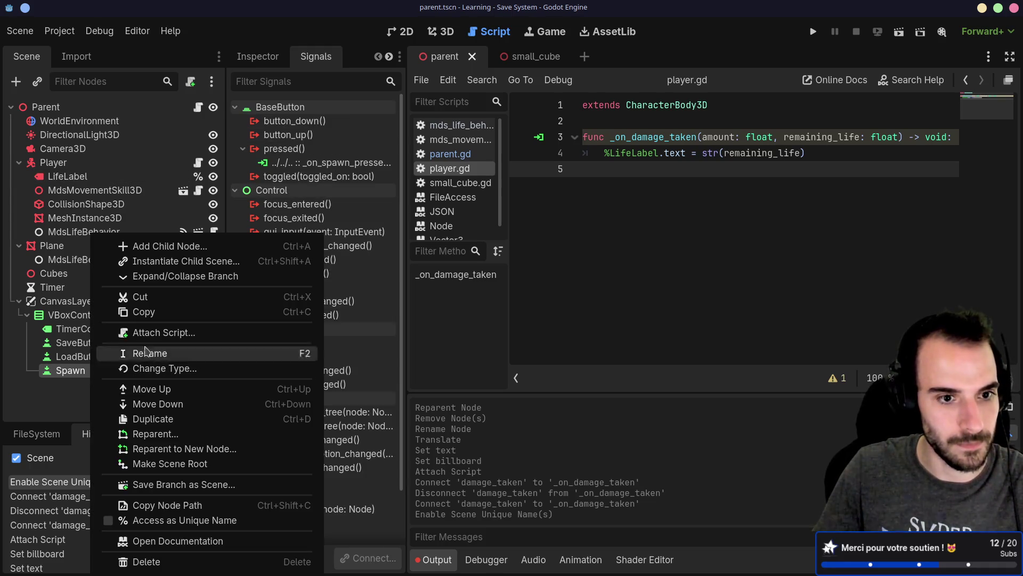
{"action": "left_click", "coordinate": [107, 310]}
{"action": "key", "text": "ctrl+d"}
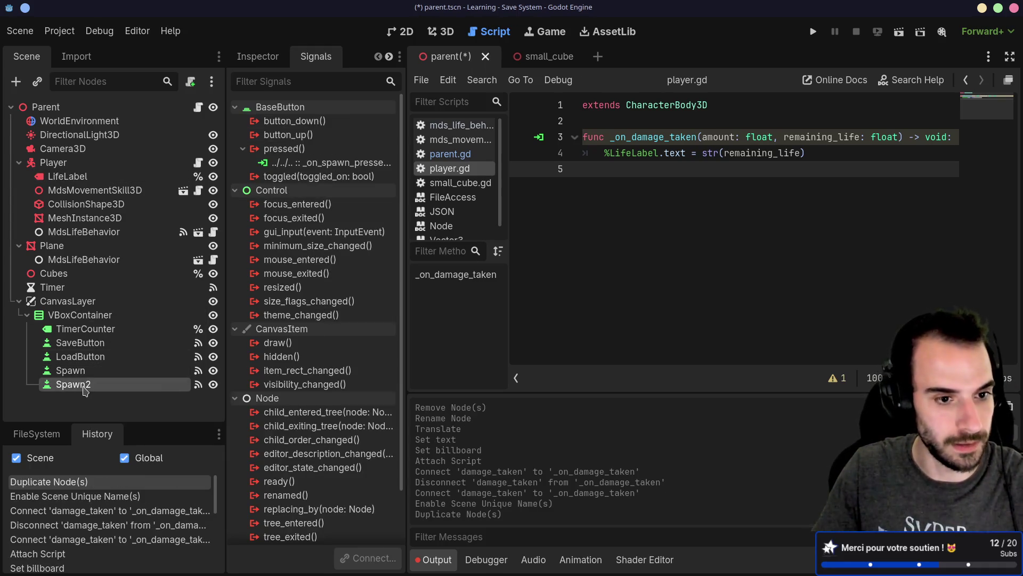
{"action": "double_click", "coordinate": [75, 384]}
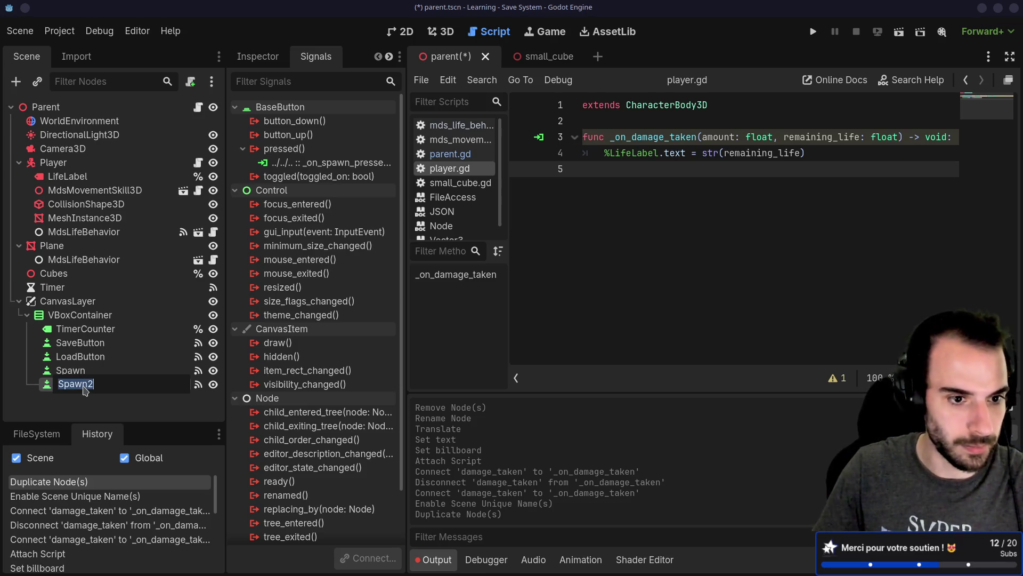
{"action": "type", "text": "Dama"}
{"action": "key", "text": "Return"}
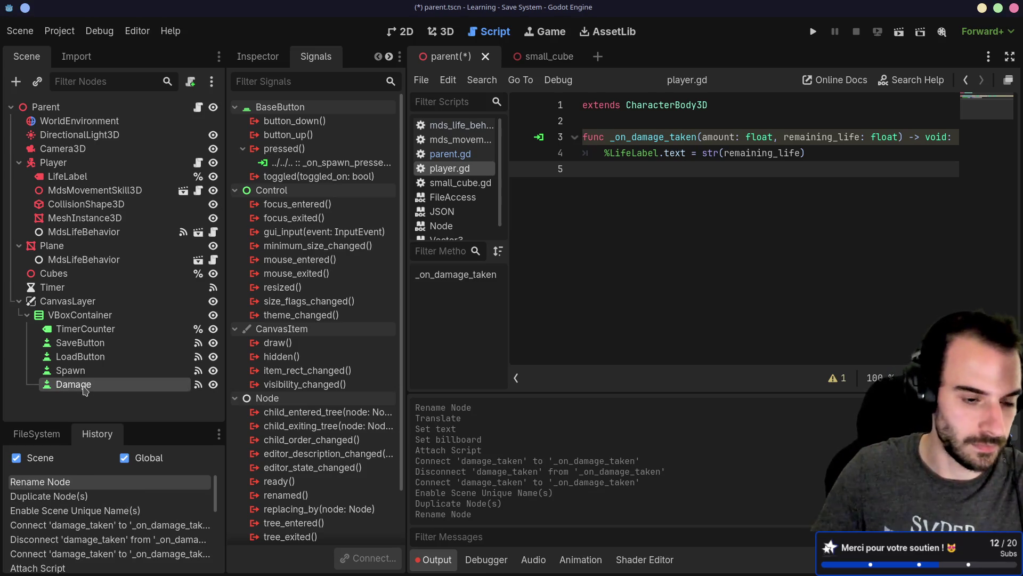
Disconnect all of the Damage button's pressed signal connections.
{"action": "right_click", "coordinate": [287, 149]}
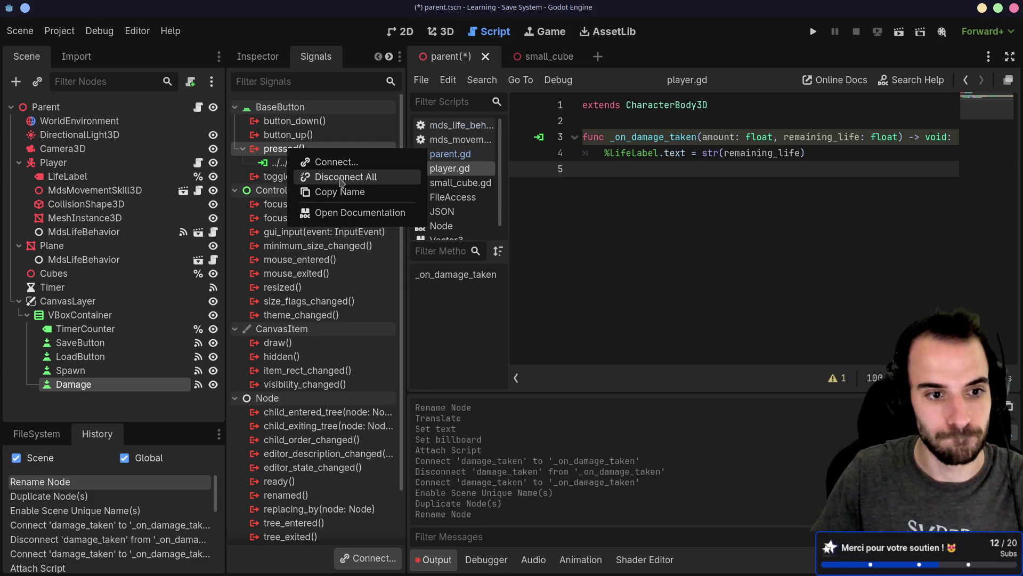
{"action": "left_click", "coordinate": [340, 178]}
{"action": "left_click", "coordinate": [440, 302]}
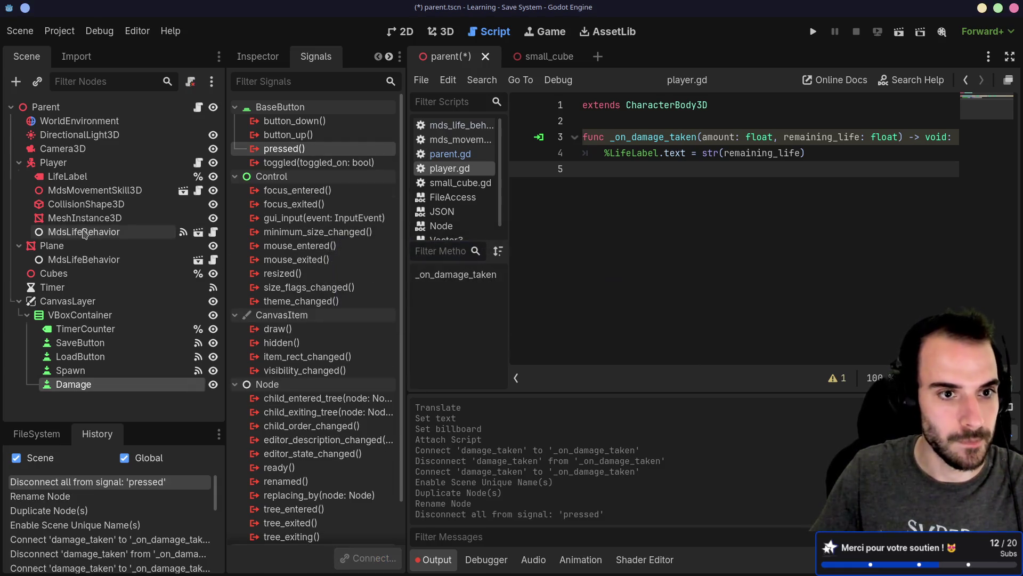
{"action": "left_click", "coordinate": [96, 232]}
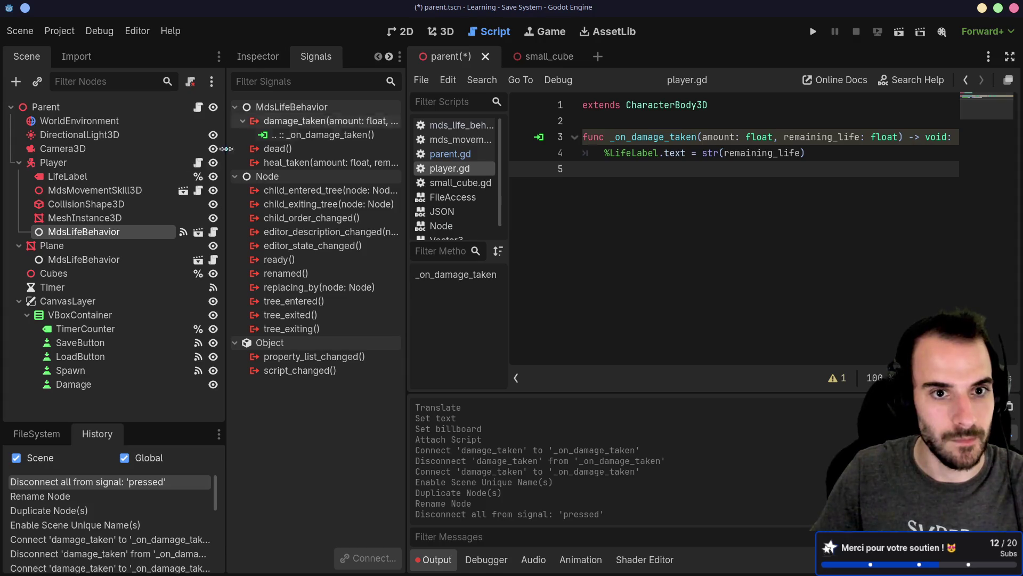
Add a take_10_damage() function calling %MdsLifeBehavior.take_damage(10.0) to player.gd and save it.
{"action": "key", "text": "Return"}
{"action": "type", "text": "func take_10_"}
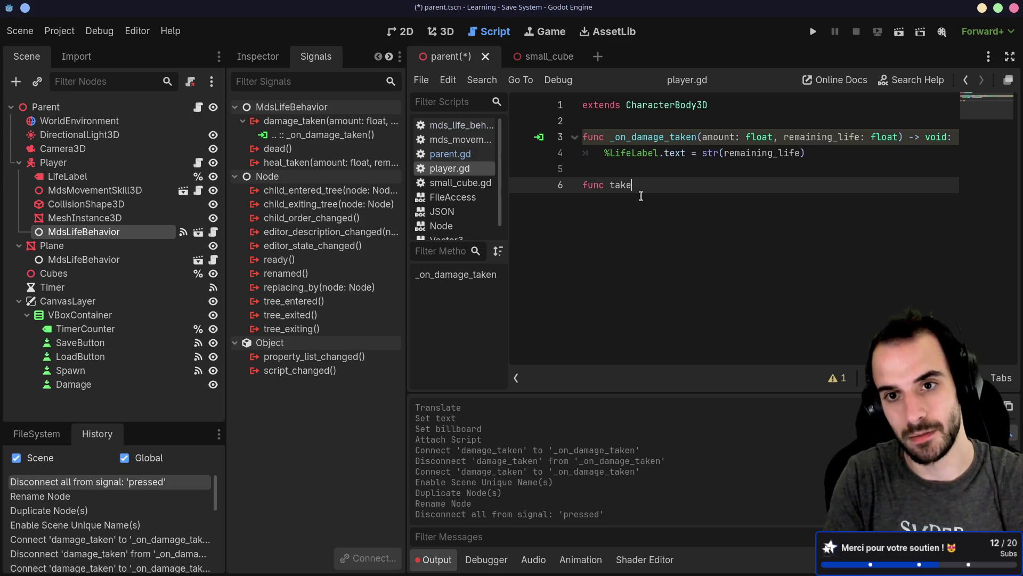
{"action": "type", "text": "damage()"}
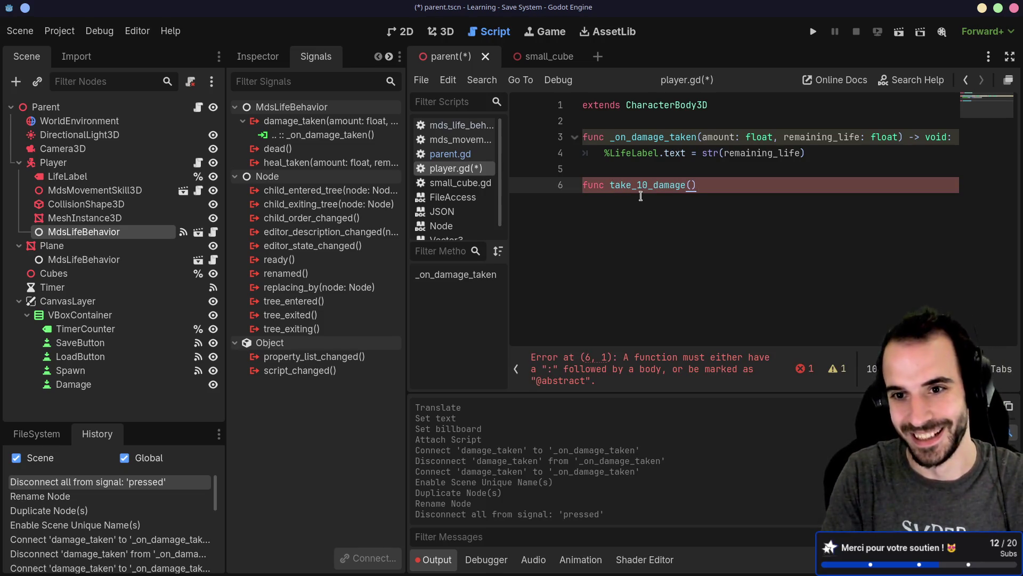
{"action": "type", "text": ":"}
{"action": "key", "text": "Return"}
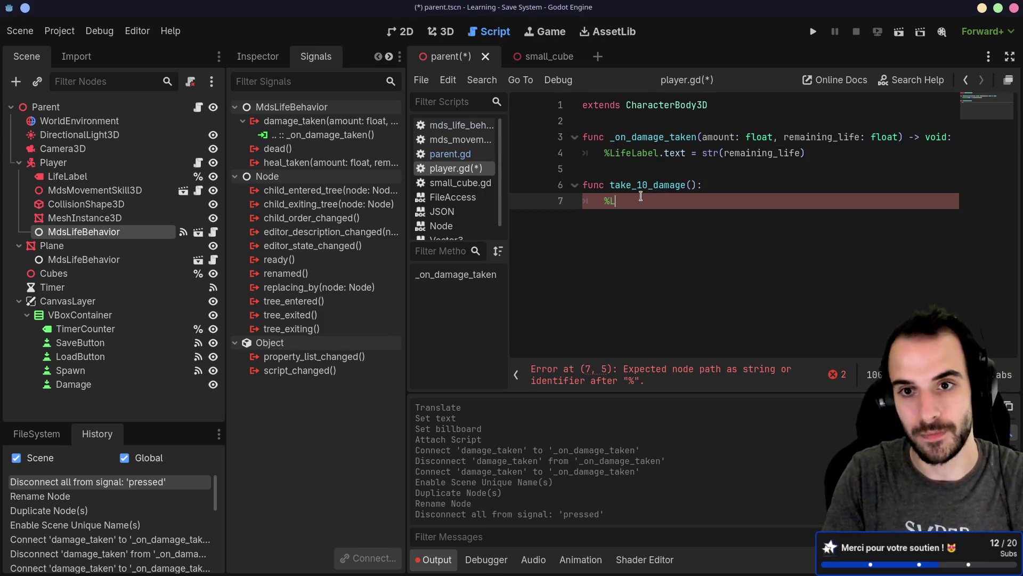
{"action": "type", "text": "L"}
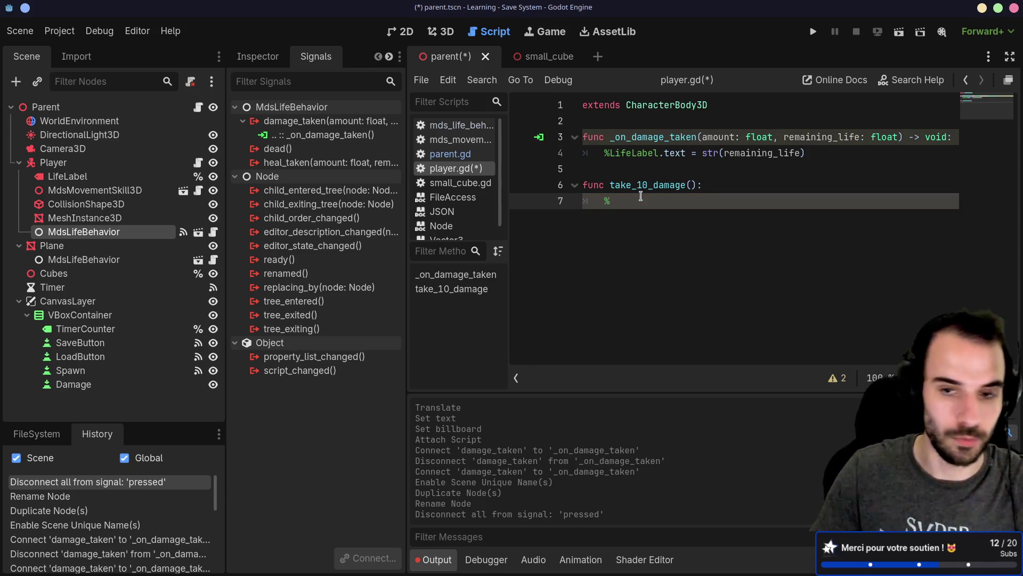
{"action": "right_click", "coordinate": [162, 231]}
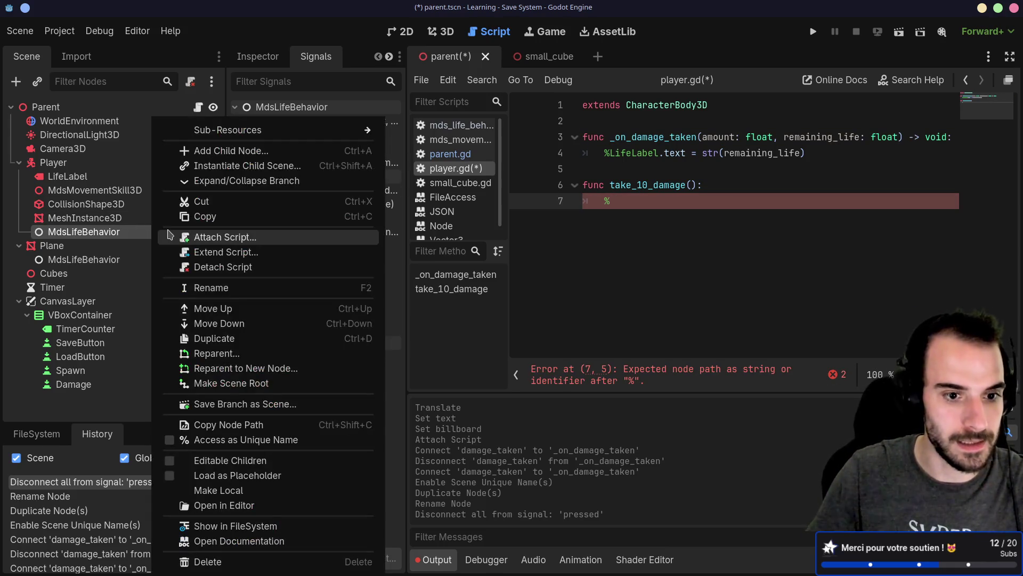
{"action": "left_click", "coordinate": [213, 439]}
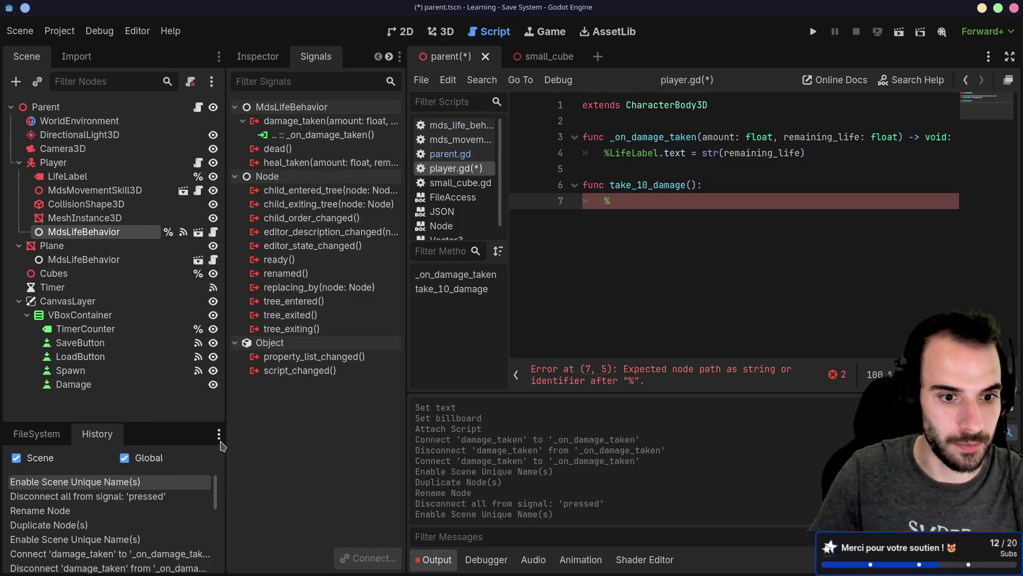
{"action": "left_click", "coordinate": [633, 206]}
{"action": "type", "text": "MdsLifeBehavior"}
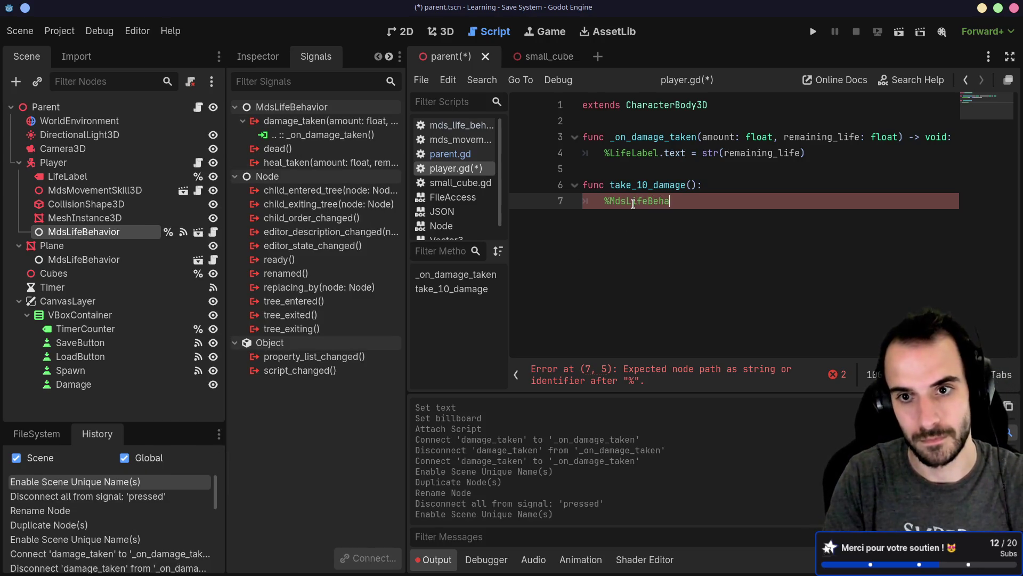
{"action": "type", "text": ".take"}
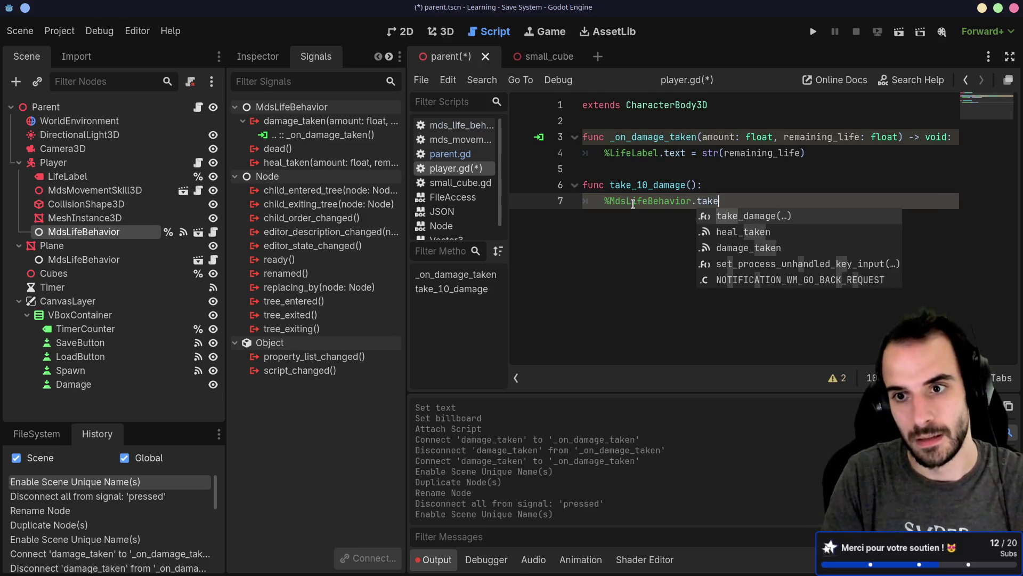
{"action": "key", "text": "Return"}
{"action": "type", "text": "10.0"}
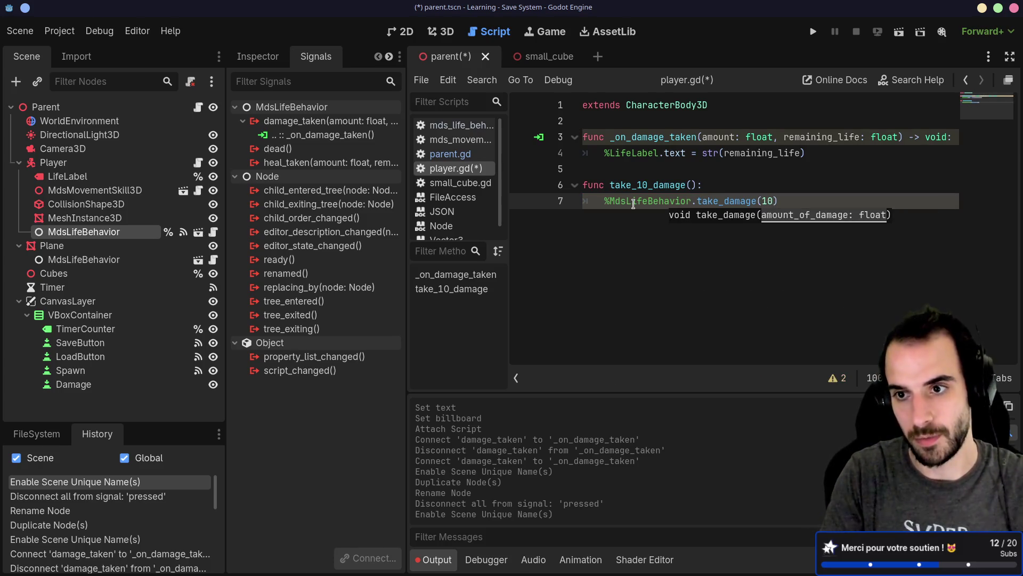
{"action": "key", "text": "ctrl+s"}
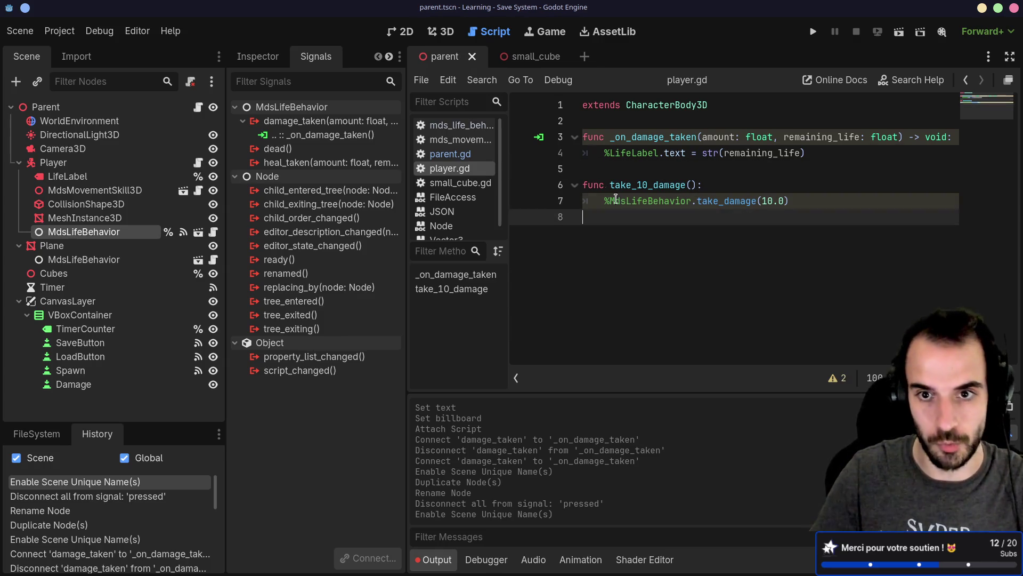
Select the Damage button node and show its signals in the Node panel.
{"action": "left_click", "coordinate": [607, 221]}
{"action": "left_click", "coordinate": [577, 187], "text": "shift"}
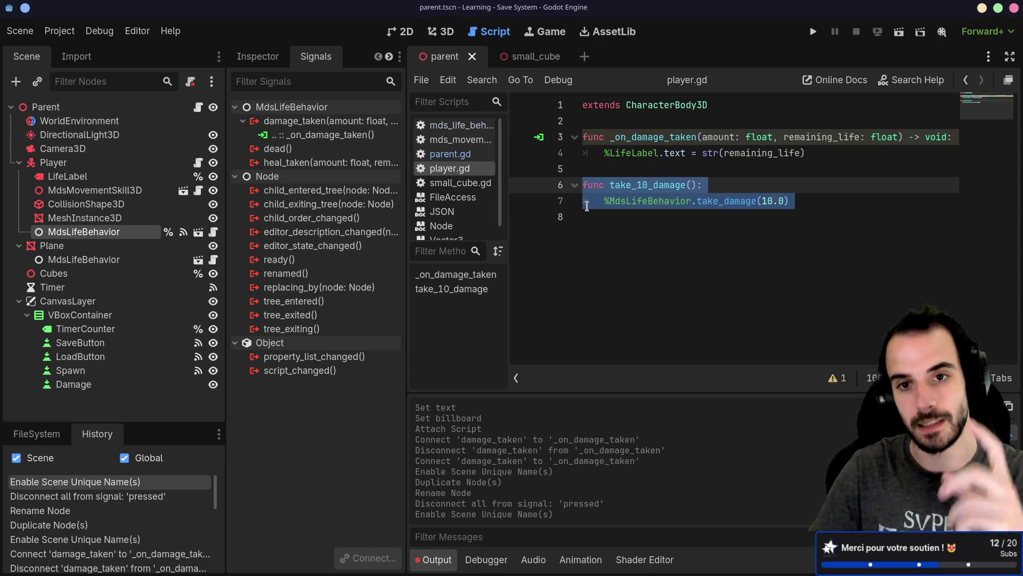
{"action": "left_click", "coordinate": [587, 211]}
{"action": "left_click", "coordinate": [119, 387]}
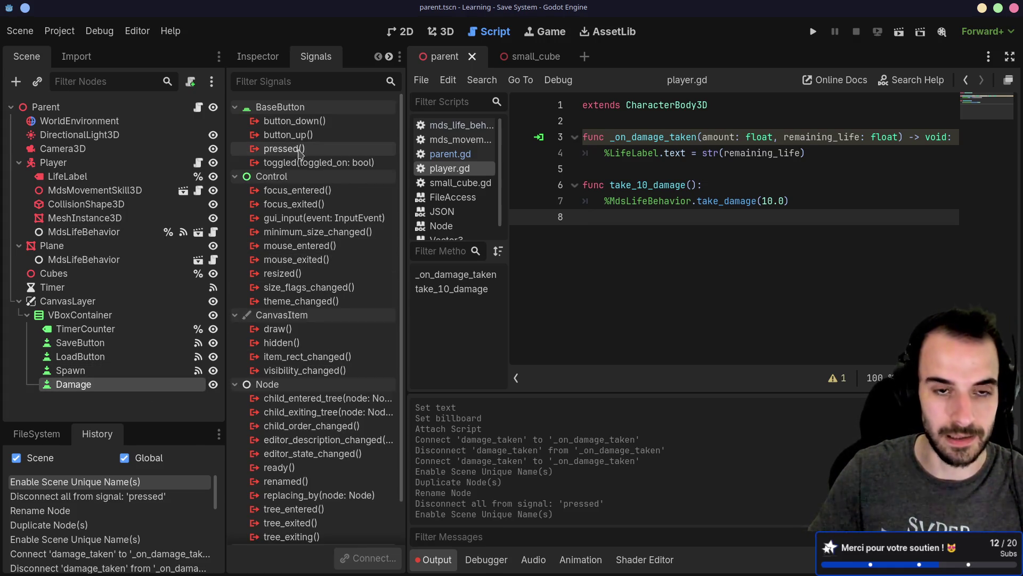
{"action": "left_click", "coordinate": [260, 57]}
{"action": "left_click", "coordinate": [314, 57]}
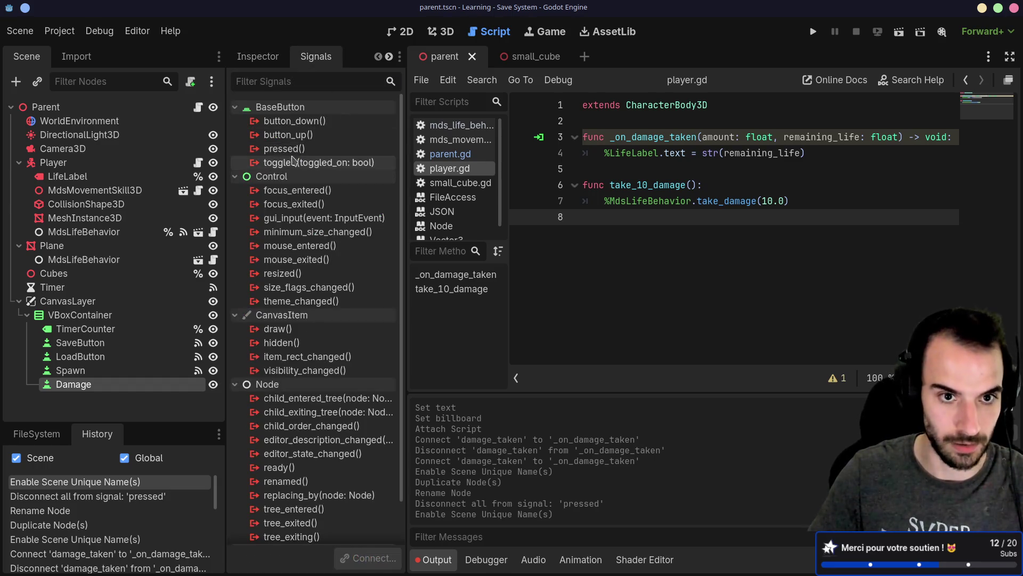
Connect the Damage button's pressed() signal to the Player node's take_10_damage() method.
{"action": "double_click", "coordinate": [298, 149]}
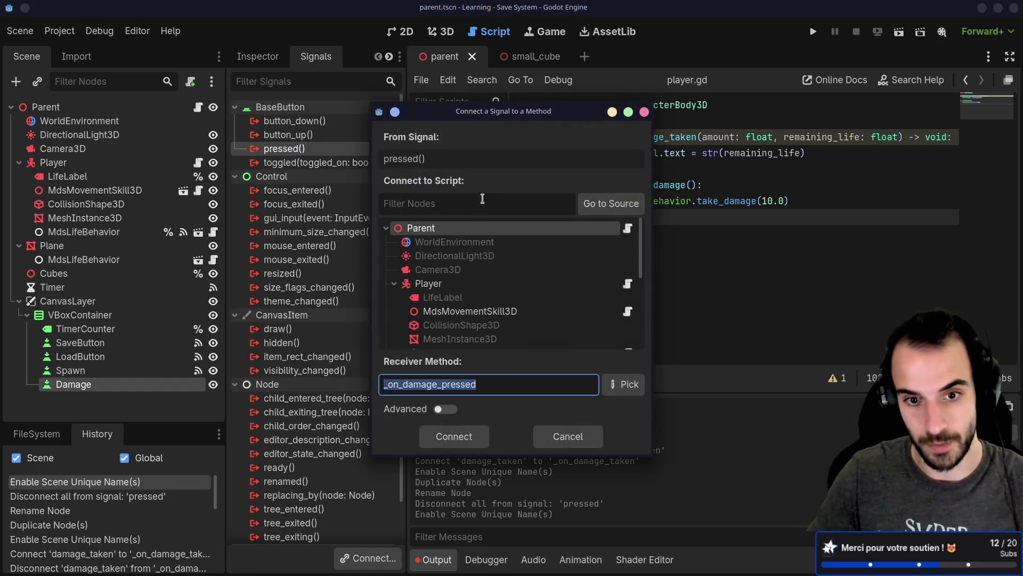
{"action": "left_click", "coordinate": [457, 288]}
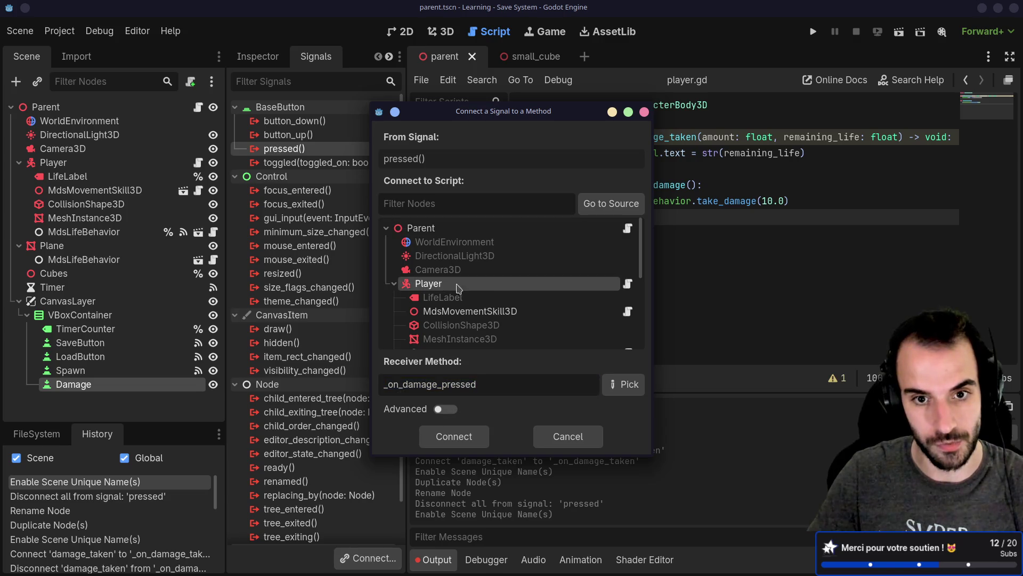
{"action": "left_click", "coordinate": [627, 379]}
{"action": "double_click", "coordinate": [442, 143]}
{"action": "left_click", "coordinate": [471, 434]}
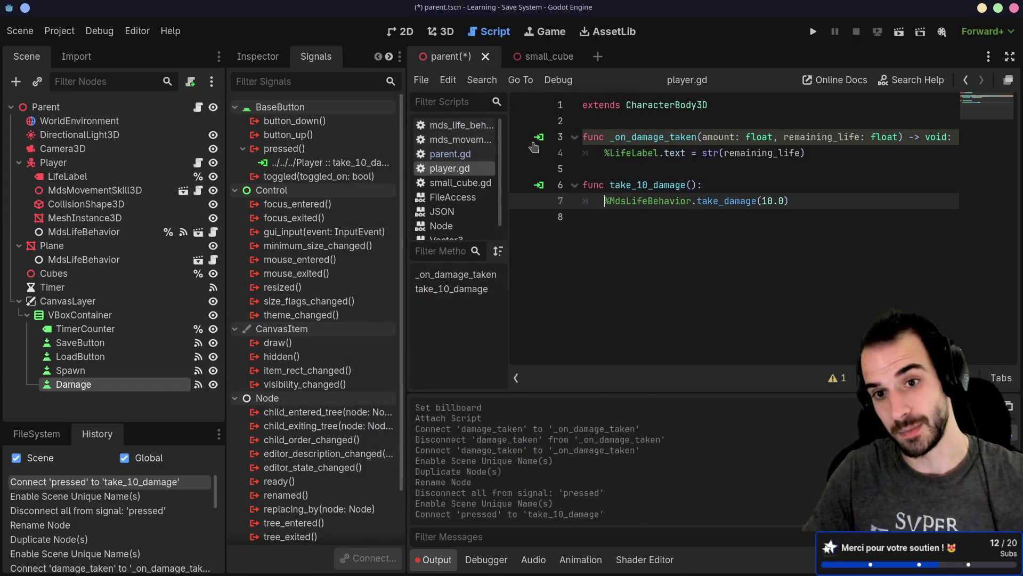
Save and run the current scene, walk the player with S, W, A, press the in-game Damage button, then close the game.
{"action": "left_click", "coordinate": [899, 31]}
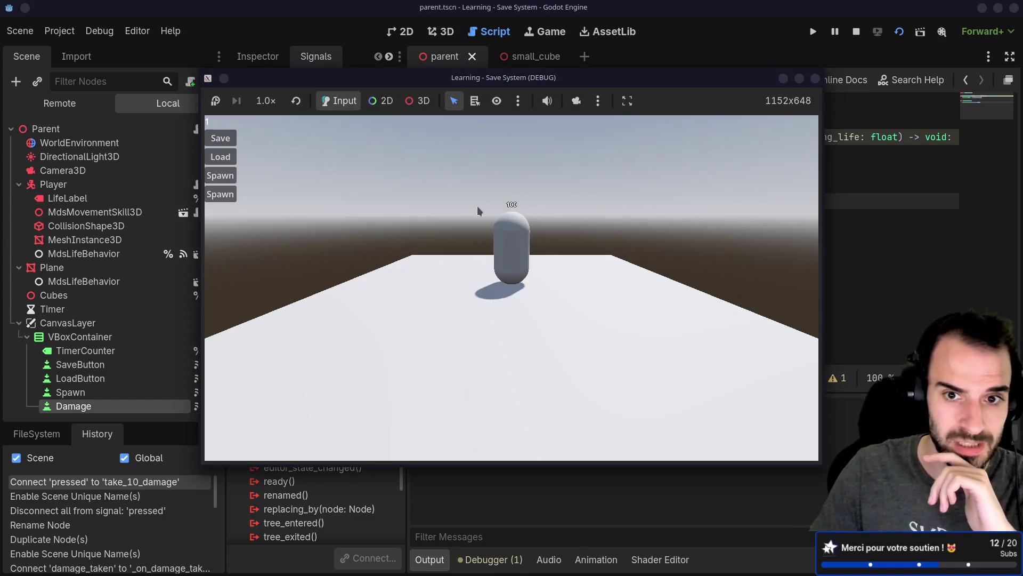
{"action": "key", "text": "s"}
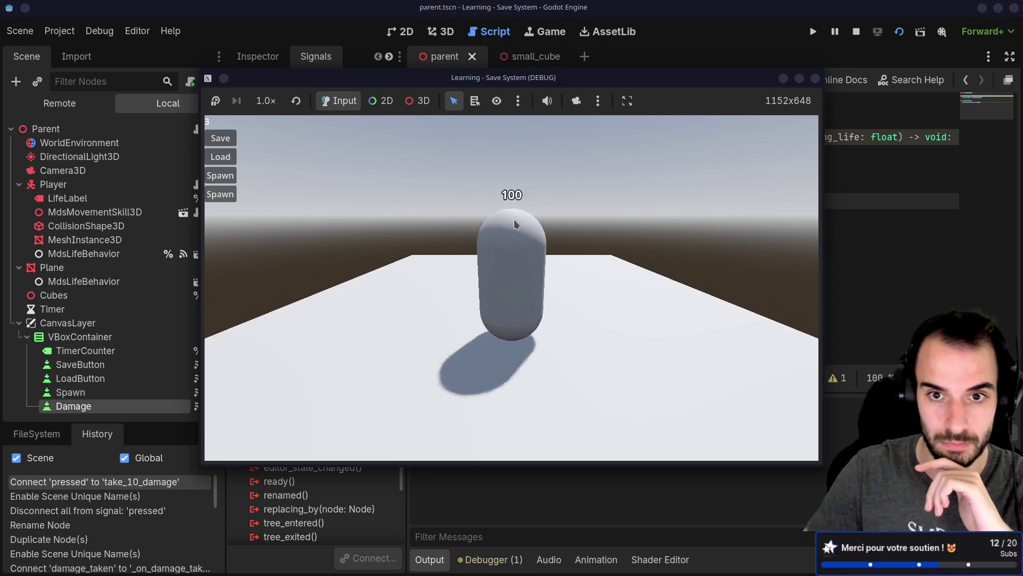
{"action": "left_click", "coordinate": [228, 194]}
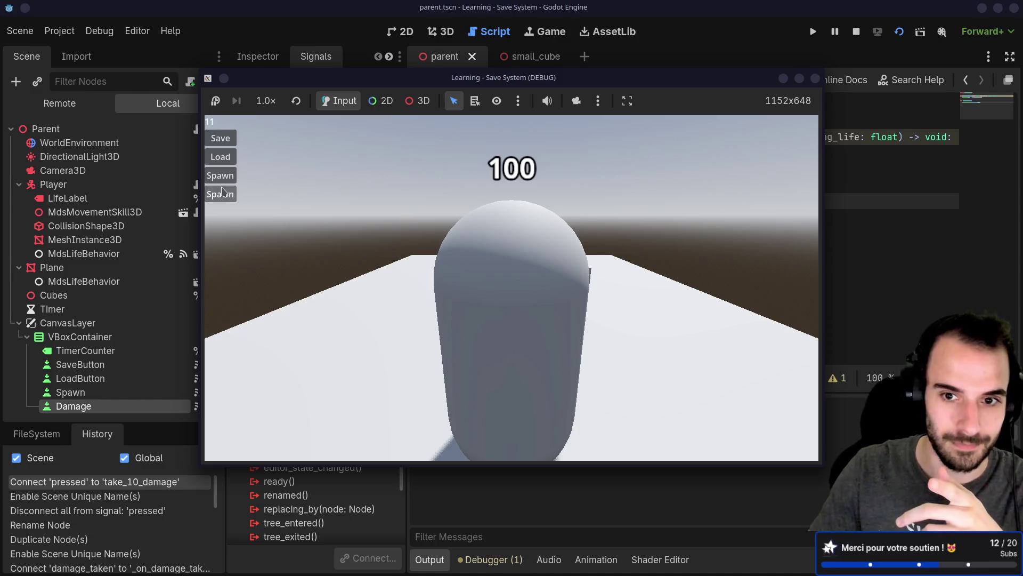
{"action": "key", "text": "w"}
{"action": "key", "text": "a"}
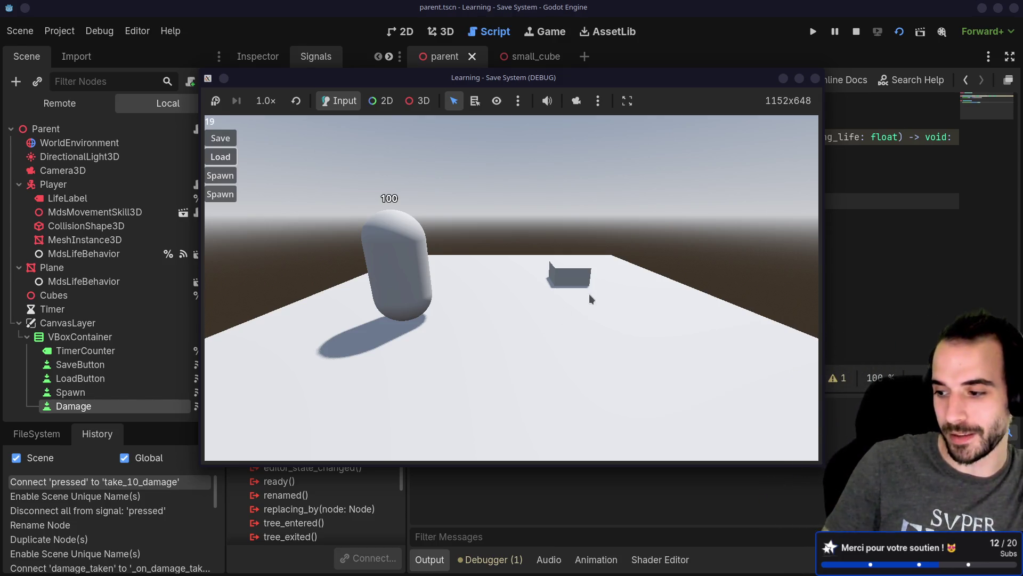
{"action": "left_click", "coordinate": [816, 80]}
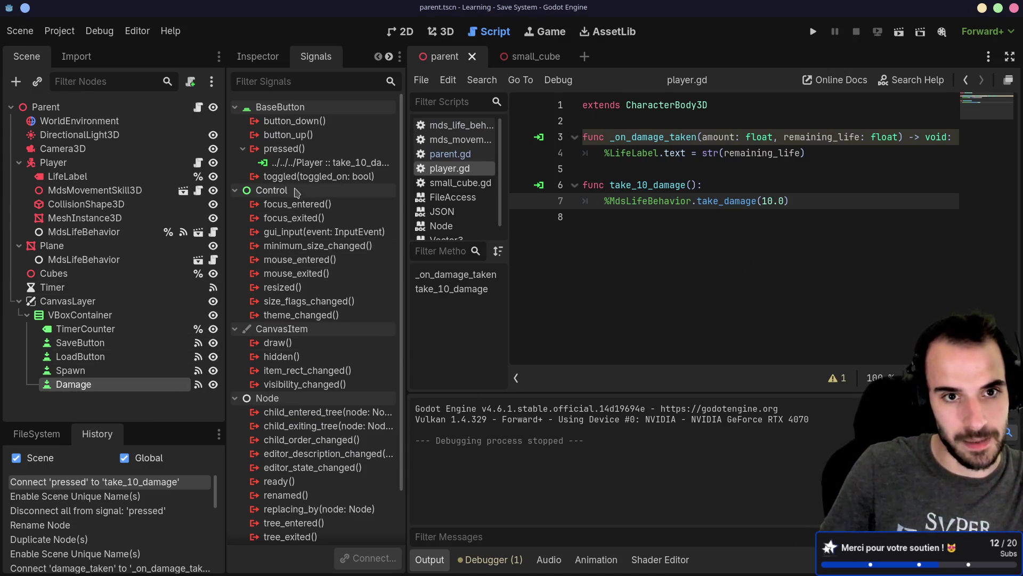
Change the Damage button's Text from 'Spawn' to 'Damage', save the scene, and widen the Inspector.
{"action": "left_click", "coordinate": [287, 55]}
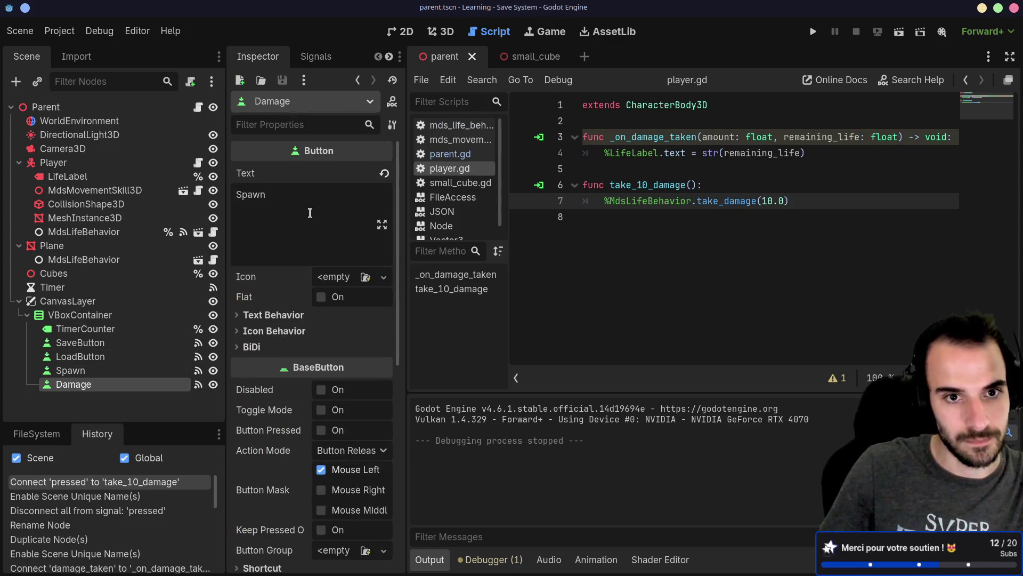
{"action": "double_click", "coordinate": [308, 201]}
{"action": "type", "text": "Damage"}
{"action": "key", "text": "Return"}
{"action": "key", "text": "ctrl+s"}
{"action": "key", "text": "BackSpace"}
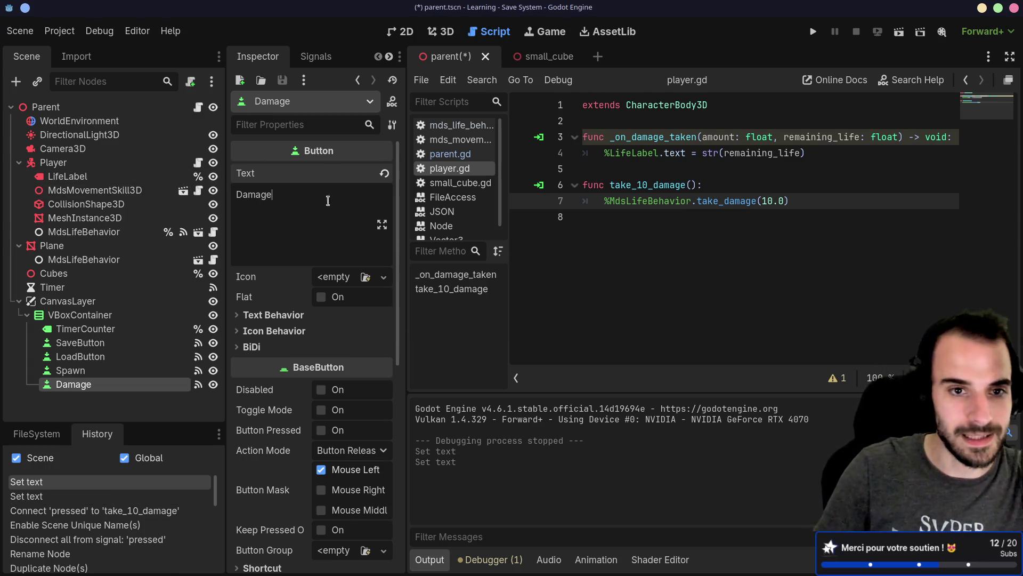
{"action": "key", "text": "ctrl+s"}
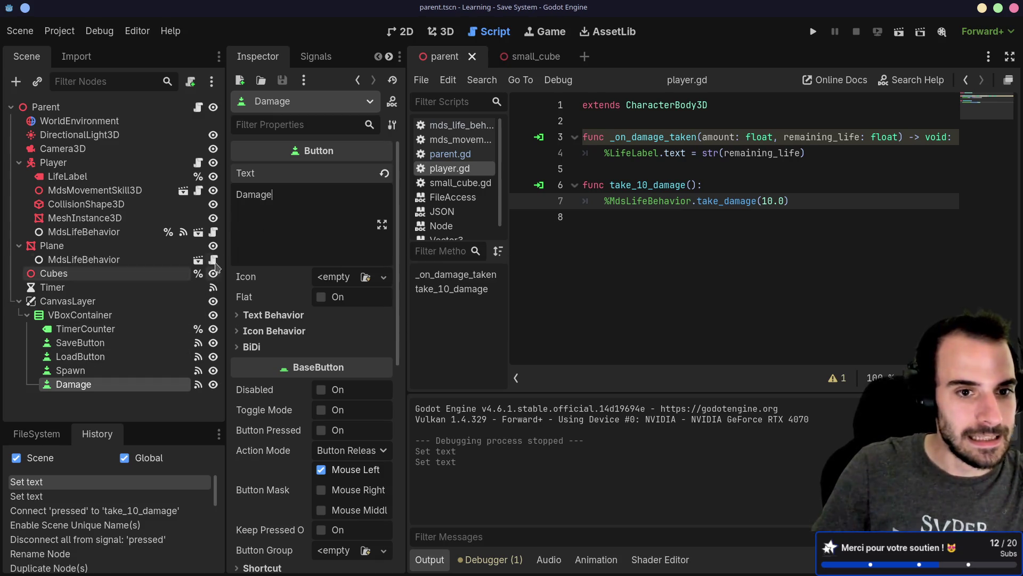
{"action": "mouse_move", "coordinate": [406, 223]}
{"action": "left_mouse_down"}
{"action": "mouse_move", "coordinate": [435, 223]}
{"action": "mouse_move", "coordinate": [217, 237]}
{"action": "left_mouse_up"}
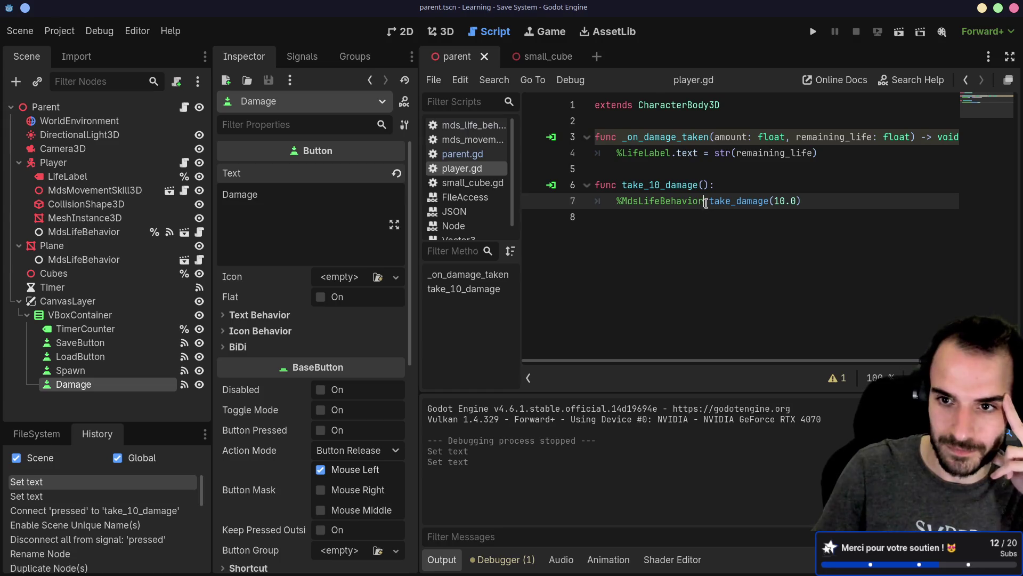
Jump to take_damage in mds_life_behavior.gd and preview the damage_taken signal connection without connecting.
{"action": "double_click", "coordinate": [727, 200]}
{"action": "left_click", "coordinate": [688, 185]}
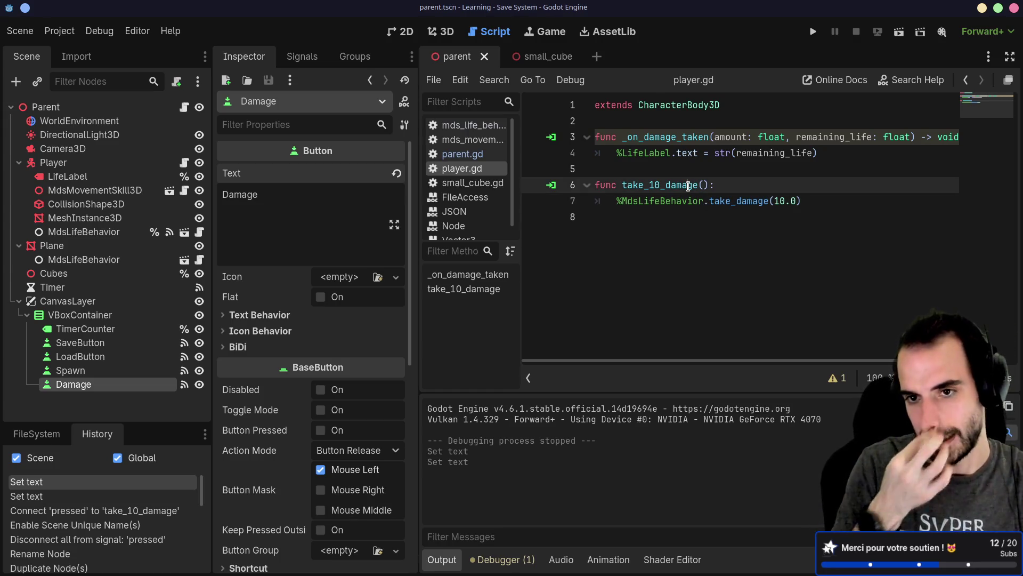
{"action": "left_click", "coordinate": [740, 201], "text": "ctrl"}
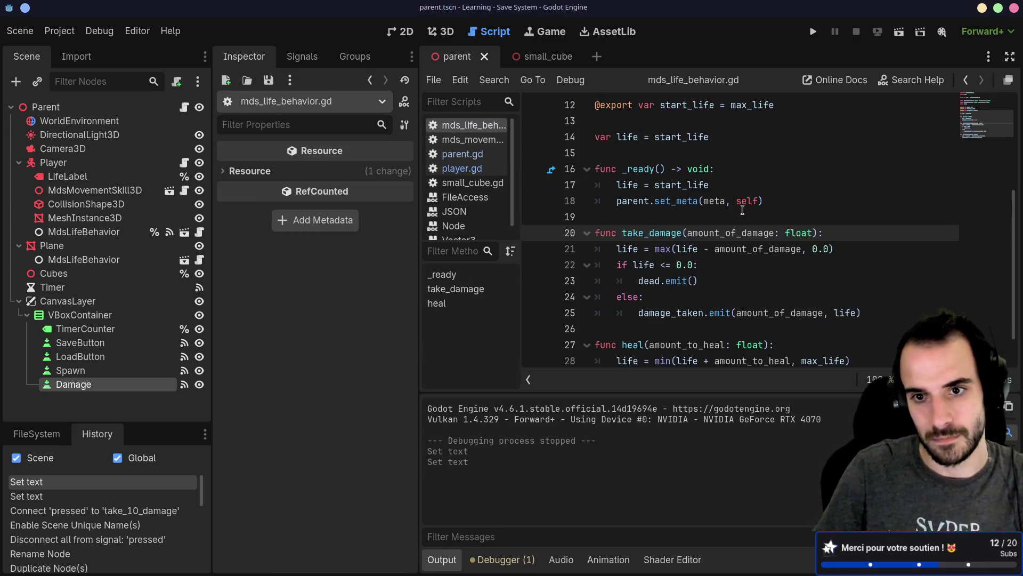
{"action": "scroll", "coordinate": [742, 210], "scroll_direction": "down", "scroll_amount": 1}
{"action": "scroll", "coordinate": [742, 210], "scroll_direction": "up", "scroll_amount": 5}
{"action": "scroll", "coordinate": [687, 229], "scroll_direction": "down", "scroll_amount": 3}
{"action": "left_click", "coordinate": [84, 232]}
{"action": "left_click", "coordinate": [308, 59]}
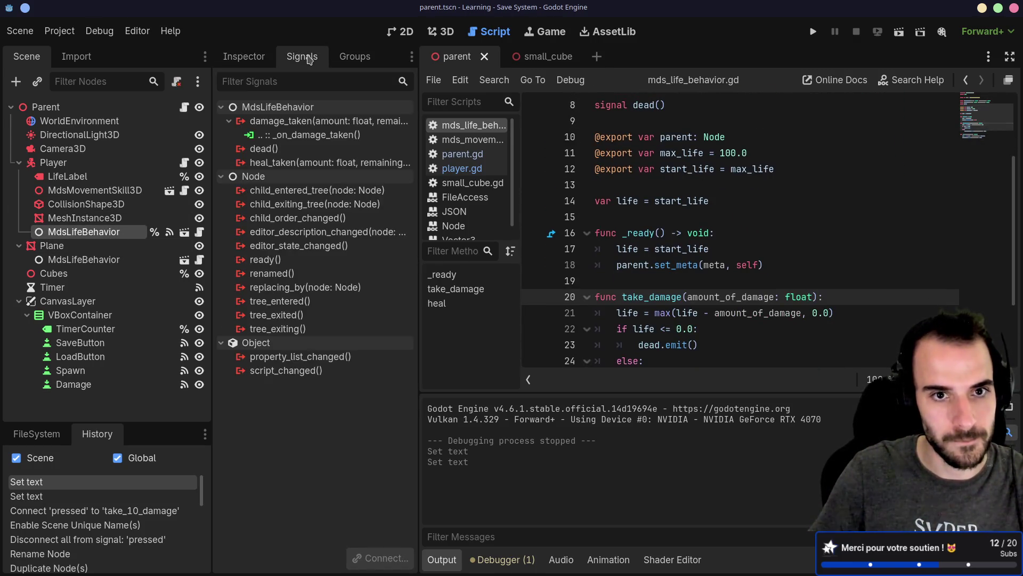
{"action": "double_click", "coordinate": [286, 122]}
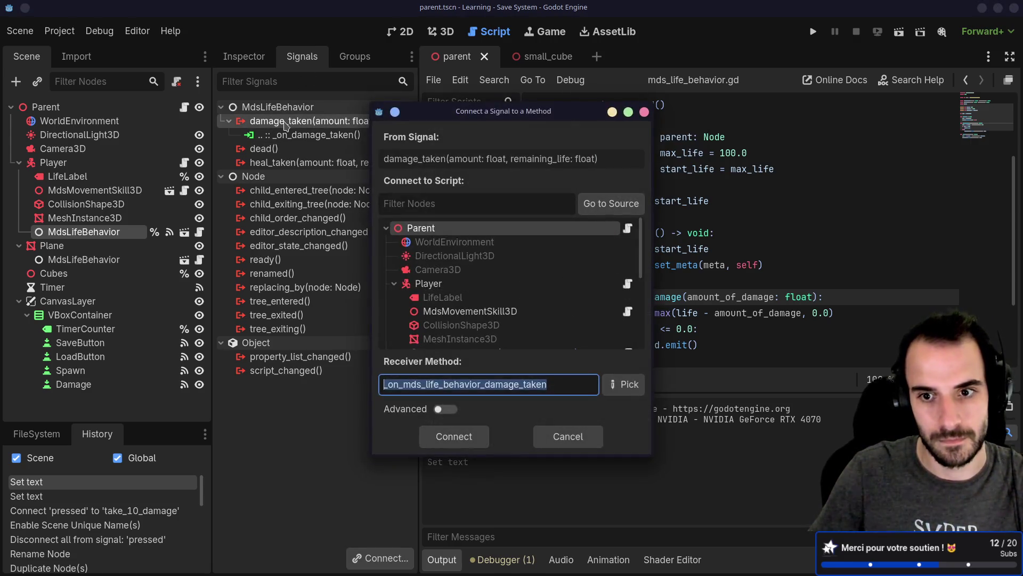
{"action": "key", "text": "Escape"}
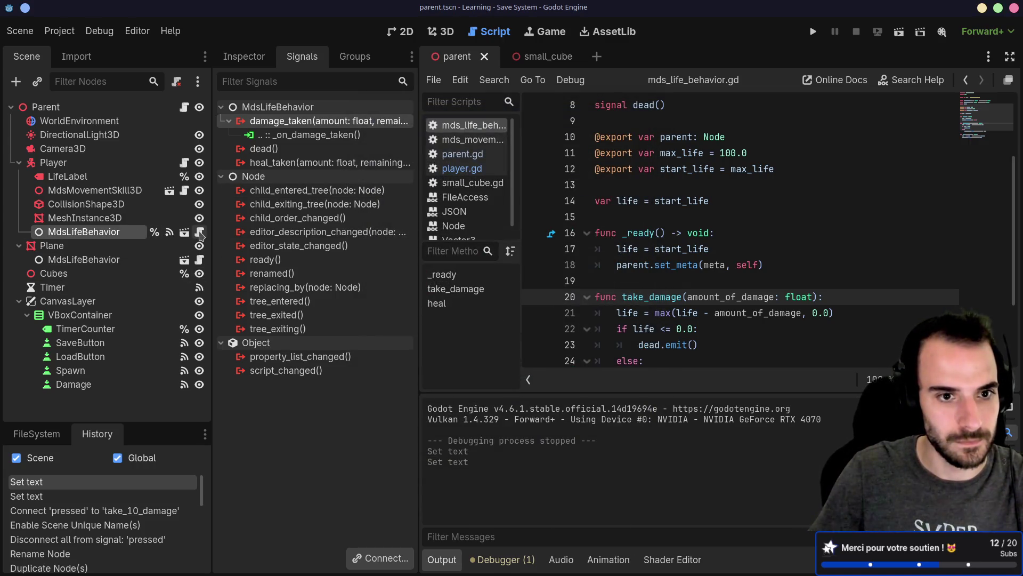
Review the damage_taken emit passing amount_of_damage and life, then run the scene again.
{"action": "scroll", "coordinate": [608, 236], "scroll_direction": "down", "scroll_amount": 2}
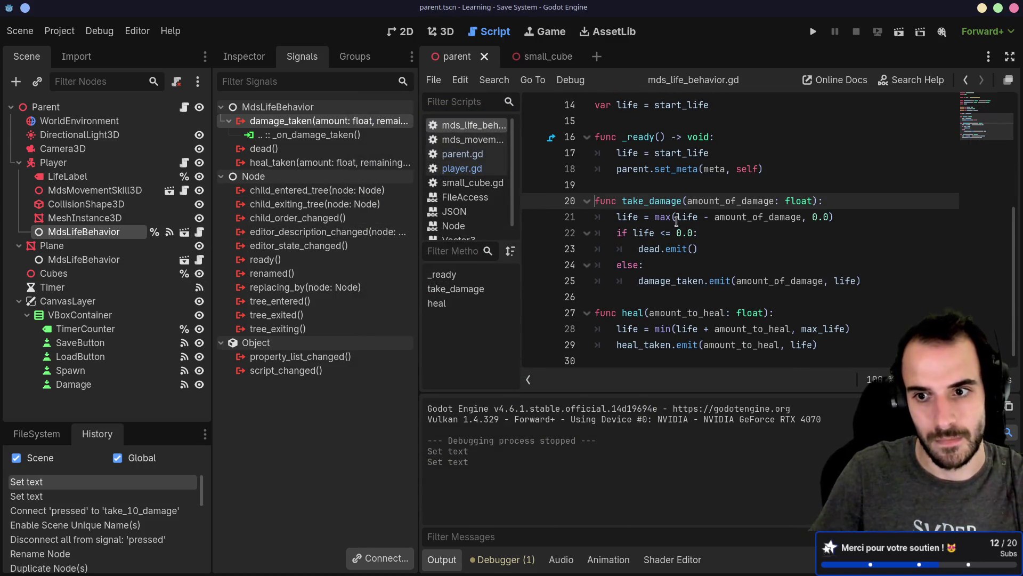
{"action": "double_click", "coordinate": [778, 281]}
{"action": "left_click_drag", "start_coordinate": [829, 281], "coordinate": [858, 281]}
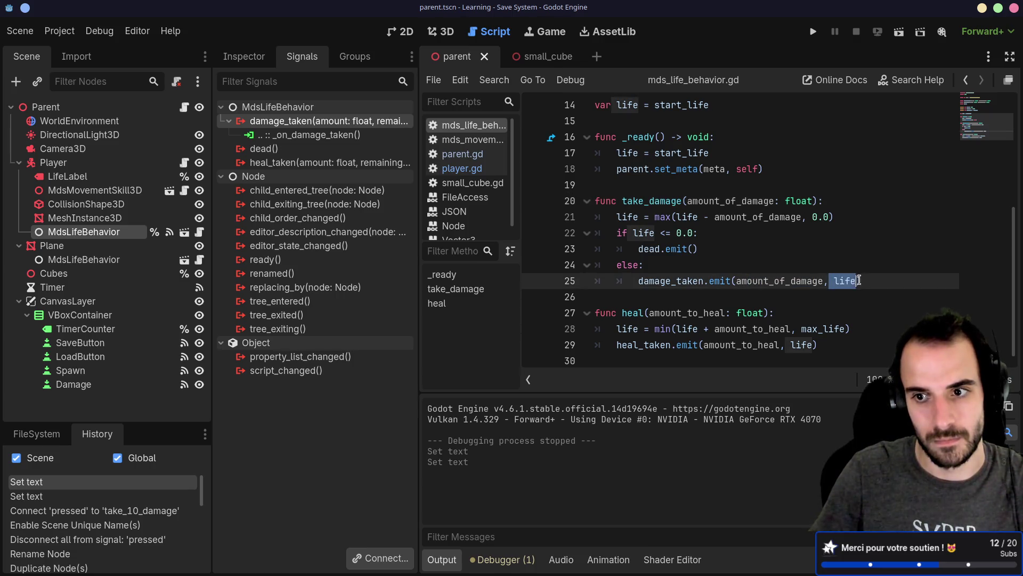
{"action": "left_click", "coordinate": [861, 255]}
{"action": "scroll", "coordinate": [831, 256], "scroll_direction": "up", "scroll_amount": 4}
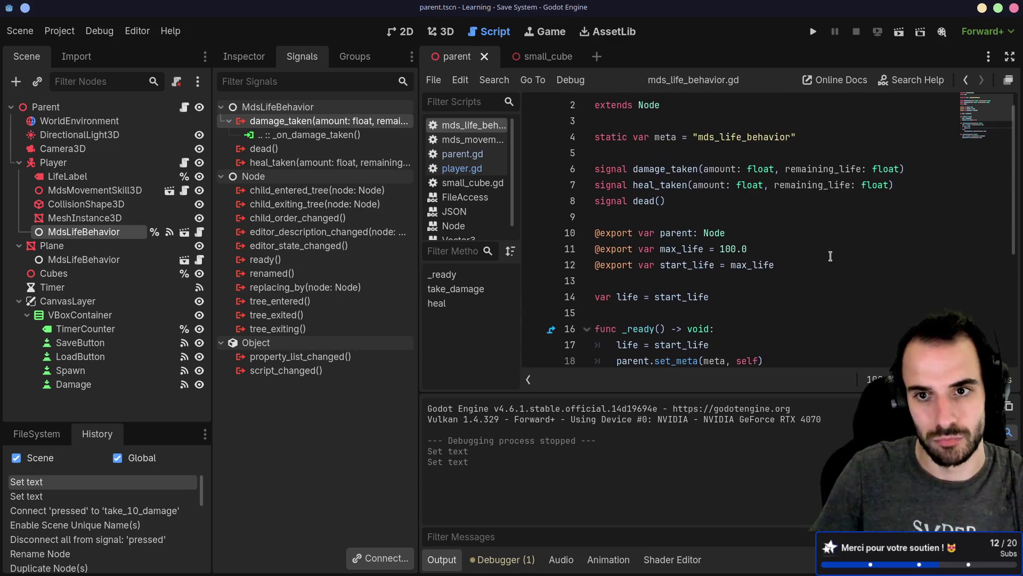
{"action": "scroll", "coordinate": [831, 256], "scroll_direction": "down", "scroll_amount": 3}
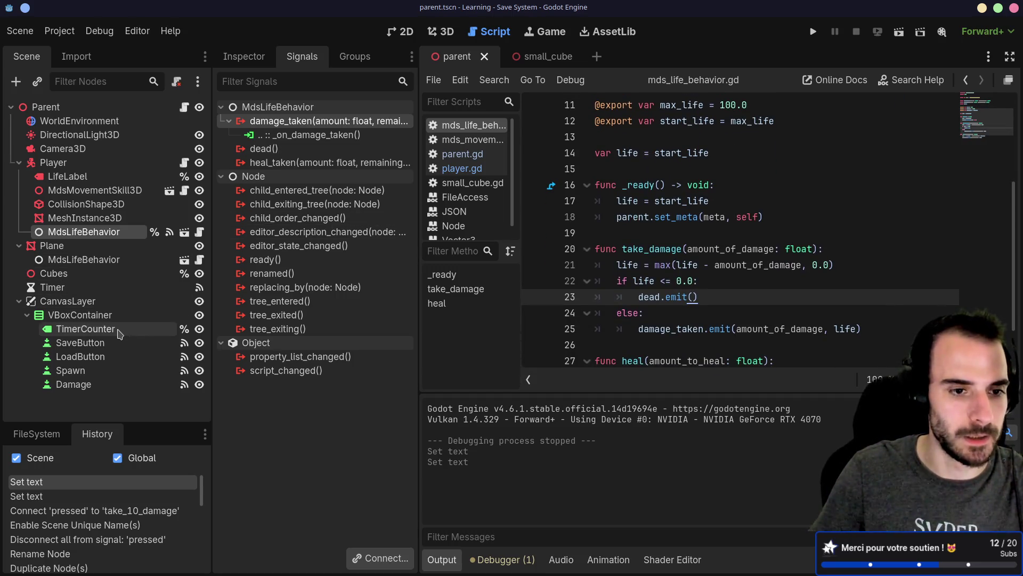
{"action": "left_click", "coordinate": [91, 179]}
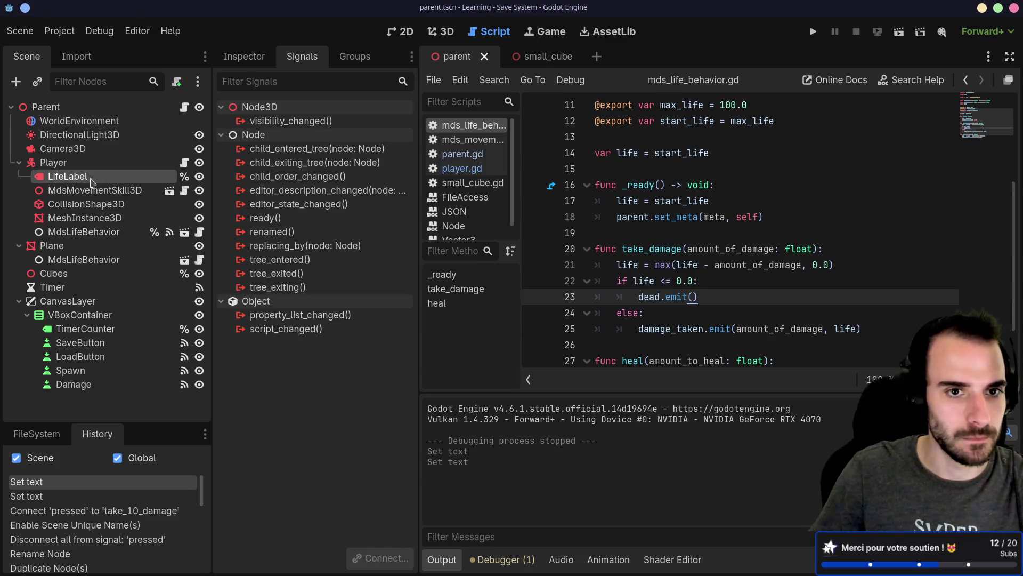
{"action": "left_click", "coordinate": [899, 31]}
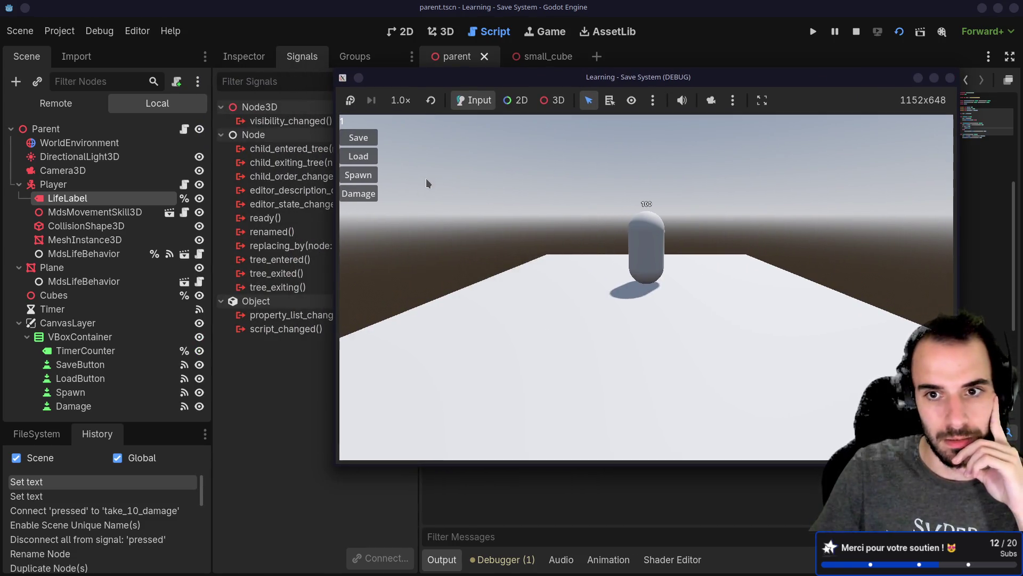
Inspect the running Player's MdsLifeBehavior in the Remote tree, showing life 0.0 and start life 10.0.
{"action": "left_click", "coordinate": [358, 194]}
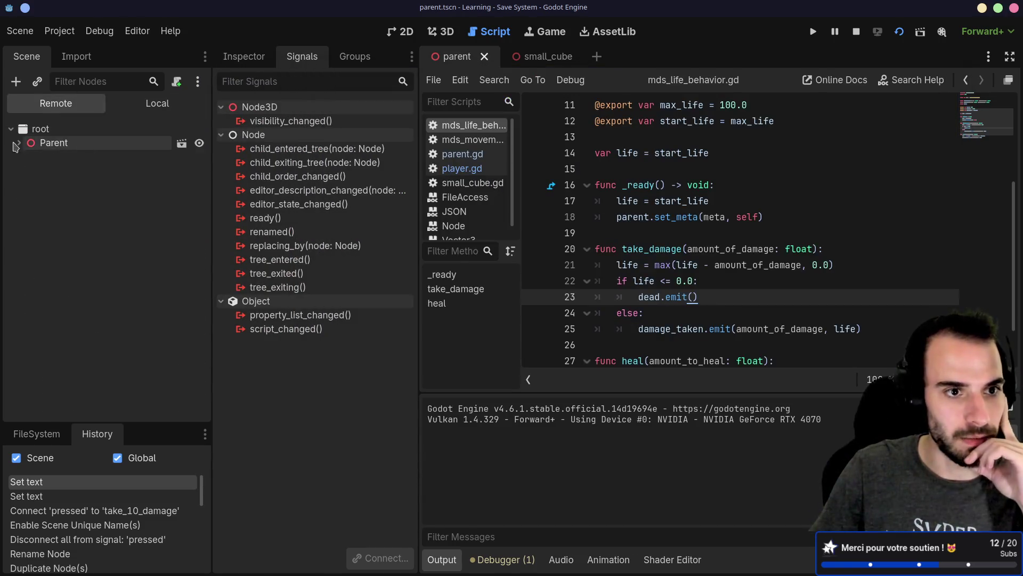
{"action": "left_click", "coordinate": [16, 143]}
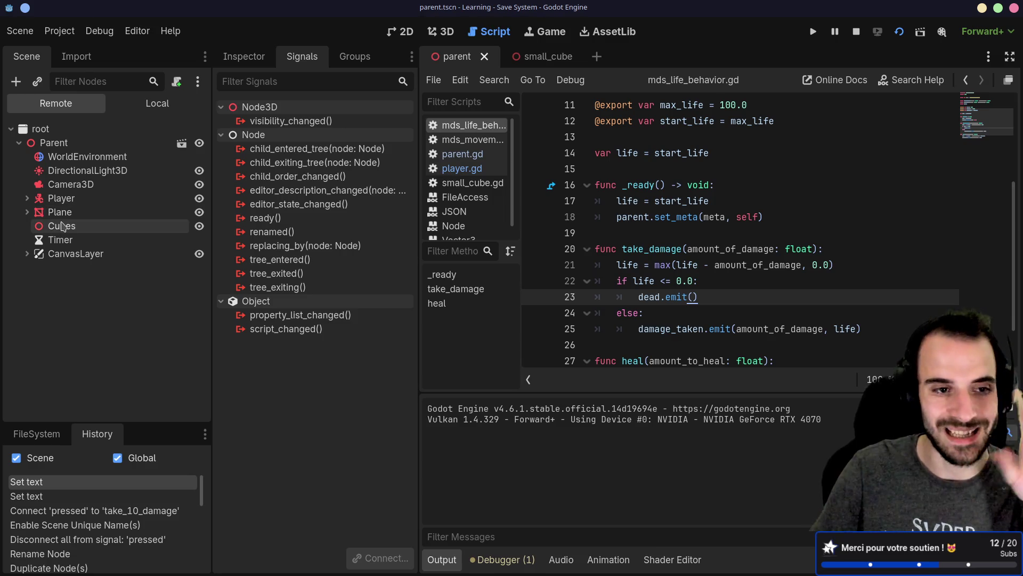
{"action": "left_click", "coordinate": [157, 104]}
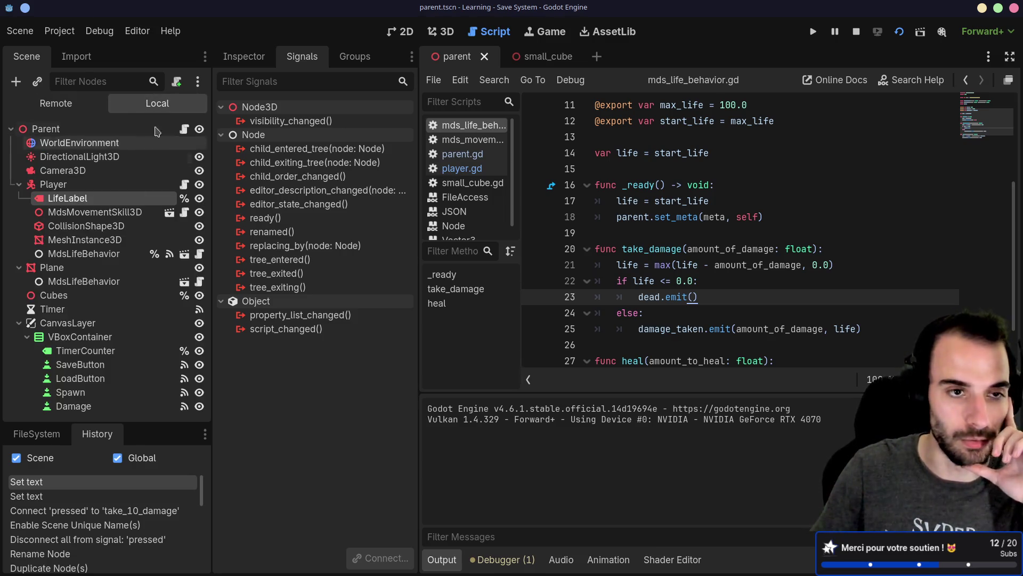
{"action": "left_click", "coordinate": [56, 103]}
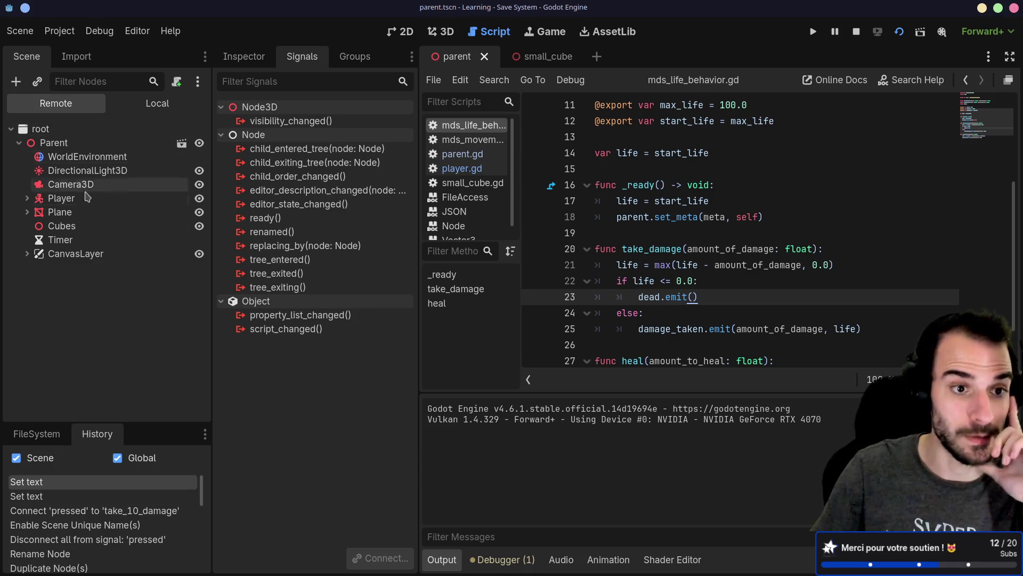
{"action": "left_click", "coordinate": [26, 198]}
{"action": "left_click", "coordinate": [84, 266]}
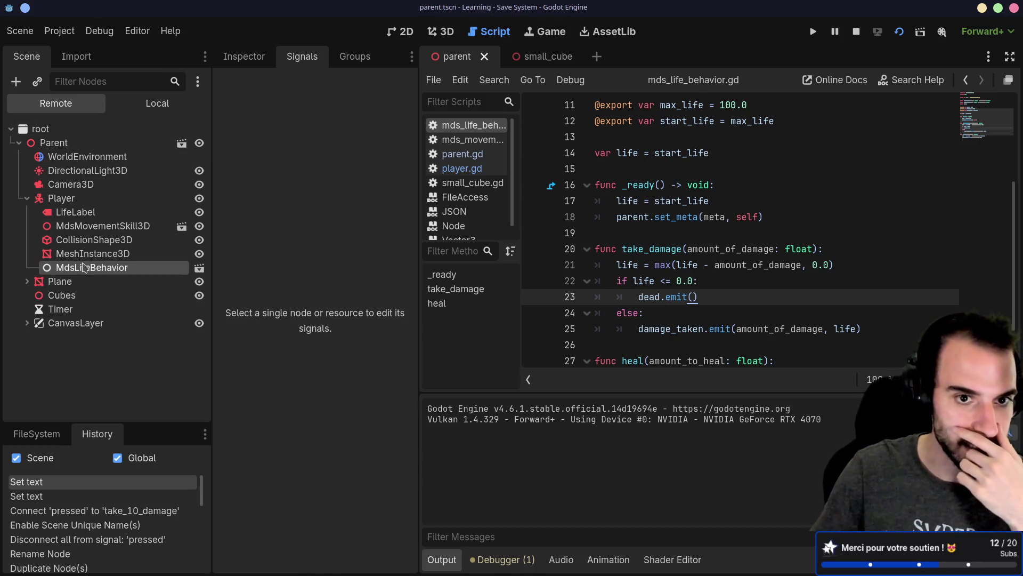
{"action": "left_click", "coordinate": [244, 57]}
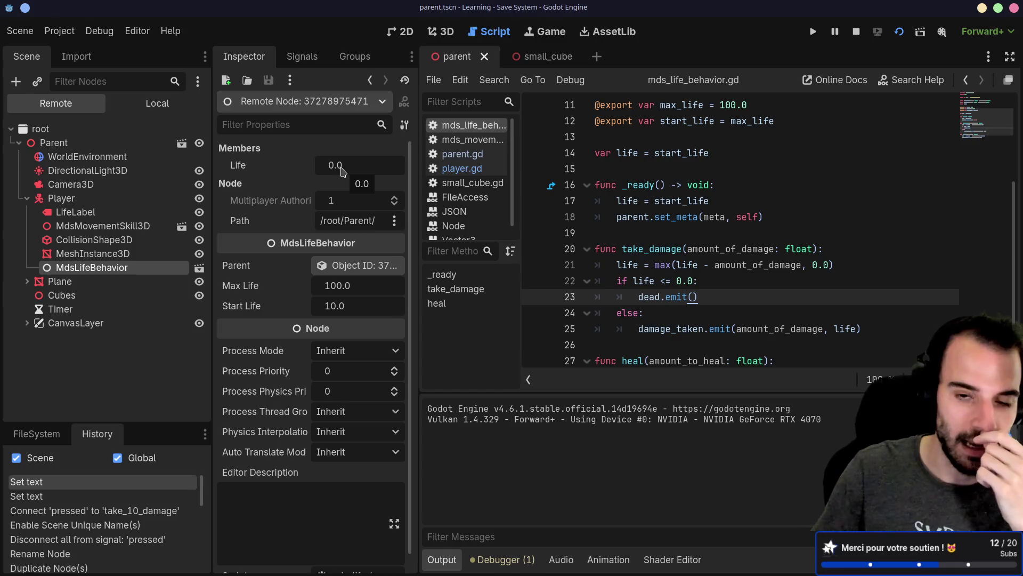
Stop the running game and reselect the Player's MdsLifeBehavior in the local scene tree.
{"action": "double_click", "coordinate": [738, 121]}
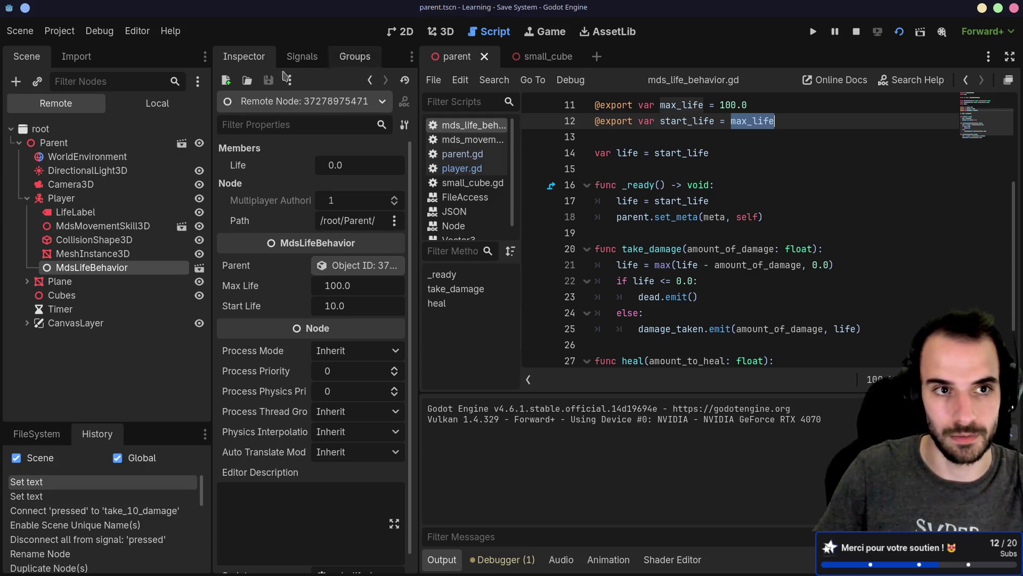
{"action": "left_click", "coordinate": [79, 58]}
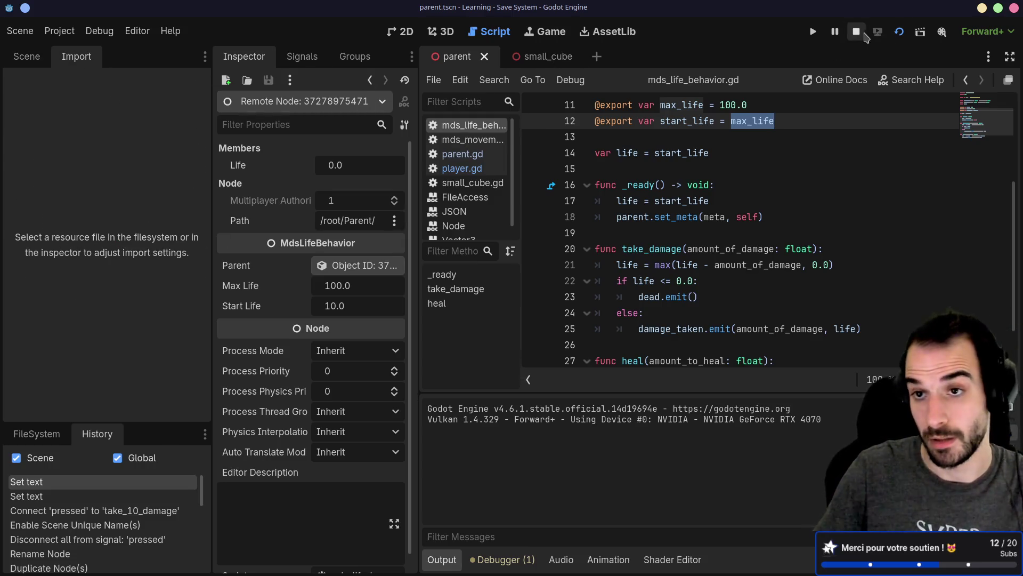
{"action": "left_click", "coordinate": [857, 31]}
{"action": "left_click", "coordinate": [26, 57]}
{"action": "left_click", "coordinate": [98, 231]}
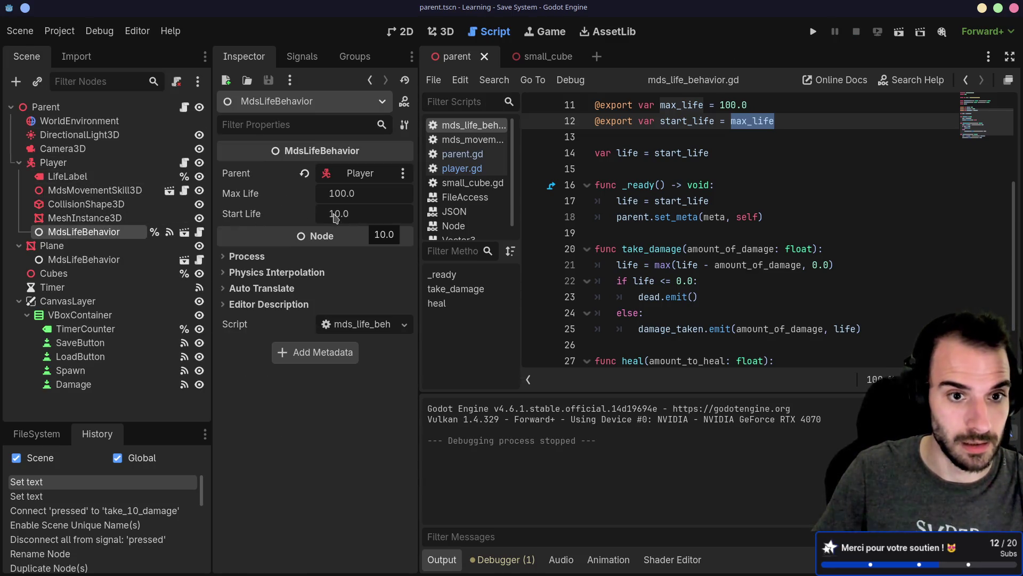
Change the Player MdsLifeBehavior's Start Life to 100 and run the current scene.
{"action": "left_click", "coordinate": [362, 217]}
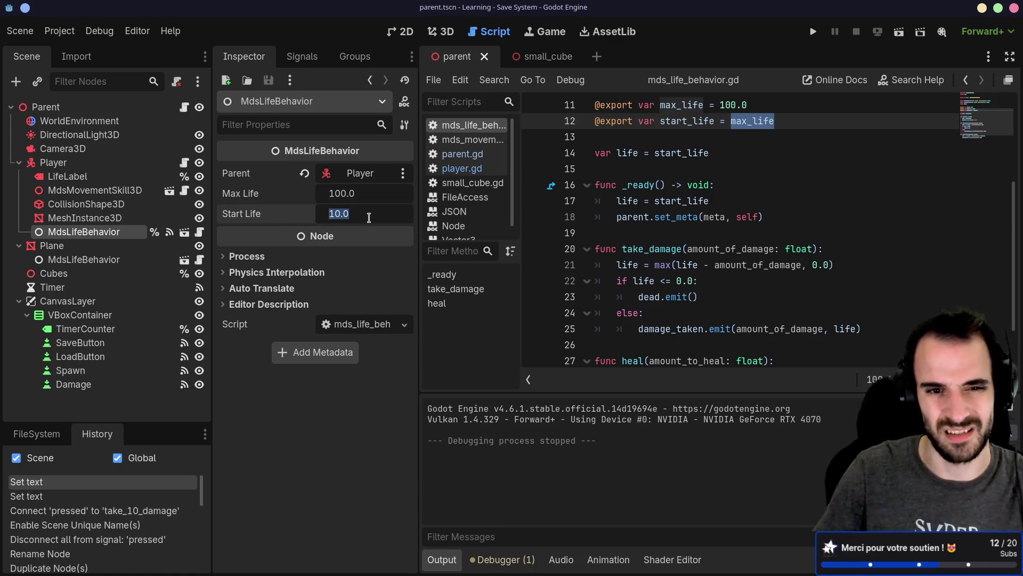
{"action": "key", "text": "BackSpace"}
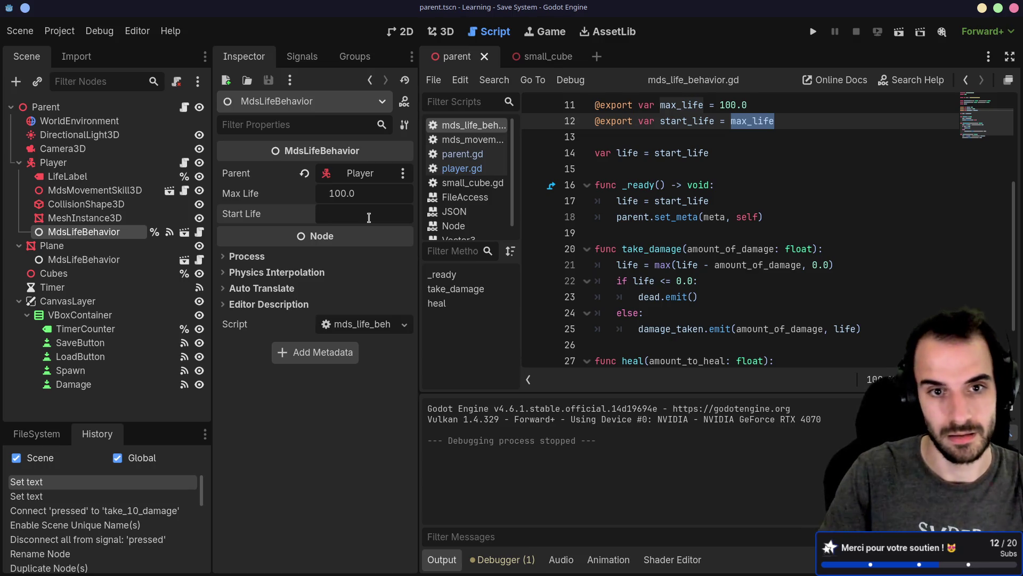
{"action": "key", "text": "ctrl+z"}
{"action": "left_click_drag", "start_coordinate": [369, 217], "coordinate": [377, 226]}
{"action": "left_click", "coordinate": [379, 225]}
{"action": "type", "text": "100"}
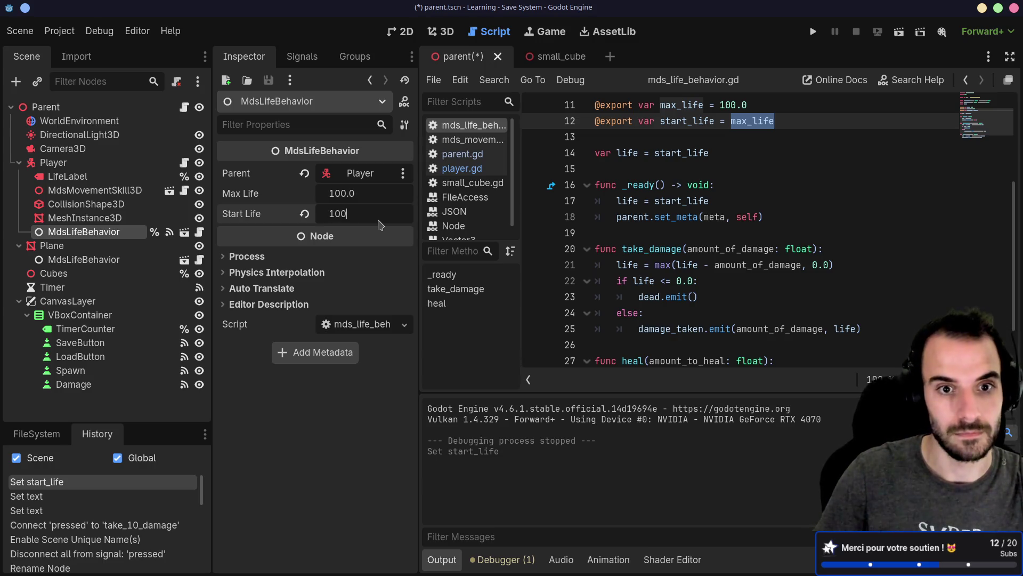
{"action": "key", "text": "Return"}
{"action": "left_click", "coordinate": [899, 32]}
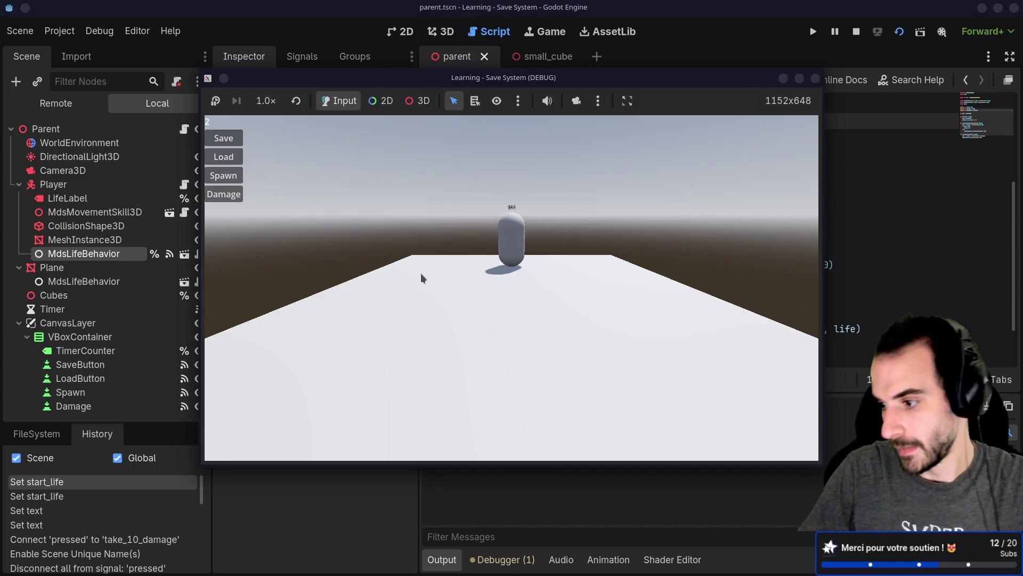
Hit the Damage button four times, dropping the player's life from 100 to 60, then walk it around.
{"action": "key", "text": "Down"}
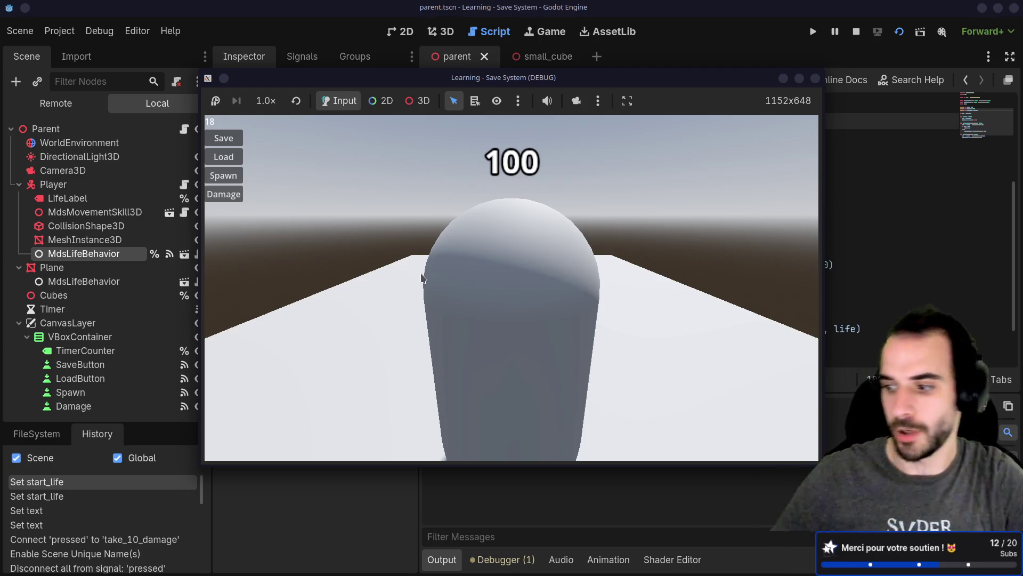
{"action": "left_click", "coordinate": [233, 199]}
{"action": "left_click", "coordinate": [223, 200]}
{"action": "double_click", "coordinate": [223, 201]}
{"action": "key", "text": "Up"}
{"action": "key", "text": "Down"}
{"action": "key", "text": "Right"}
{"action": "key", "text": "Left"}
{"action": "key", "text": "Right"}
{"action": "key", "text": "Down"}
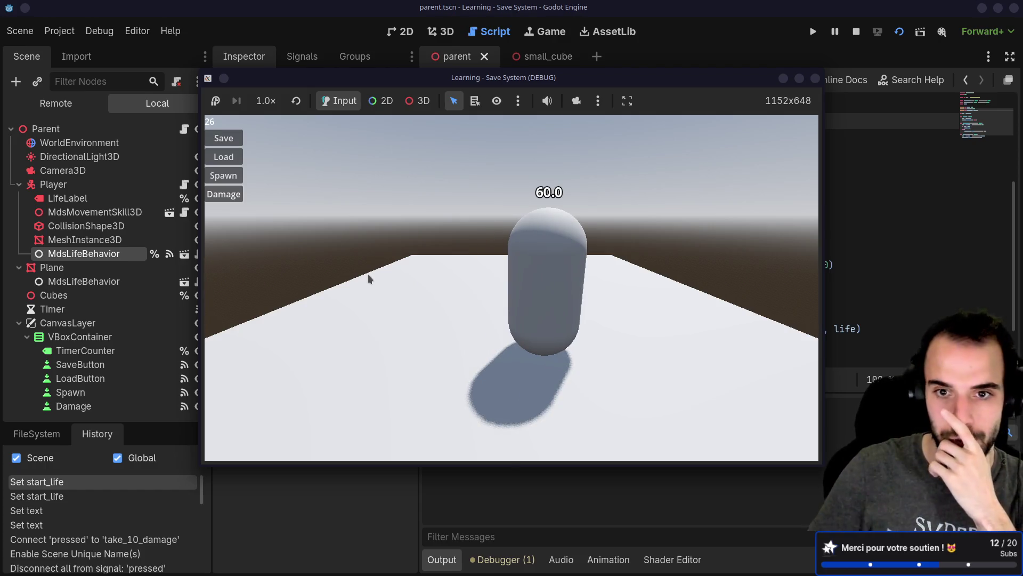
{"action": "key", "text": "Left"}
{"action": "key", "text": "Up"}
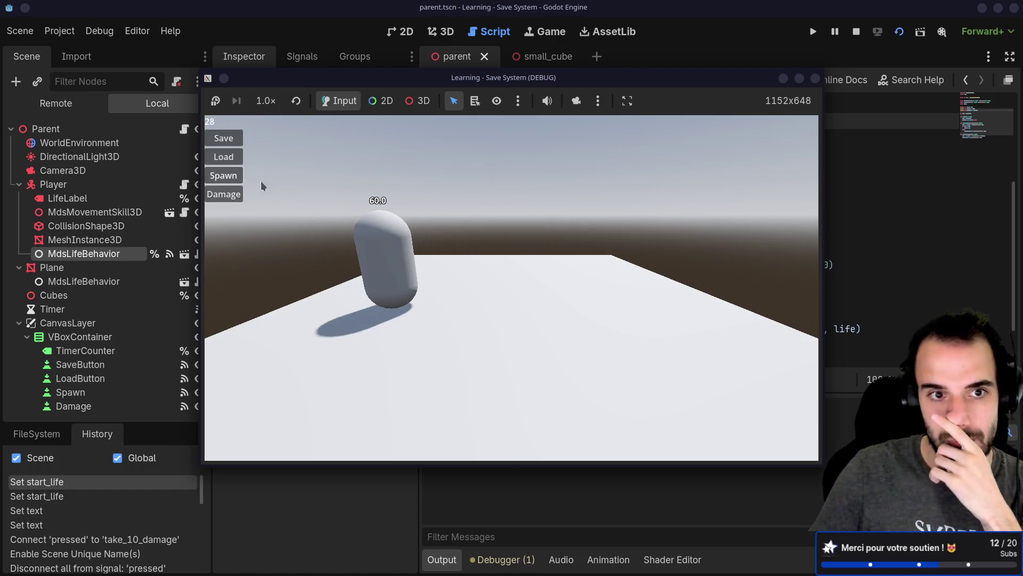
Spawn two cubes, save the game state, and close the game window.
{"action": "left_click", "coordinate": [239, 174]}
{"action": "left_click", "coordinate": [240, 172]}
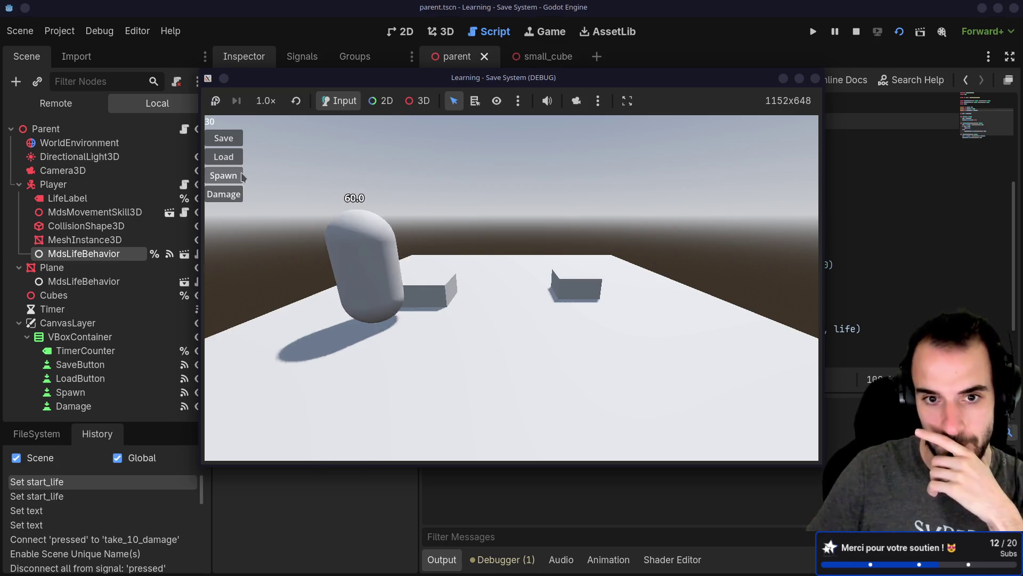
{"action": "left_click", "coordinate": [232, 142]}
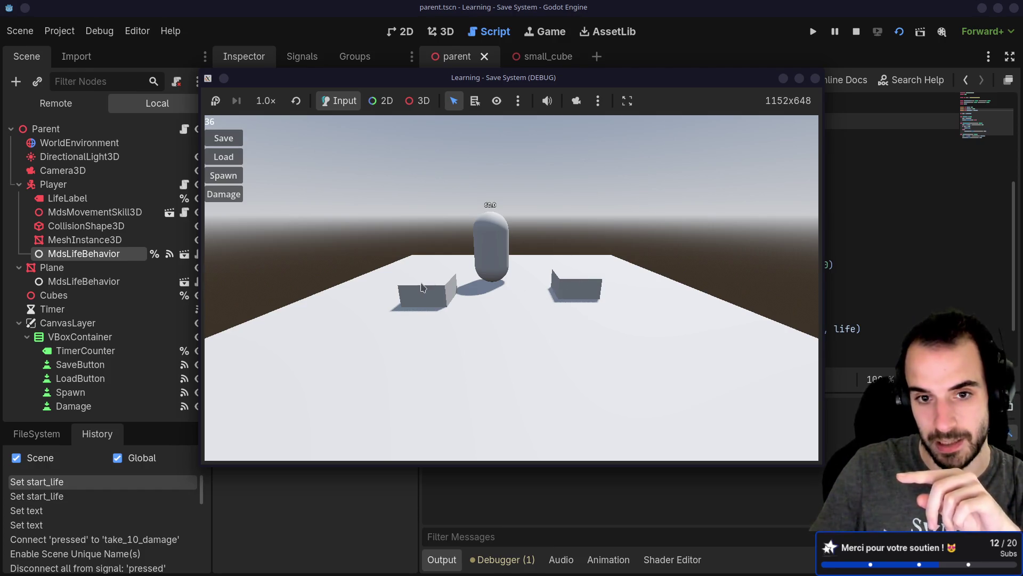
{"action": "left_click", "coordinate": [815, 79]}
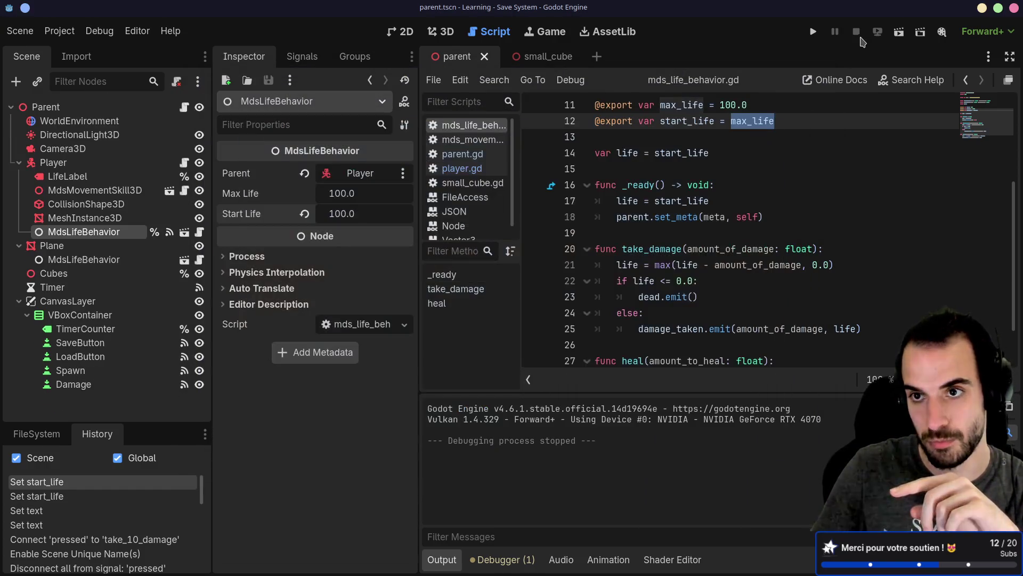
Rerun the scene, load the save to restore the two cubes, move the player around, then close it.
{"action": "left_click", "coordinate": [898, 35]}
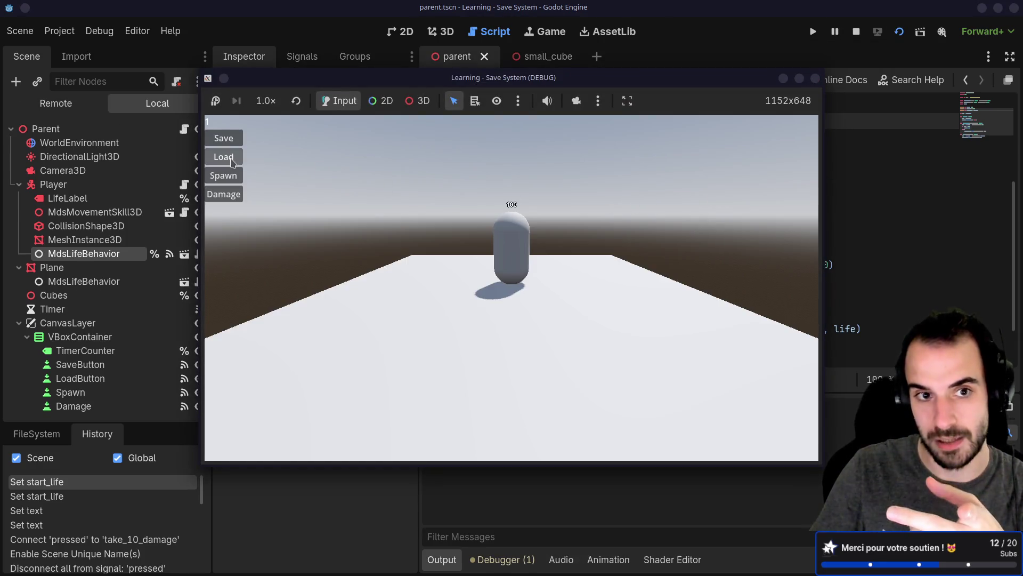
{"action": "left_click", "coordinate": [233, 157]}
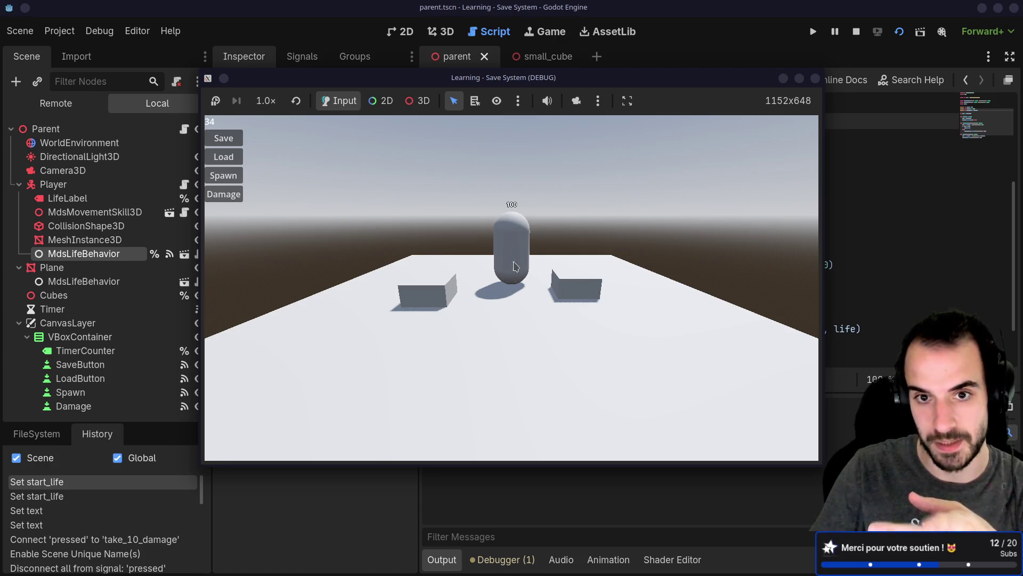
{"action": "key", "text": "Left"}
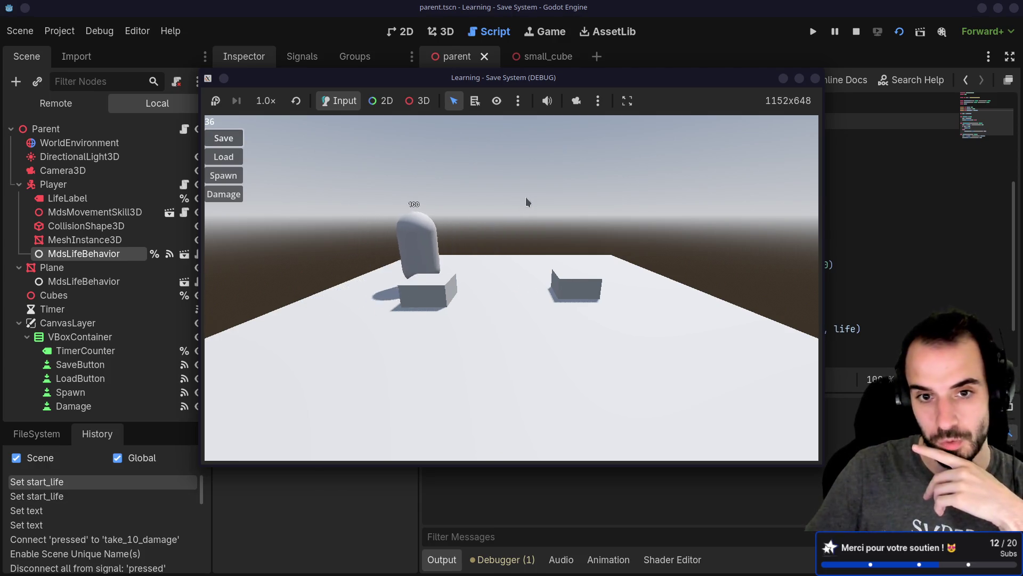
{"action": "key", "text": "Right"}
{"action": "key", "text": "Down"}
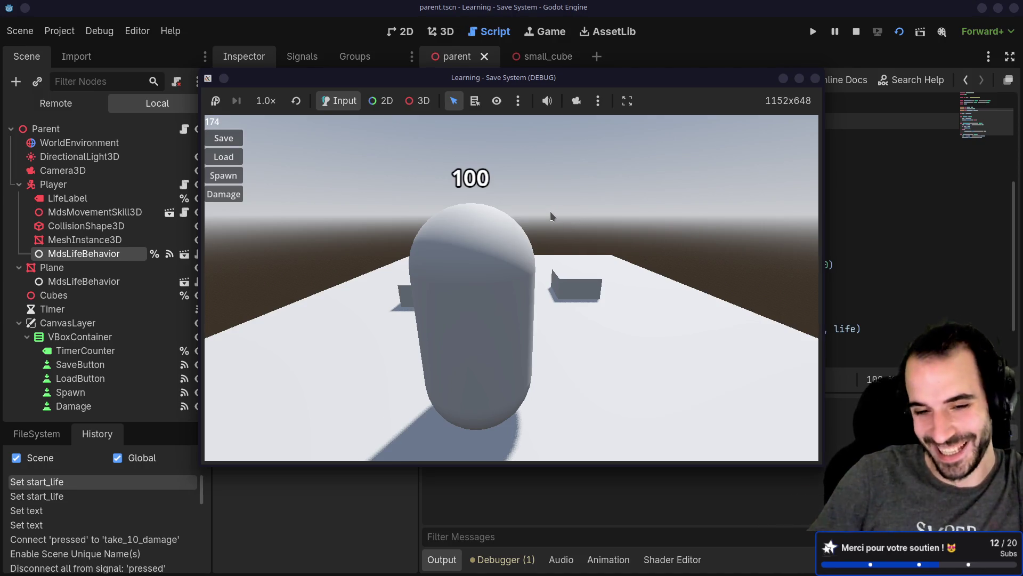
{"action": "key", "text": "w"}
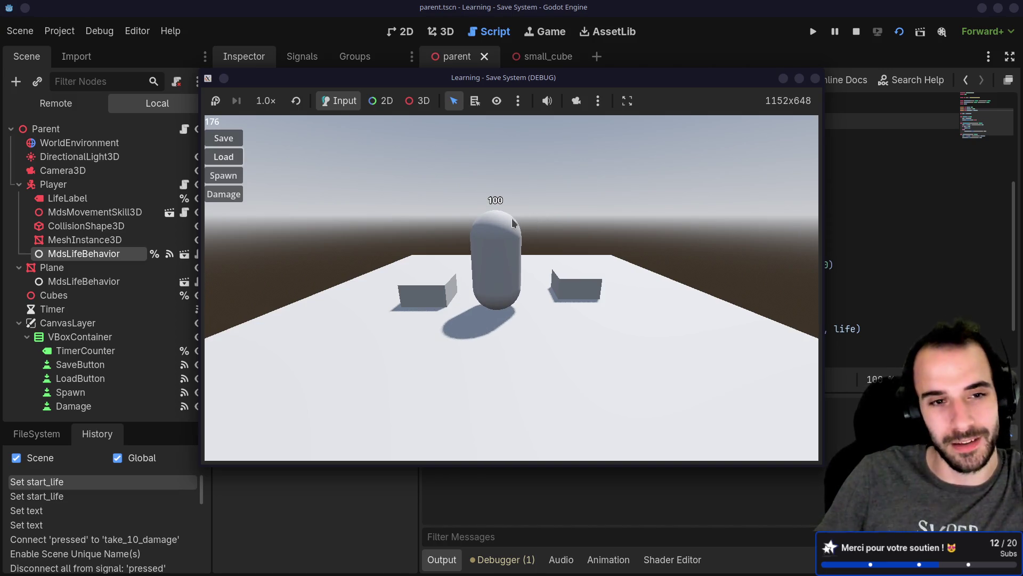
{"action": "left_click", "coordinate": [815, 78]}
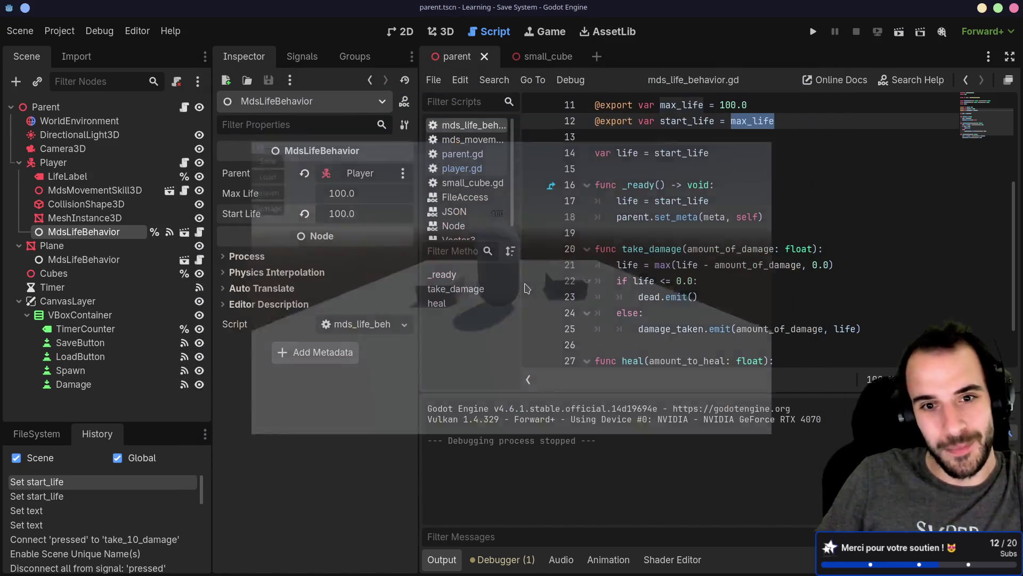
Open parent.gd from the Parent node and enlarge the code area by hiding docks, script list and output.
{"action": "left_click_drag", "start_coordinate": [216, 261], "coordinate": [247, 261]}
{"action": "left_click", "coordinate": [128, 345]}
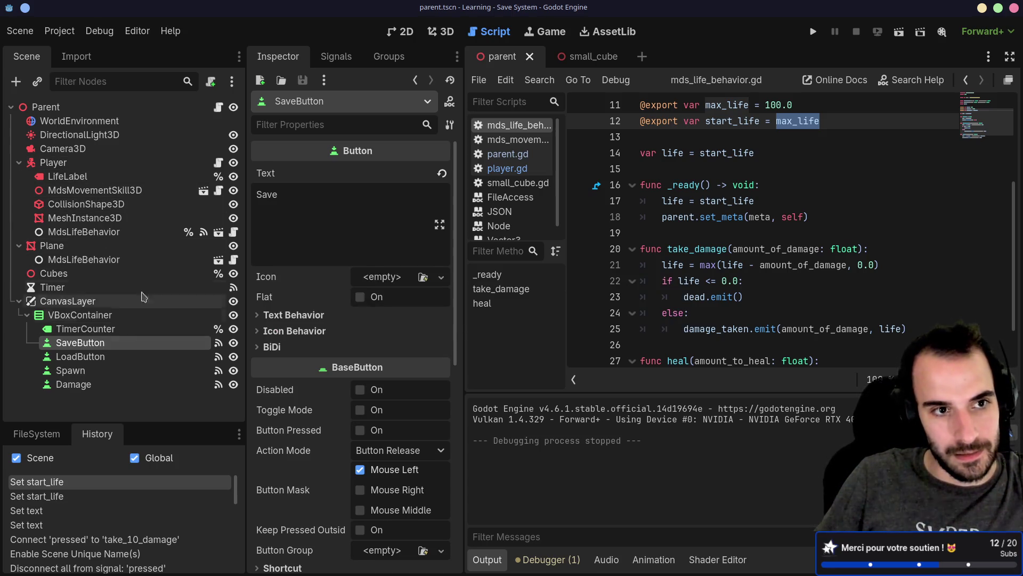
{"action": "left_click", "coordinate": [218, 107]}
{"action": "scroll", "coordinate": [613, 165], "scroll_direction": "up", "scroll_amount": 5}
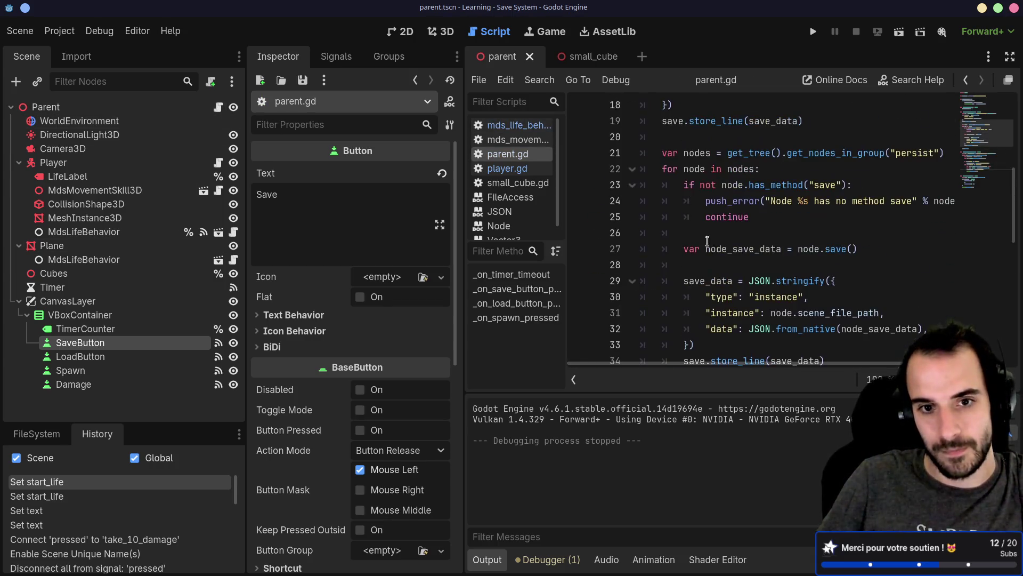
{"action": "left_click", "coordinate": [1010, 56]}
{"action": "scroll", "coordinate": [532, 246], "scroll_direction": "up", "scroll_amount": 2}
{"action": "left_click", "coordinate": [111, 379]}
{"action": "scroll", "coordinate": [263, 287], "scroll_direction": "up", "scroll_amount": 1}
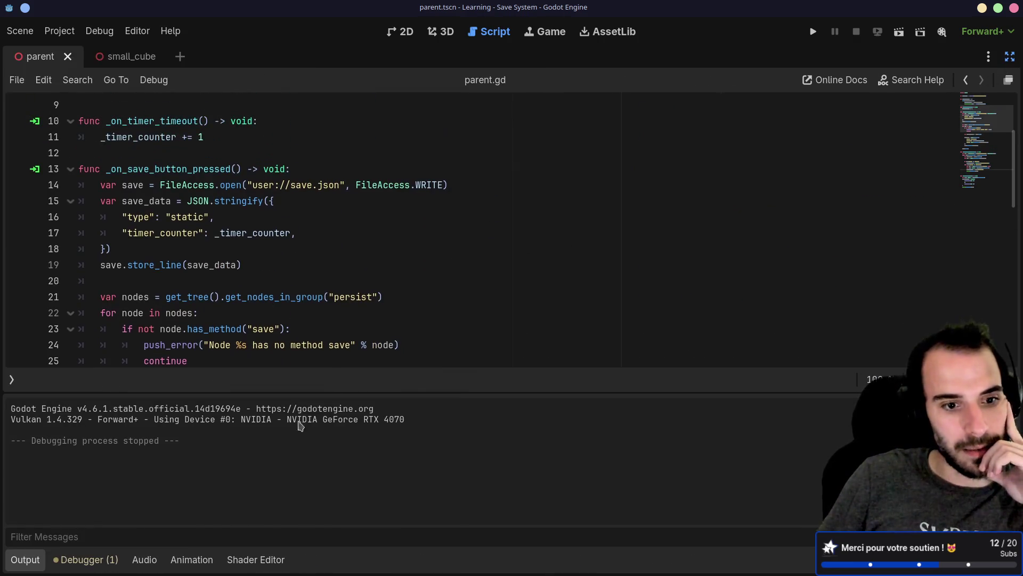
{"action": "left_click", "coordinate": [31, 561]}
{"action": "scroll", "coordinate": [261, 426], "scroll_direction": "up", "scroll_amount": 3}
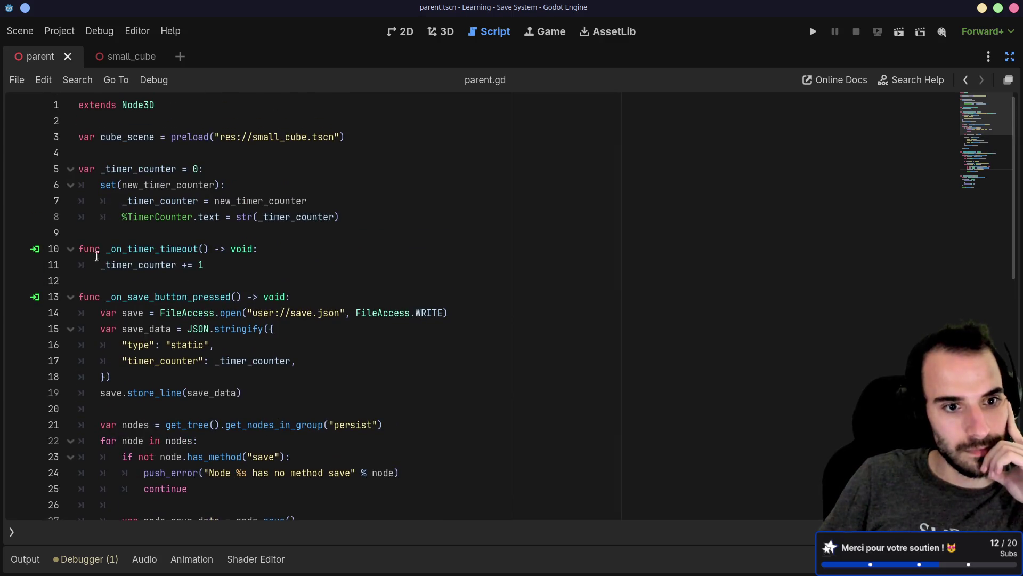
Review the save code that opens save.json and stores timer_counter, then run the scene.
{"action": "scroll", "coordinate": [141, 252], "scroll_direction": "down", "scroll_amount": 2}
{"action": "scroll", "coordinate": [133, 203], "scroll_direction": "down", "scroll_amount": 2}
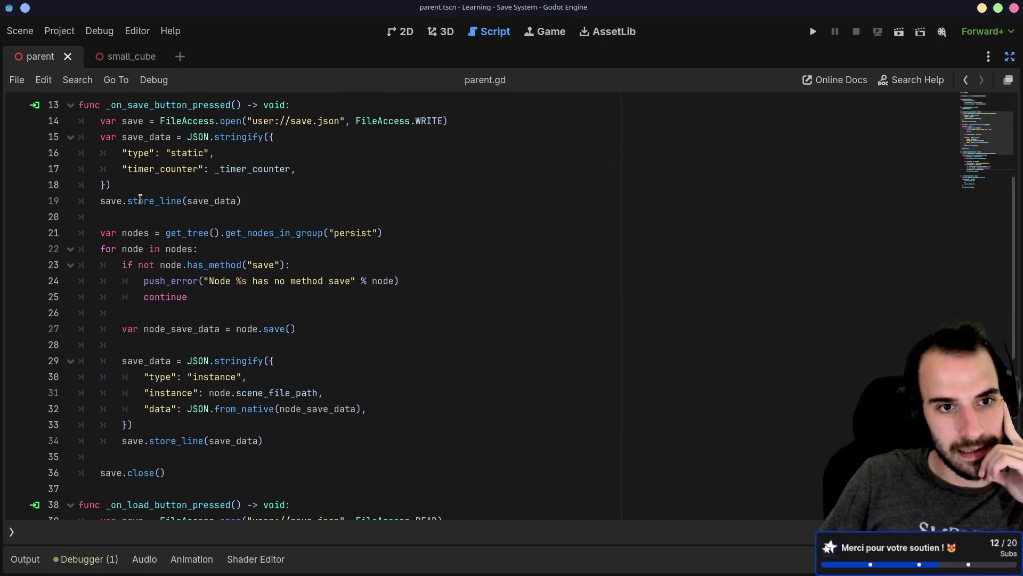
{"action": "scroll", "coordinate": [160, 189], "scroll_direction": "up", "scroll_amount": 1}
{"action": "left_click_drag", "start_coordinate": [95, 170], "coordinate": [450, 168]}
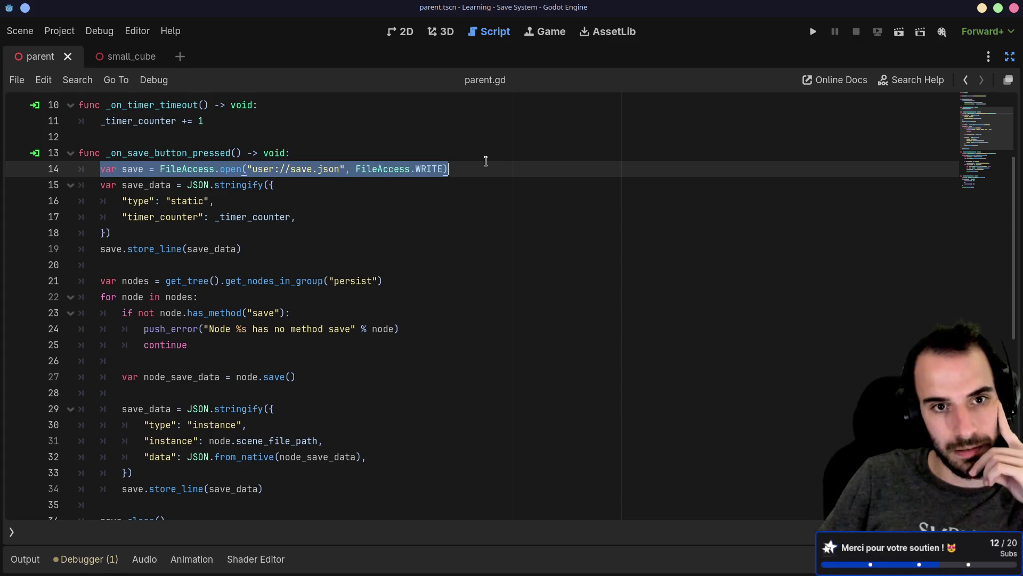
{"action": "left_click", "coordinate": [255, 228]}
{"action": "key", "text": "shift+Up"}
{"action": "key", "text": "shift+Up"}
{"action": "key", "text": "shift+Up"}
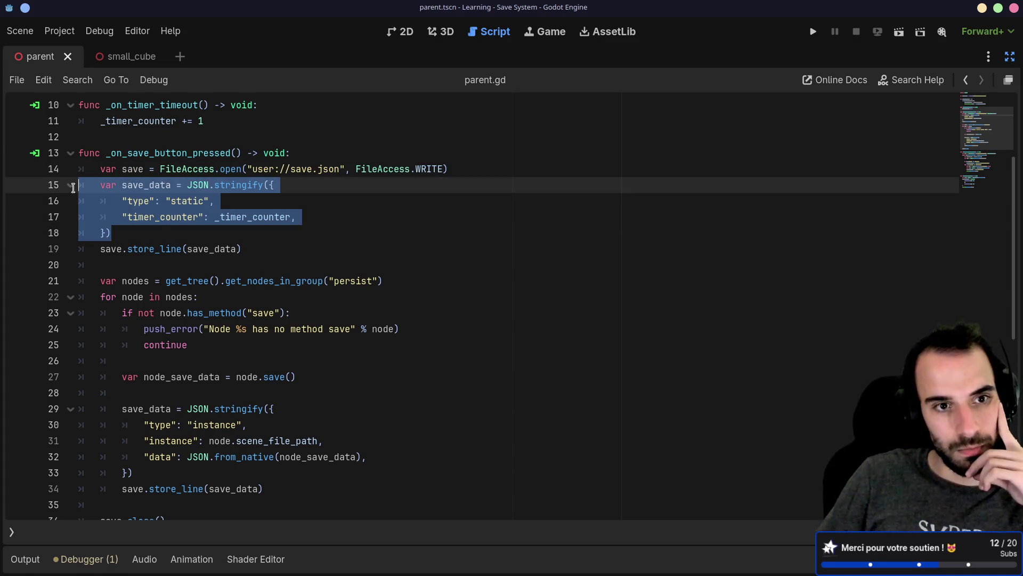
{"action": "left_click", "coordinate": [174, 227]}
{"action": "left_click_drag", "start_coordinate": [123, 217], "coordinate": [299, 217]}
{"action": "key", "text": "Down"}
{"action": "key", "text": "Down"}
{"action": "left_click", "coordinate": [899, 32]}
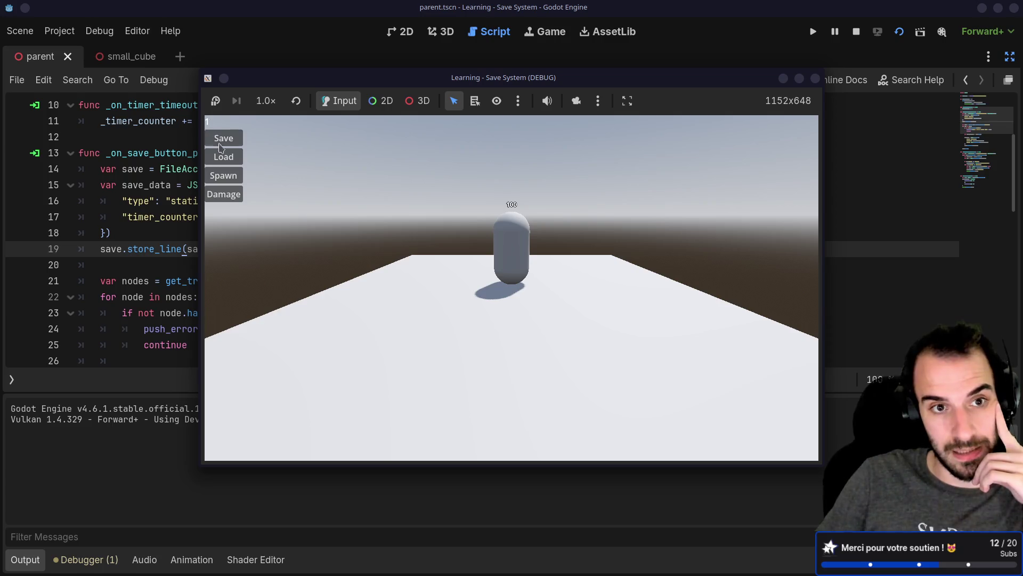
Load the saved game in the running test, then stop it and return to parent.gd line 18.
{"action": "left_click", "coordinate": [224, 156]}
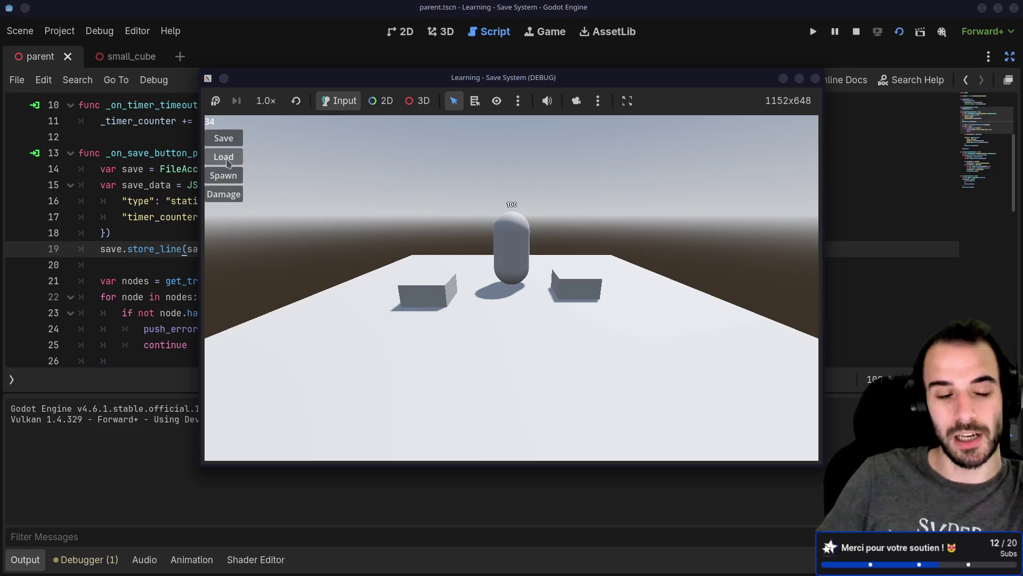
{"action": "left_click", "coordinate": [228, 159]}
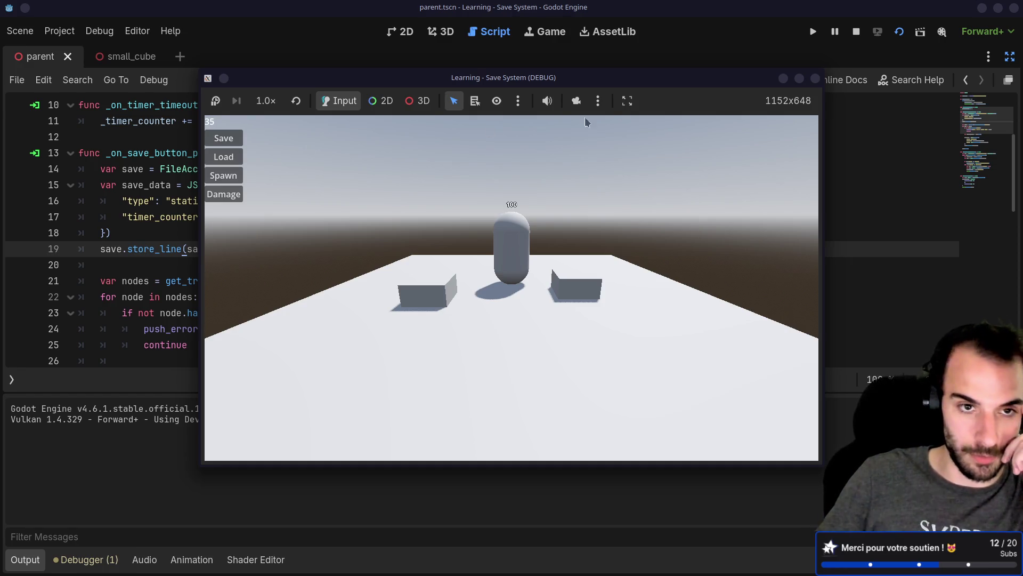
{"action": "left_click", "coordinate": [814, 80]}
{"action": "left_click", "coordinate": [198, 238]}
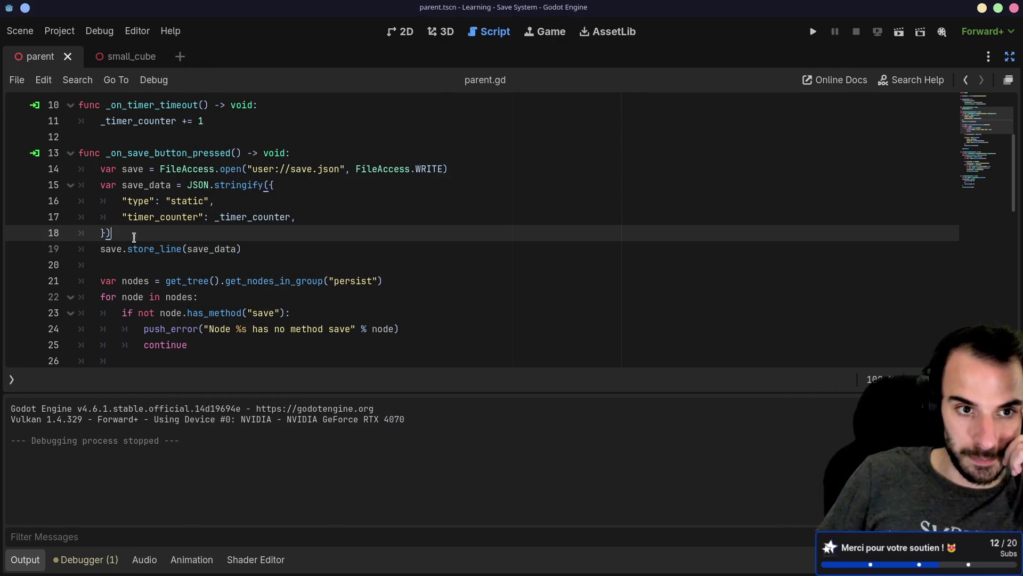
{"action": "left_click_drag", "start_coordinate": [258, 237], "coordinate": [93, 176]}
{"action": "left_click", "coordinate": [144, 238]}
{"action": "left_click_drag", "start_coordinate": [255, 237], "coordinate": [48, 176]}
{"action": "left_click", "coordinate": [202, 249]}
{"action": "scroll", "coordinate": [283, 252], "scroll_direction": "down", "scroll_amount": 2}
{"action": "left_click_drag", "start_coordinate": [225, 185], "coordinate": [388, 188]}
{"action": "left_click", "coordinate": [400, 199]}
{"action": "left_click", "coordinate": [334, 184]}
{"action": "left_click", "coordinate": [390, 196]}
{"action": "left_click", "coordinate": [375, 204]}
{"action": "left_click_drag", "start_coordinate": [324, 185], "coordinate": [414, 185]}
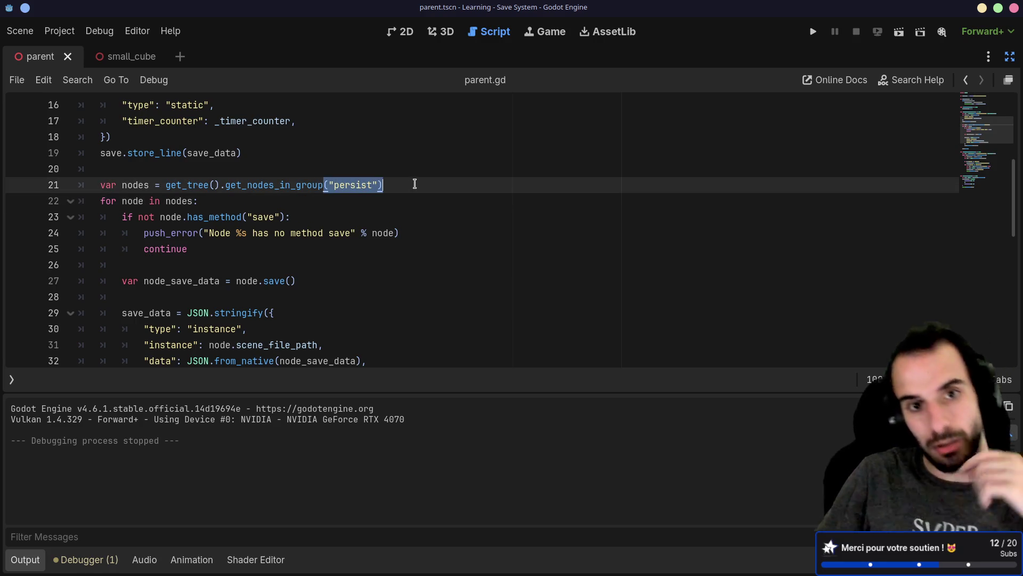
{"action": "left_click_drag", "start_coordinate": [291, 217], "coordinate": [100, 216]}
{"action": "left_click", "coordinate": [182, 250]}
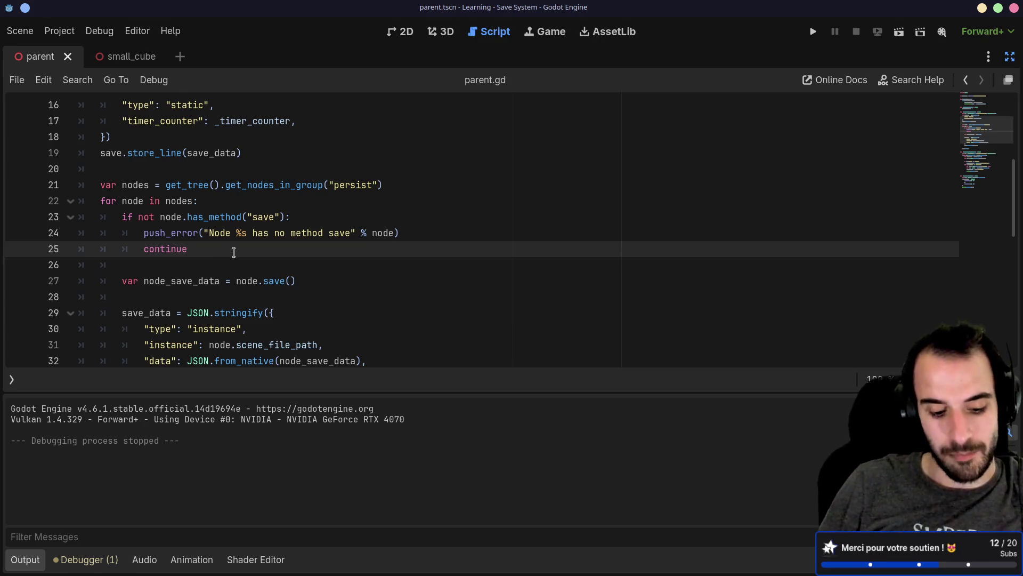
{"action": "left_click", "coordinate": [10, 380]}
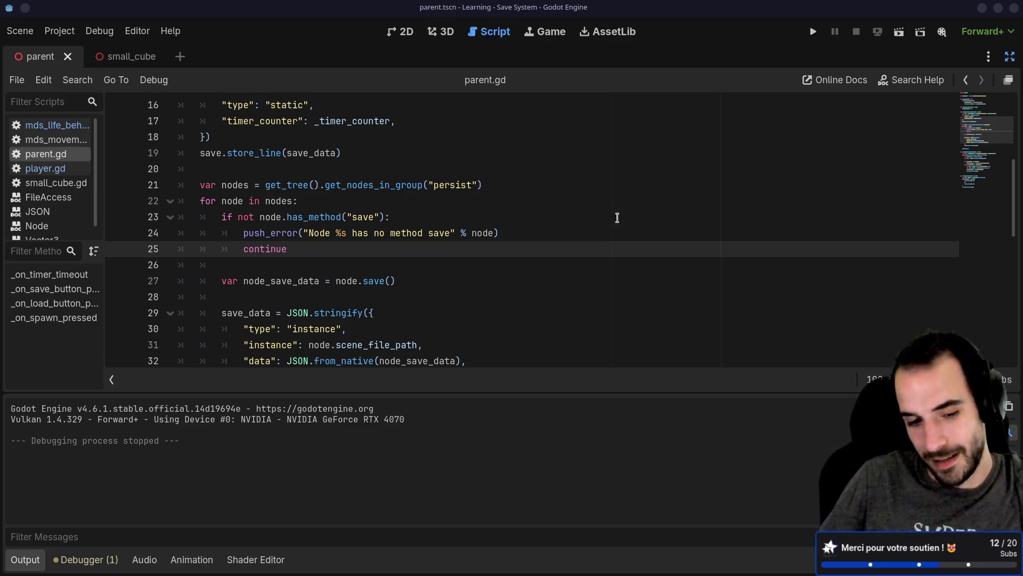
Collapse the Output panel and review parent.gd's save and load code around lines 36–46.
{"action": "left_click", "coordinate": [25, 559]}
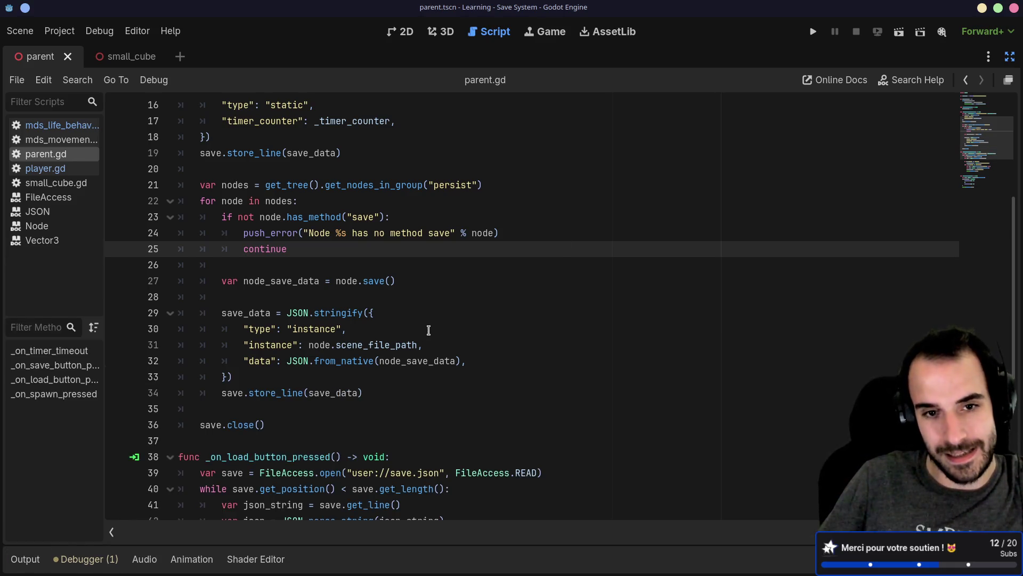
{"action": "scroll", "coordinate": [429, 329], "scroll_direction": "down", "scroll_amount": 5}
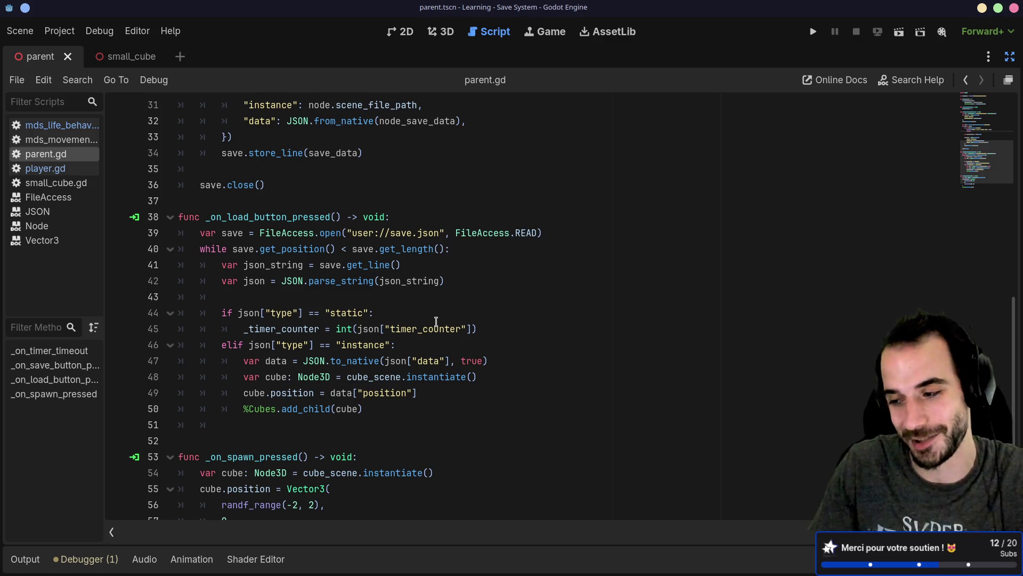
{"action": "left_click", "coordinate": [421, 355]}
{"action": "left_click", "coordinate": [418, 340]}
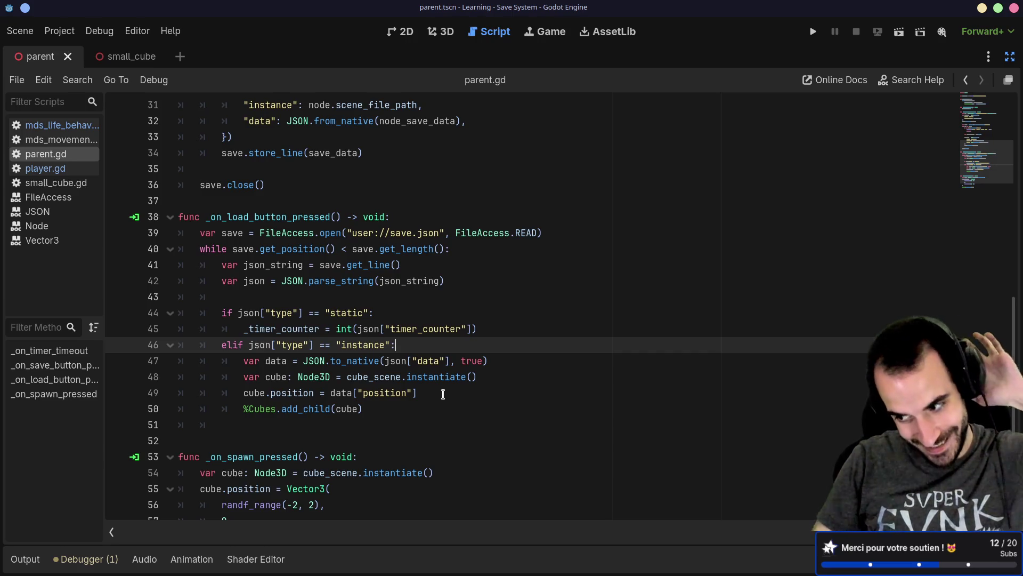
{"action": "left_click", "coordinate": [392, 313]}
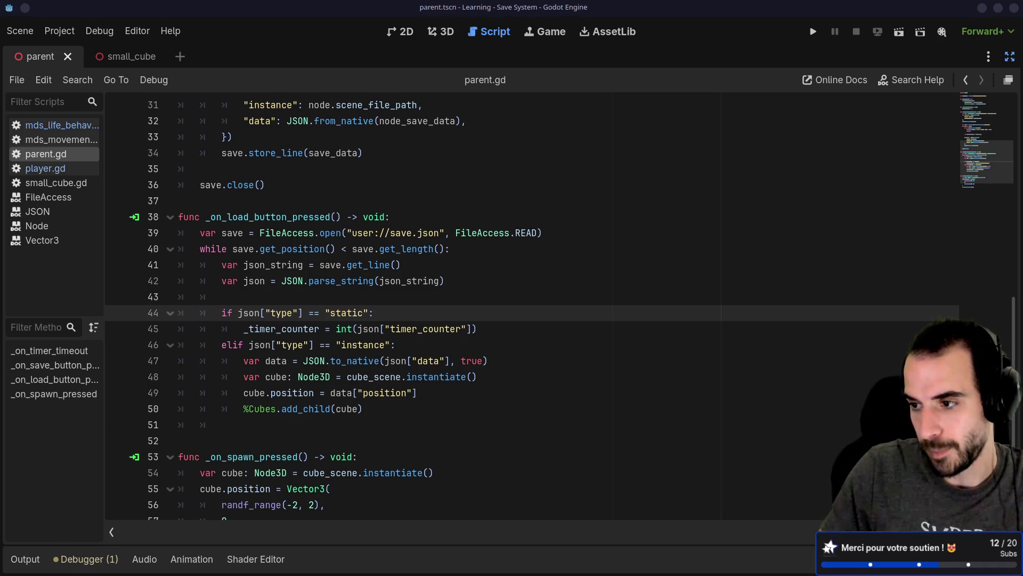
{"action": "left_click", "coordinate": [530, 184]}
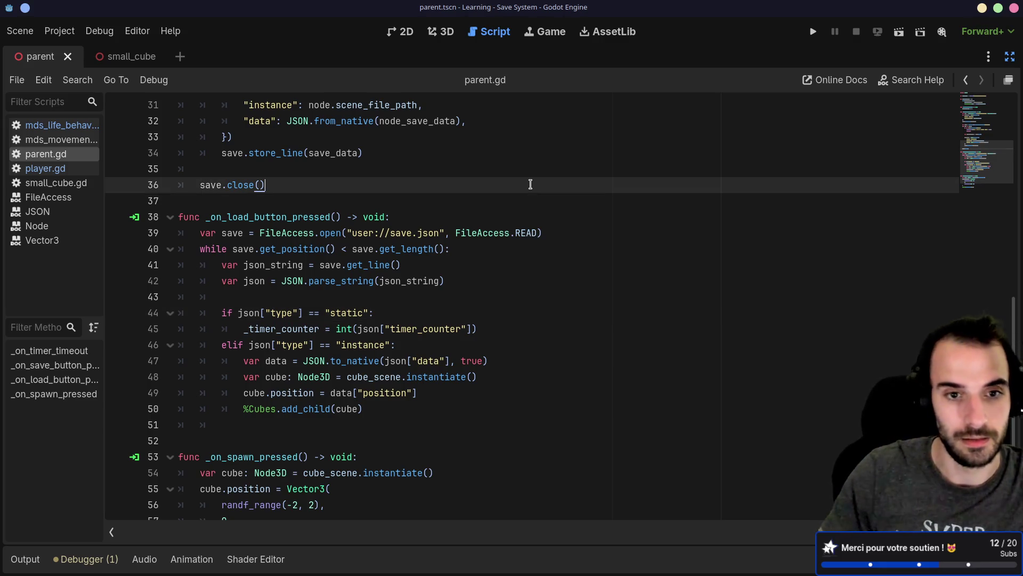
Turn off distraction-free mode so the Scene tree and Inspector reappear beside parent.gd.
{"action": "scroll", "coordinate": [505, 188], "scroll_direction": "up", "scroll_amount": 8}
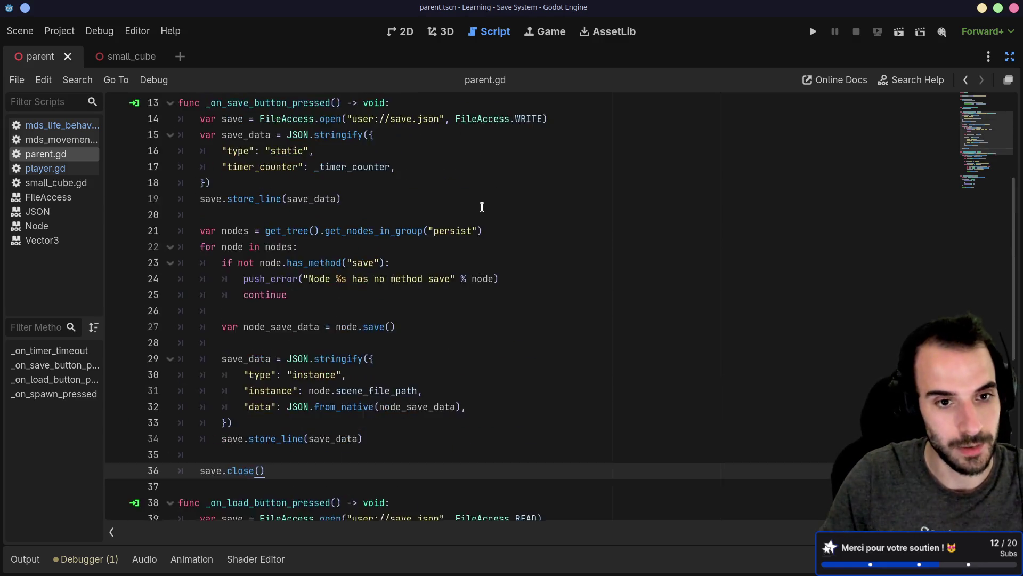
{"action": "scroll", "coordinate": [485, 202], "scroll_direction": "down", "scroll_amount": 5}
{"action": "key", "text": "super+Left"}
{"action": "key", "text": "super+Left"}
{"action": "key", "text": "super+Right"}
{"action": "key", "text": "super+Right"}
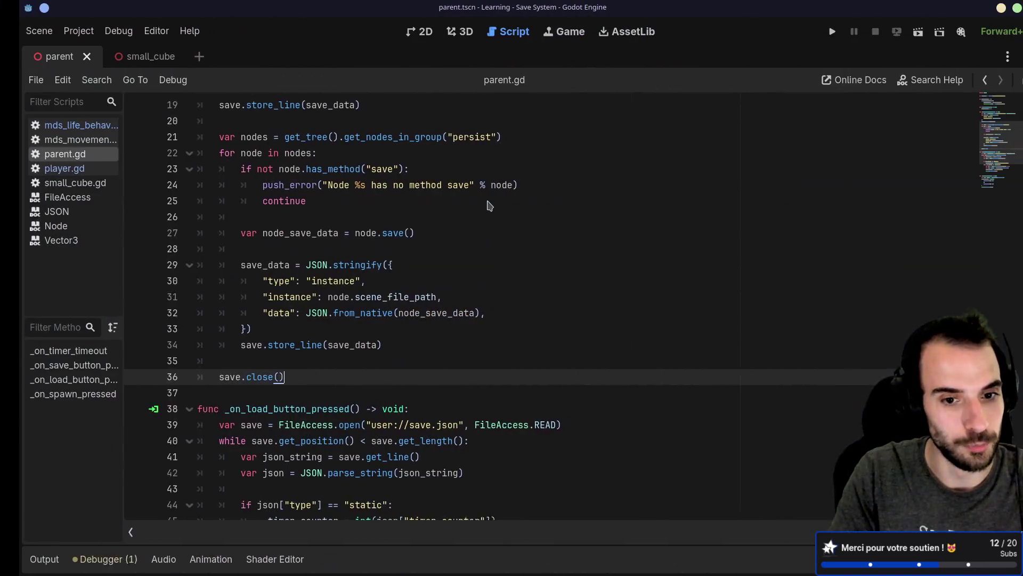
{"action": "scroll", "coordinate": [487, 219], "scroll_direction": "down", "scroll_amount": 2}
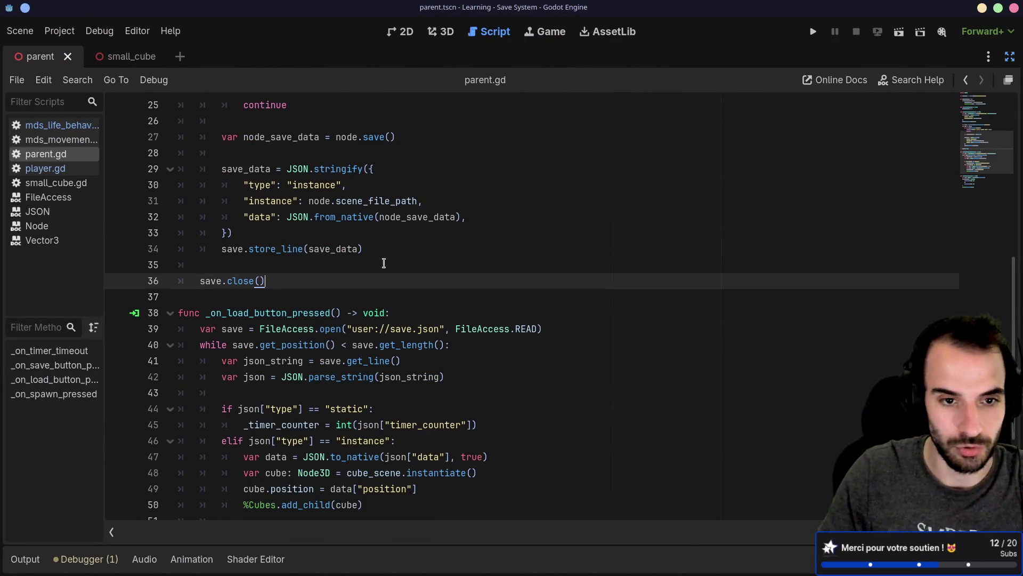
{"action": "scroll", "coordinate": [384, 264], "scroll_direction": "down", "scroll_amount": 3}
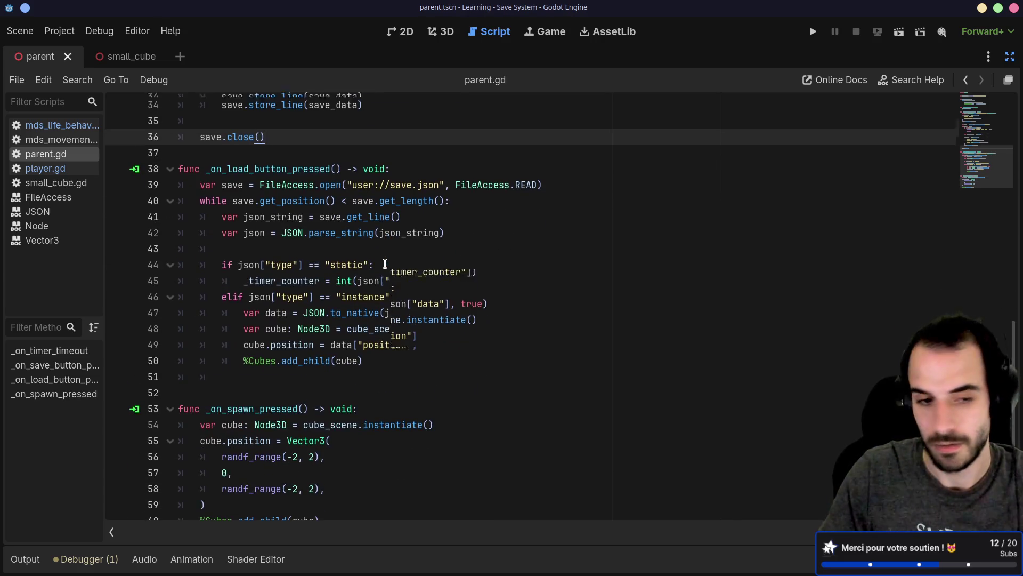
{"action": "scroll", "coordinate": [385, 264], "scroll_direction": "down", "scroll_amount": 1}
{"action": "scroll", "coordinate": [385, 263], "scroll_direction": "up", "scroll_amount": 11}
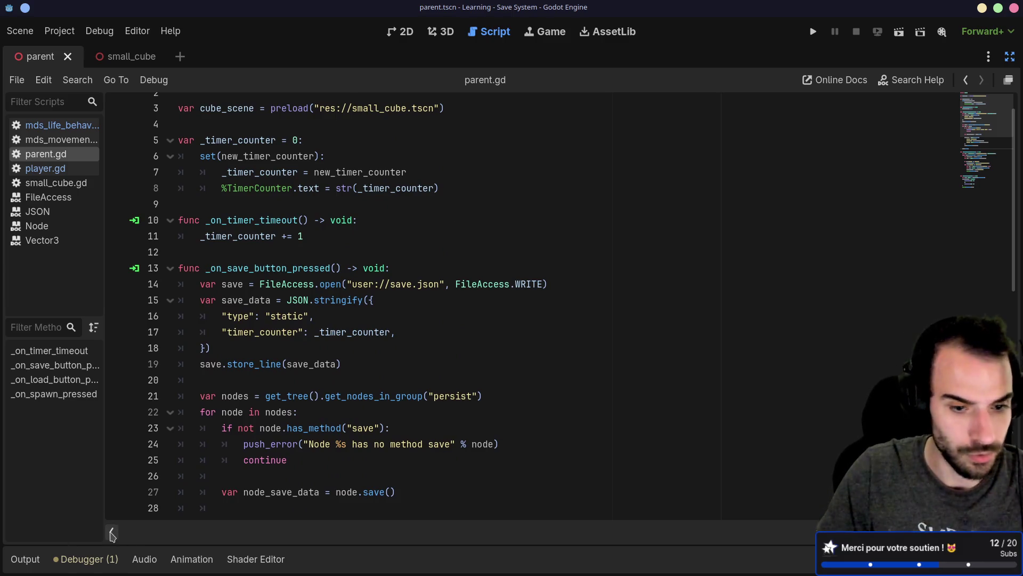
{"action": "left_click", "coordinate": [1010, 55]}
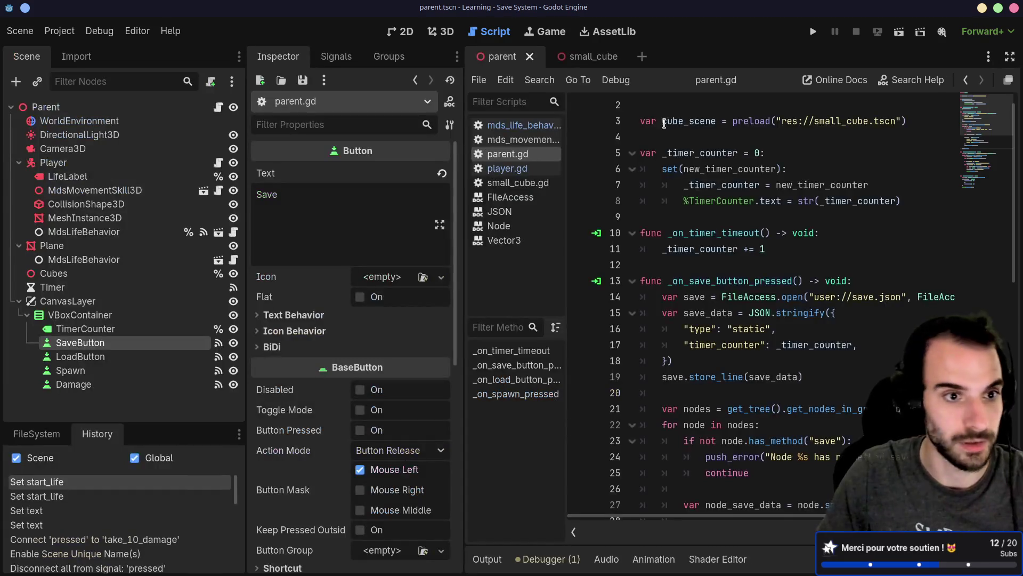
Select the Player node and run the current scene.
{"action": "left_click", "coordinate": [89, 165]}
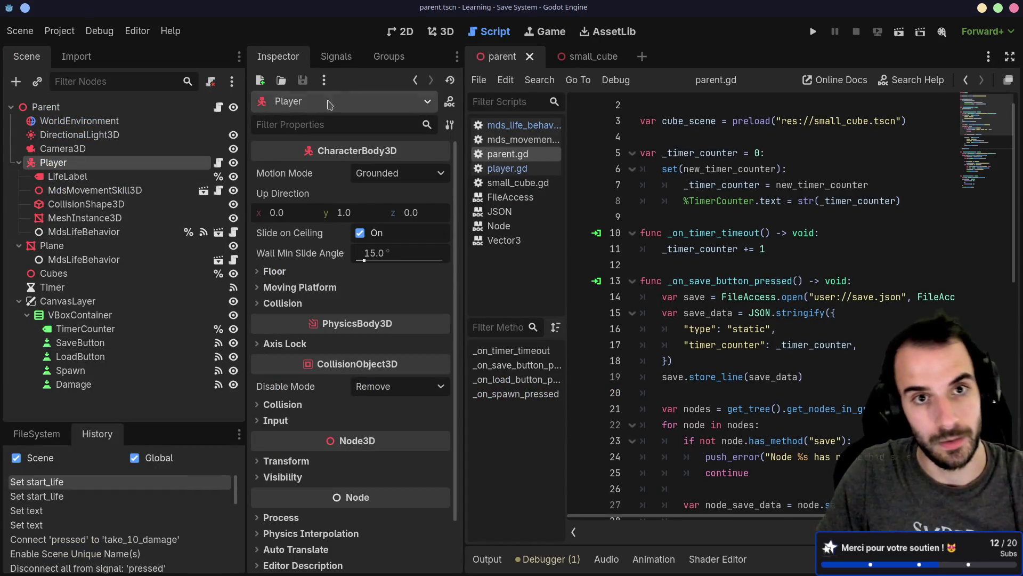
{"action": "left_click", "coordinate": [899, 32]}
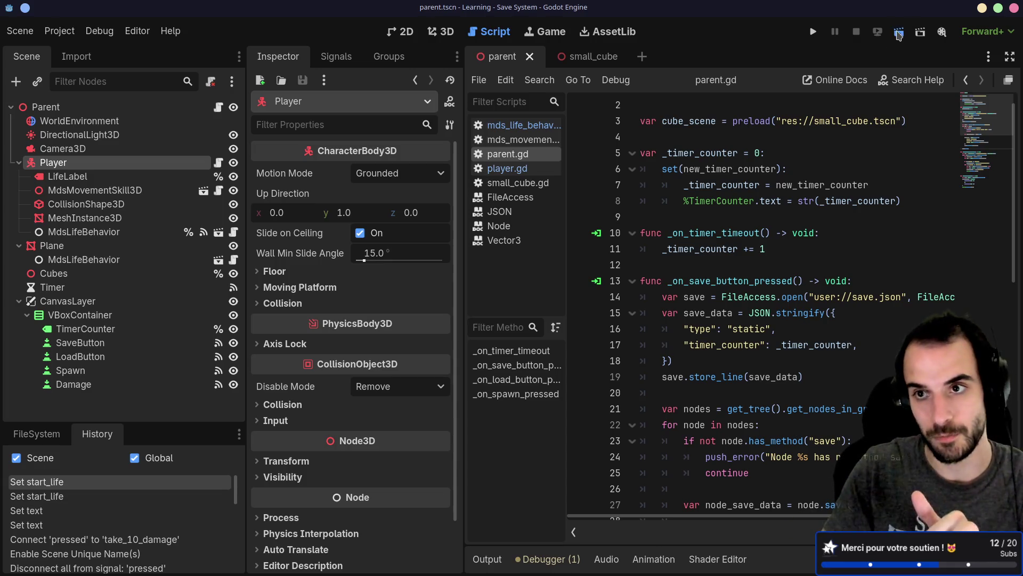
Walk the player left, right and toward the camera, then damage it twice.
{"action": "key", "text": "a"}
{"action": "key", "text": "d"}
{"action": "key", "text": "s"}
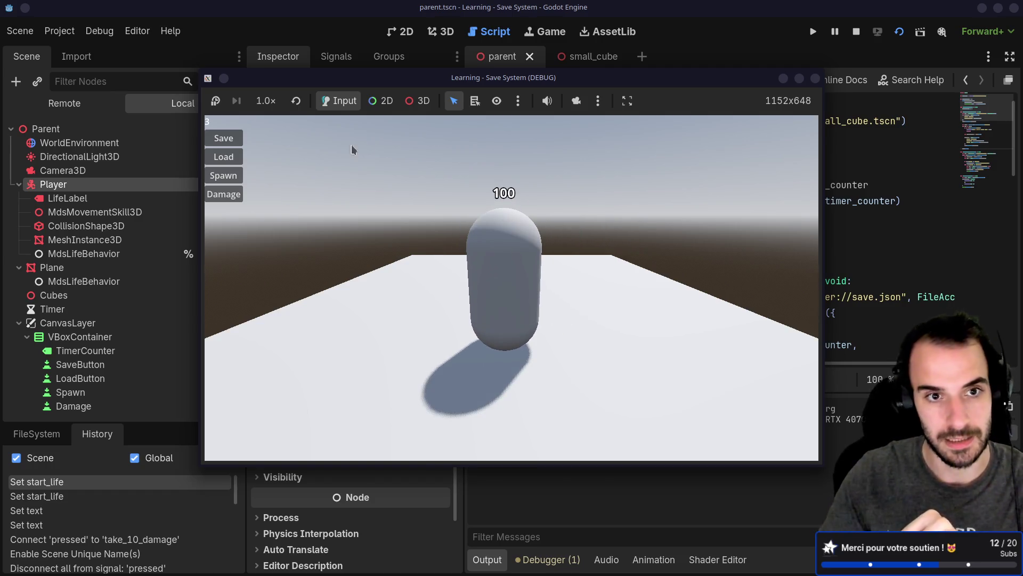
{"action": "left_click", "coordinate": [224, 194]}
{"action": "left_click", "coordinate": [224, 194]}
{"action": "left_click", "coordinate": [224, 194]}
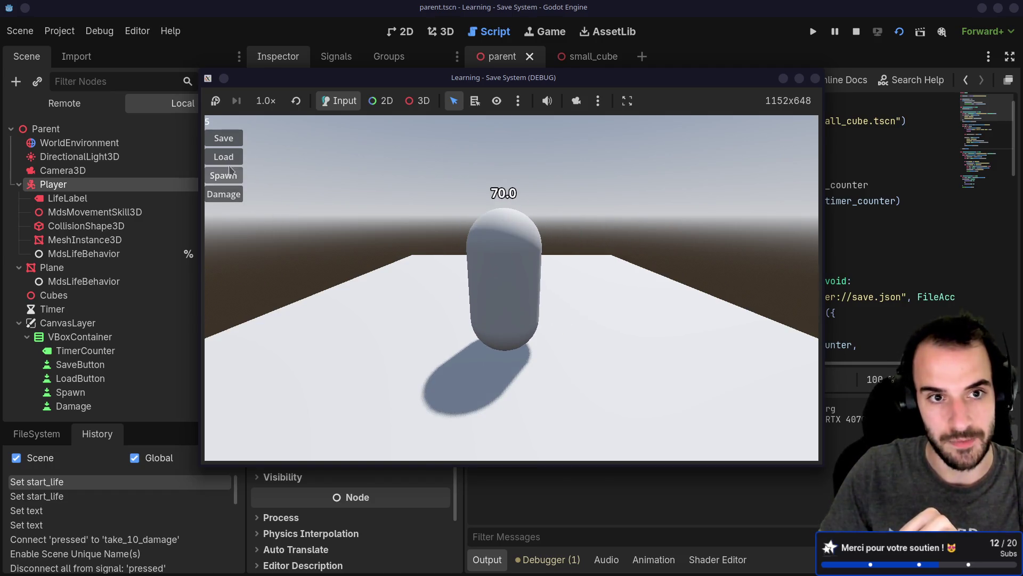
Stop and relaunch the scene with F5, load the save, then stop the game.
{"action": "left_click", "coordinate": [815, 78]}
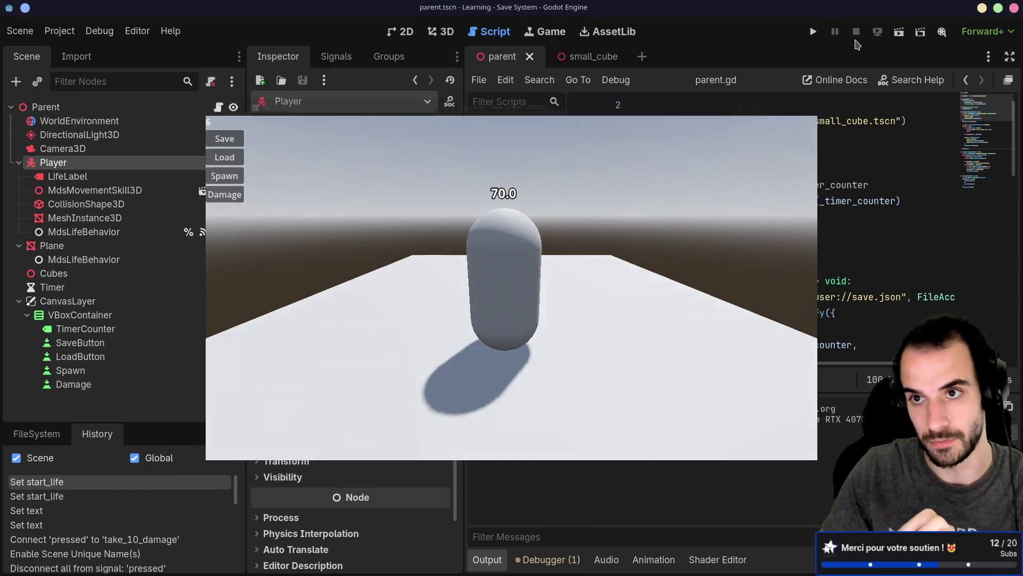
{"action": "key", "text": "F5"}
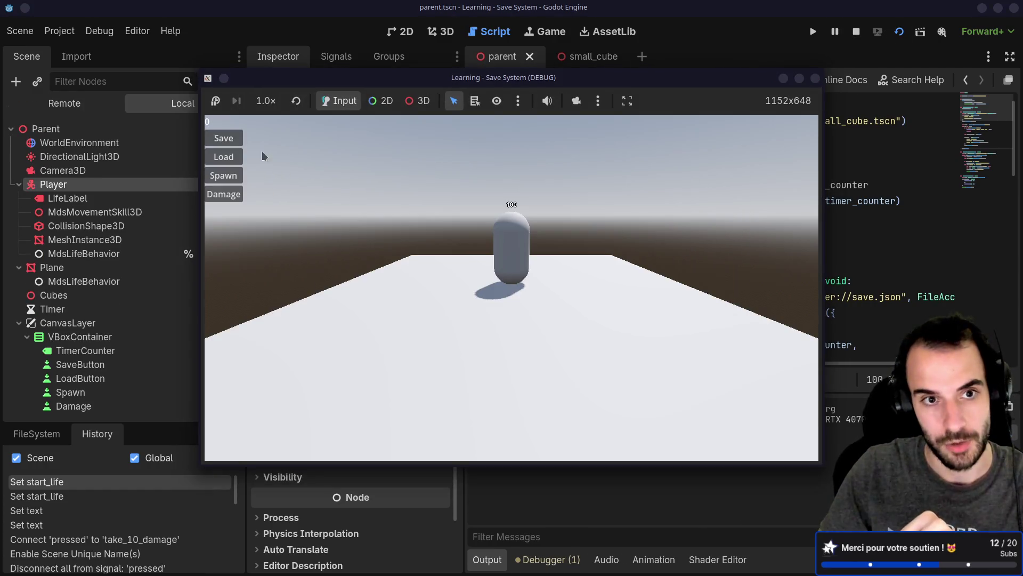
{"action": "left_click", "coordinate": [225, 157]}
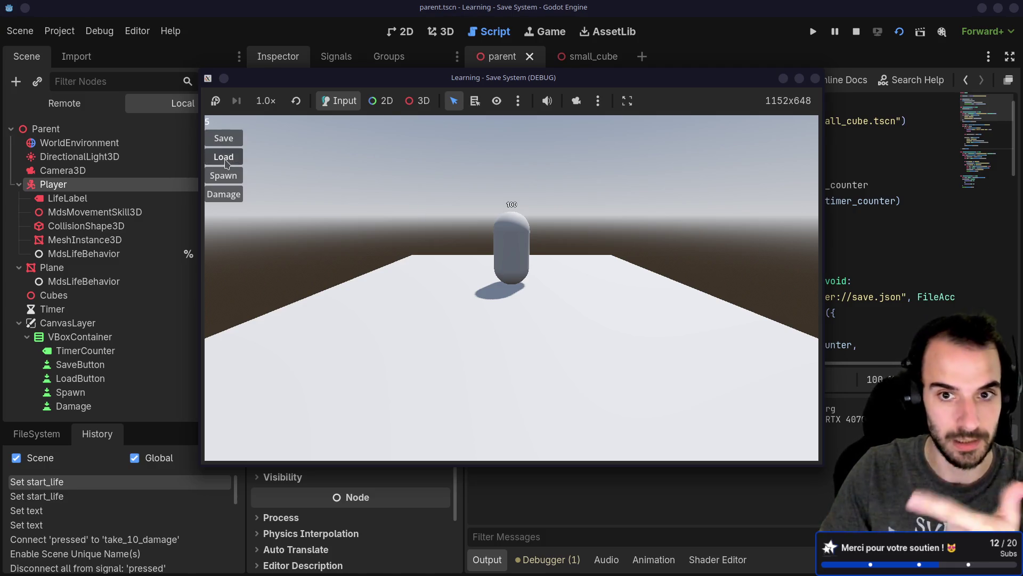
{"action": "left_click", "coordinate": [814, 80]}
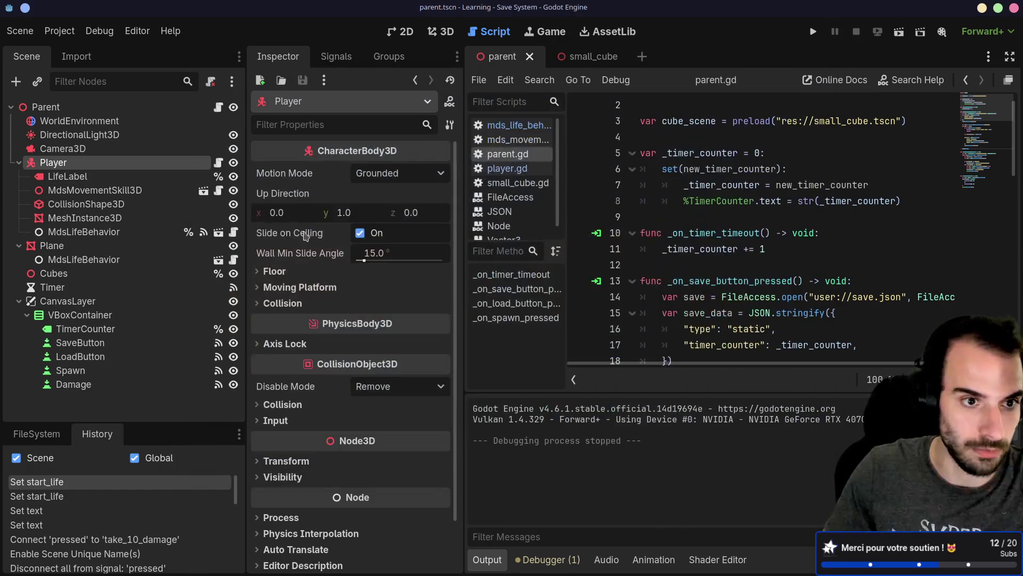
Add the Player to the persist group and open player.gd with a new line below take_10_damage.
{"action": "left_click", "coordinate": [388, 56]}
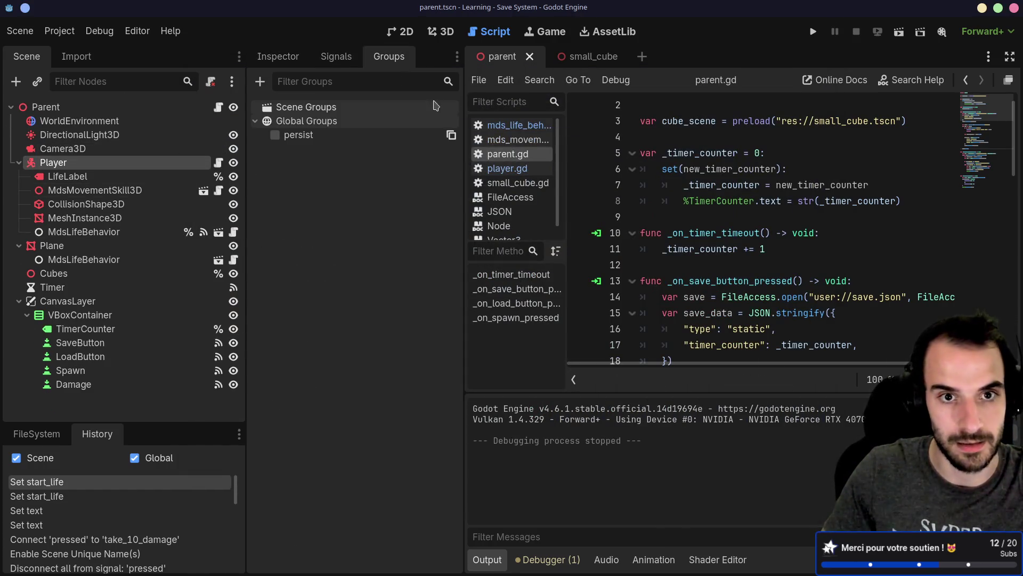
{"action": "left_click", "coordinate": [275, 135]}
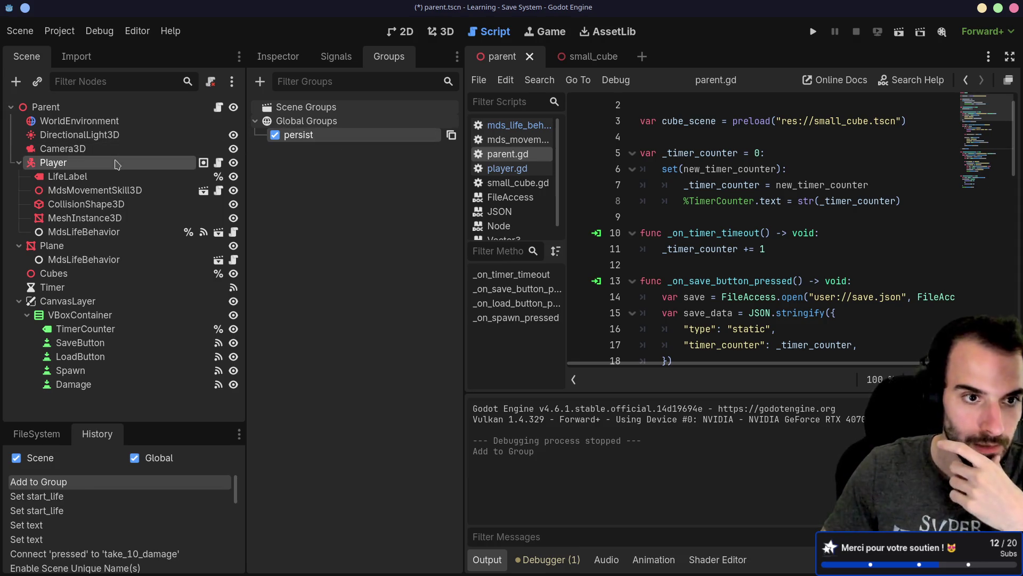
{"action": "left_click", "coordinate": [218, 163]}
{"action": "left_click", "coordinate": [664, 220]}
{"action": "key", "text": "Return"}
Write func save() with a var data = { dictionary that ends with return data.
{"action": "type", "text": "func "}
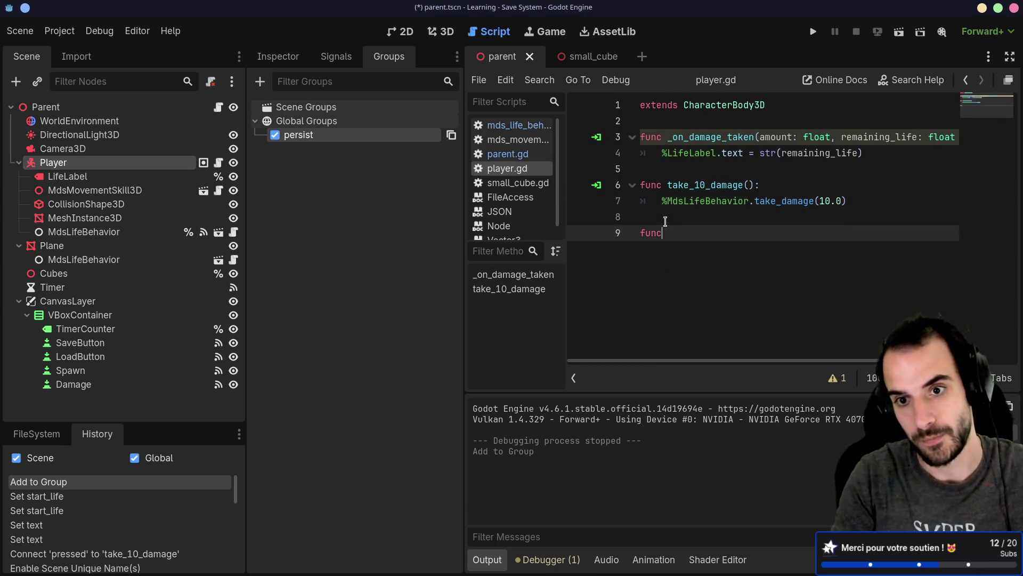
{"action": "type", "text": "save():"}
{"action": "key", "text": "Return"}
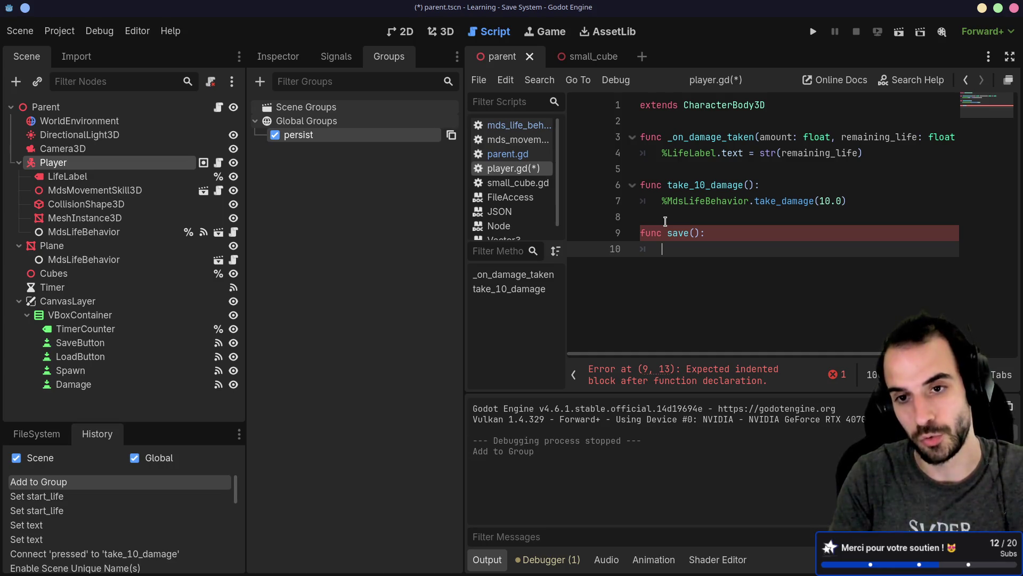
{"action": "type", "text": "var "}
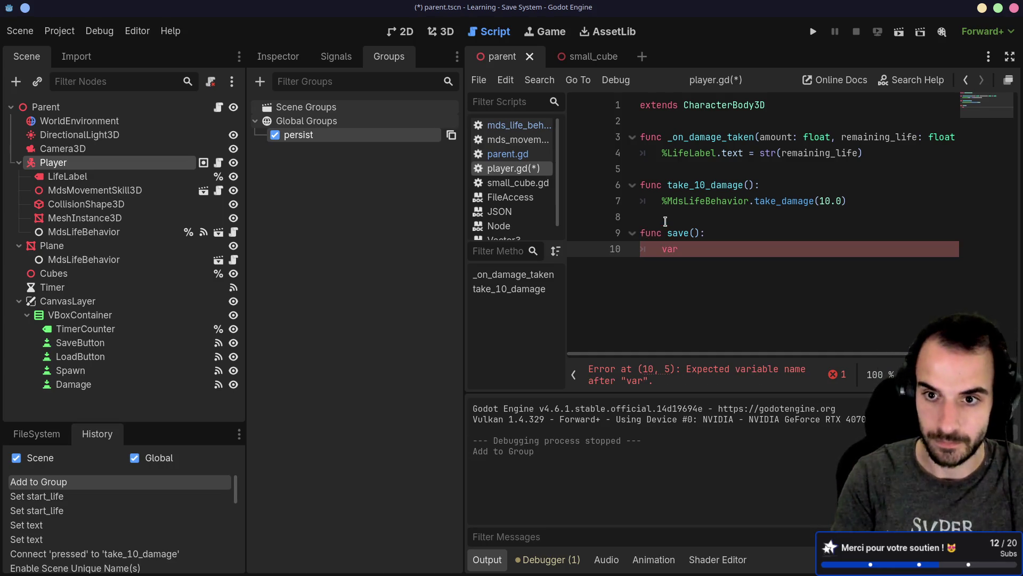
{"action": "type", "text": "data = {"}
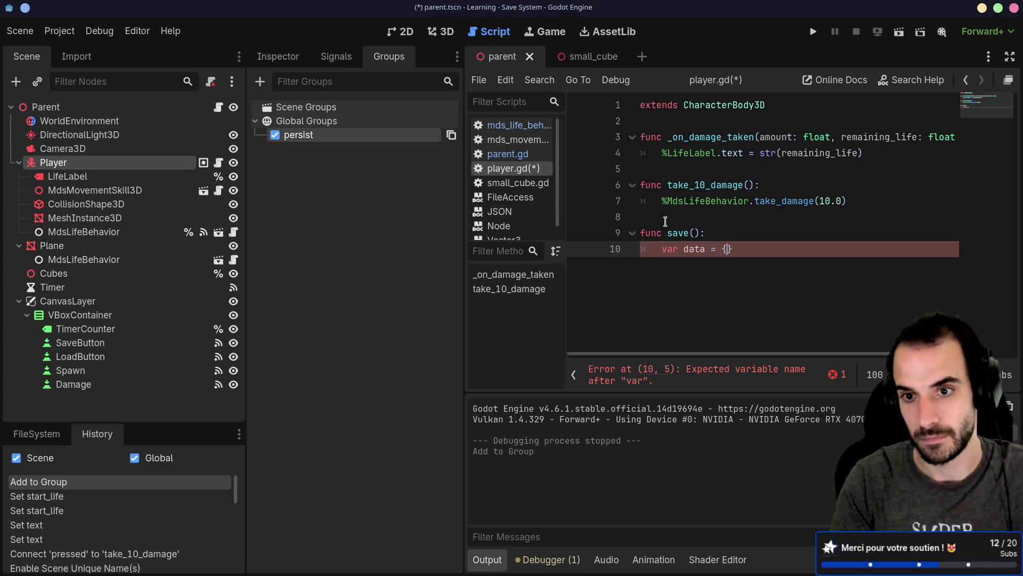
{"action": "key", "text": "Return"}
{"action": "key", "text": "Return"}
{"action": "key", "text": "Return"}
{"action": "type", "text": "return data"}
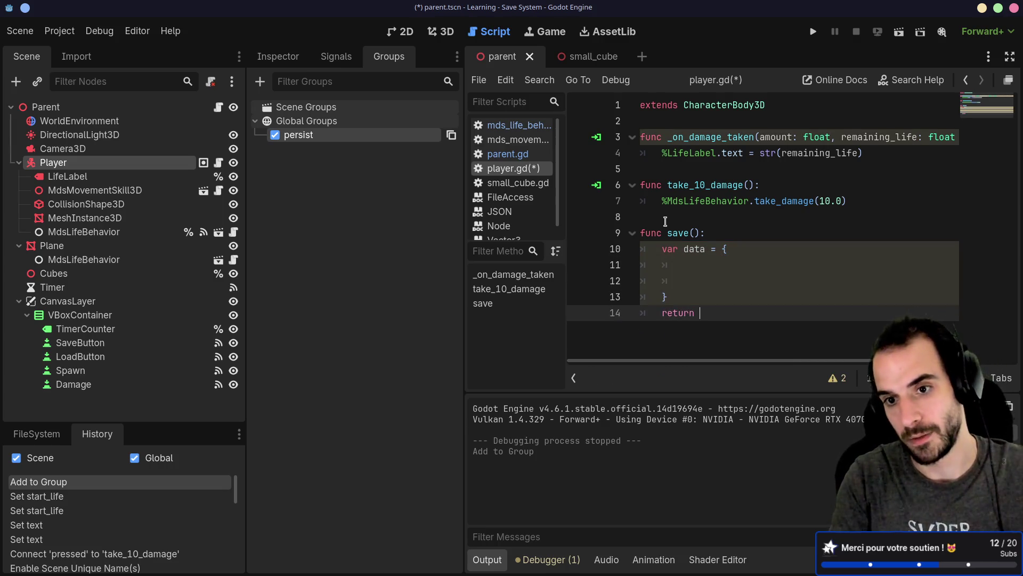
Fill data with "position": position and "life": %MdsLifeBehavior.life, then save player.gd.
{"action": "left_click", "coordinate": [688, 278]}
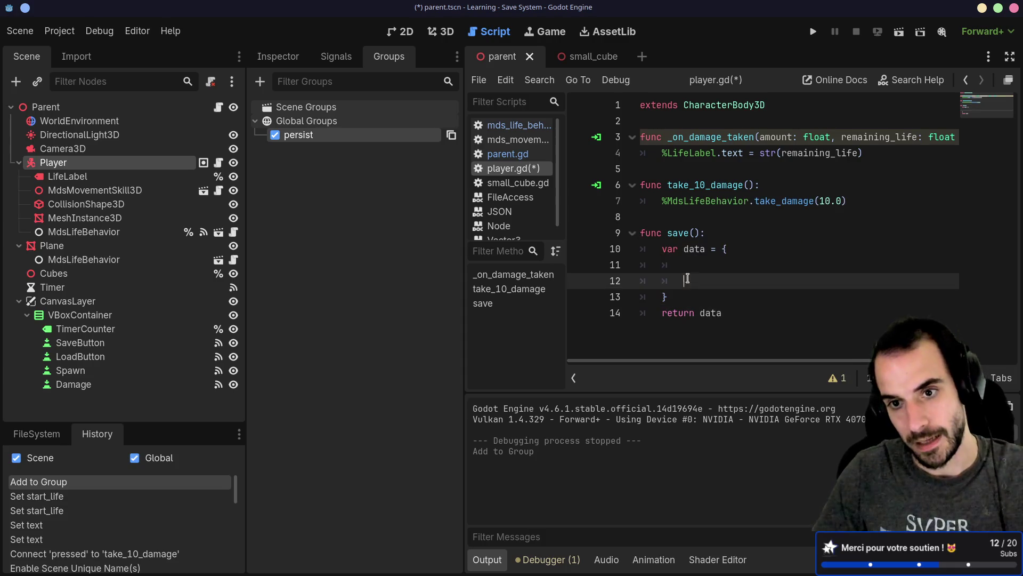
{"action": "left_click", "coordinate": [689, 260]}
{"action": "type", "text": "\"positio"}
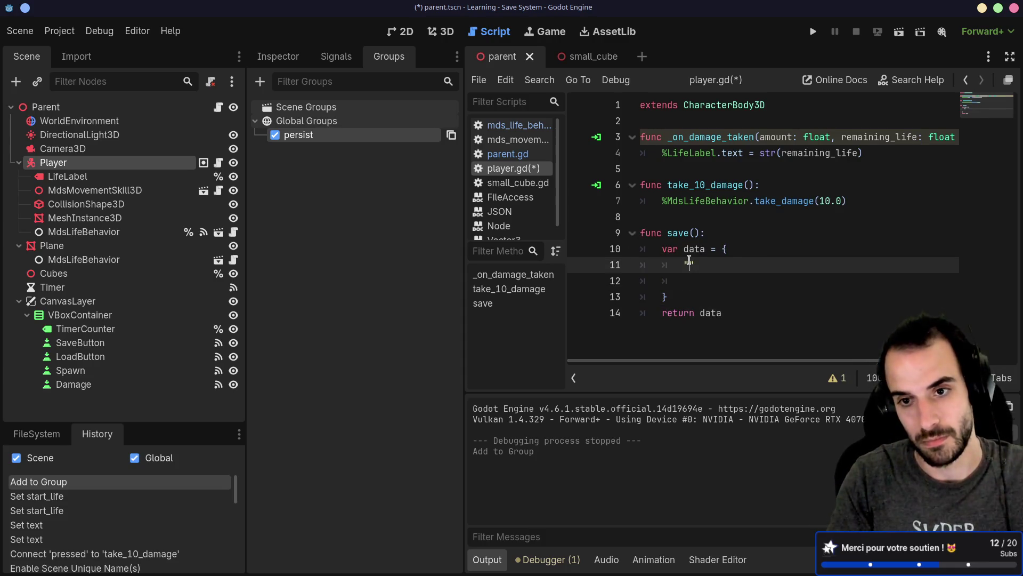
{"action": "type", "text": "n\": "}
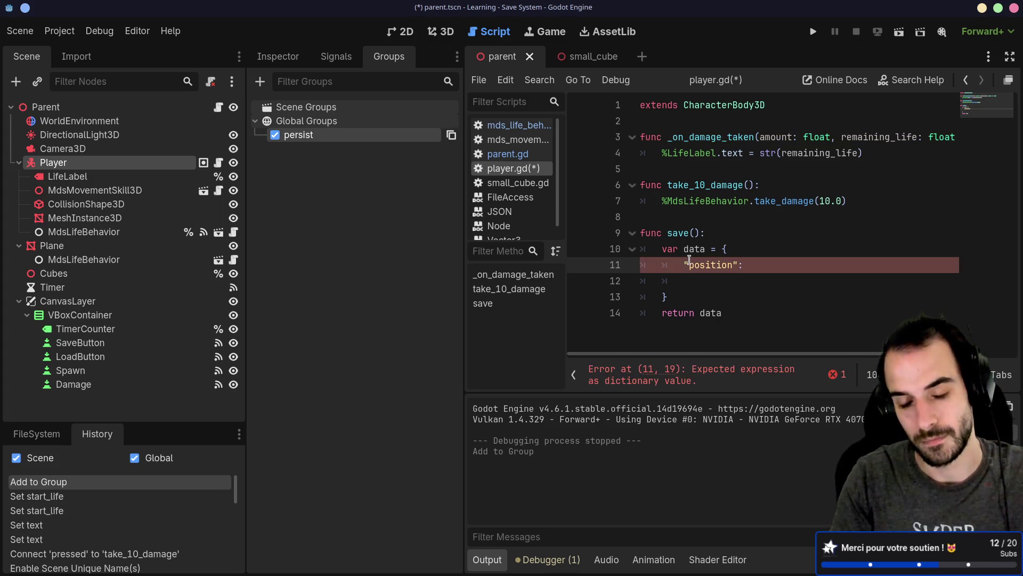
{"action": "type", "text": ",data"}
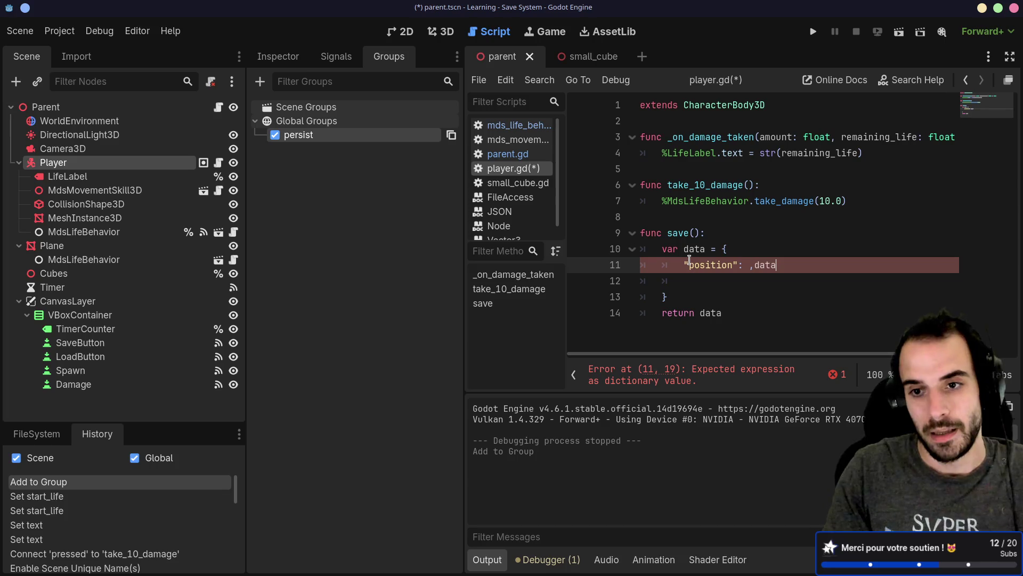
{"action": "key", "text": "BackSpace"}
{"action": "key", "text": "BackSpace"}
{"action": "key", "text": "Return"}
{"action": "type", "text": "\""}
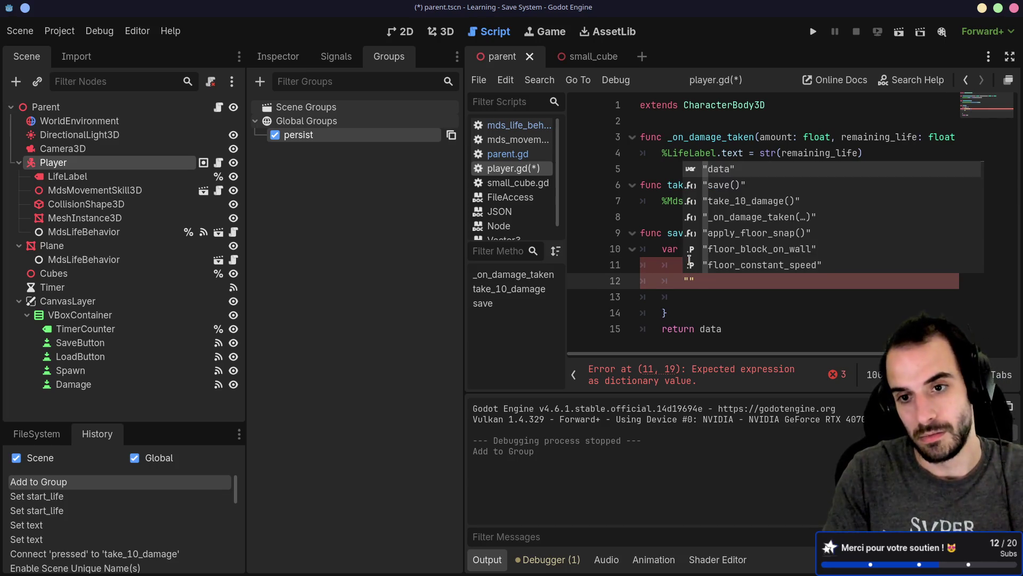
{"action": "type", "text": "life\": $"}
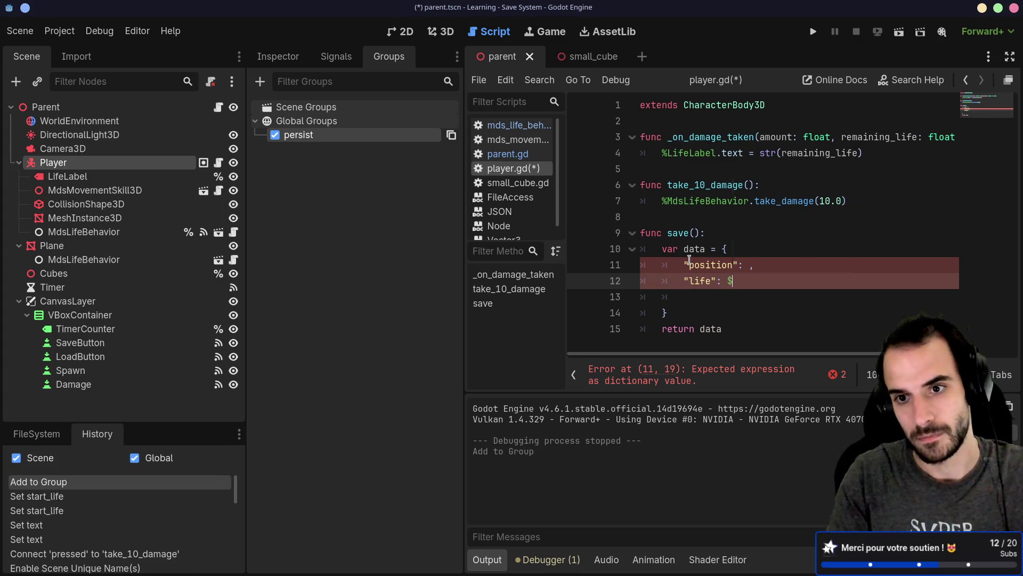
{"action": "key", "text": "BackSpace"}
{"action": "type", "text": "%"}
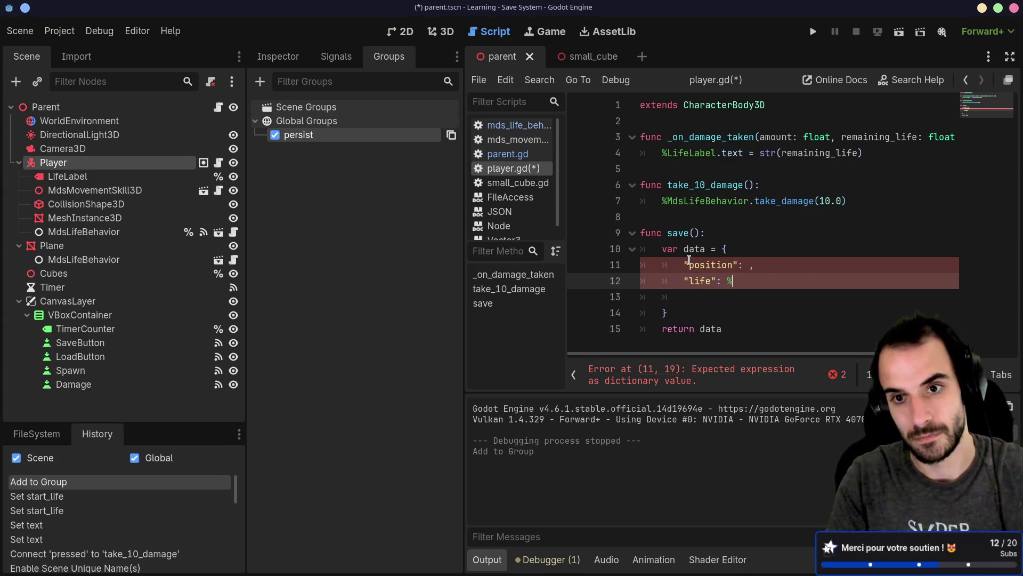
{"action": "type", "text": "MdsLife"}
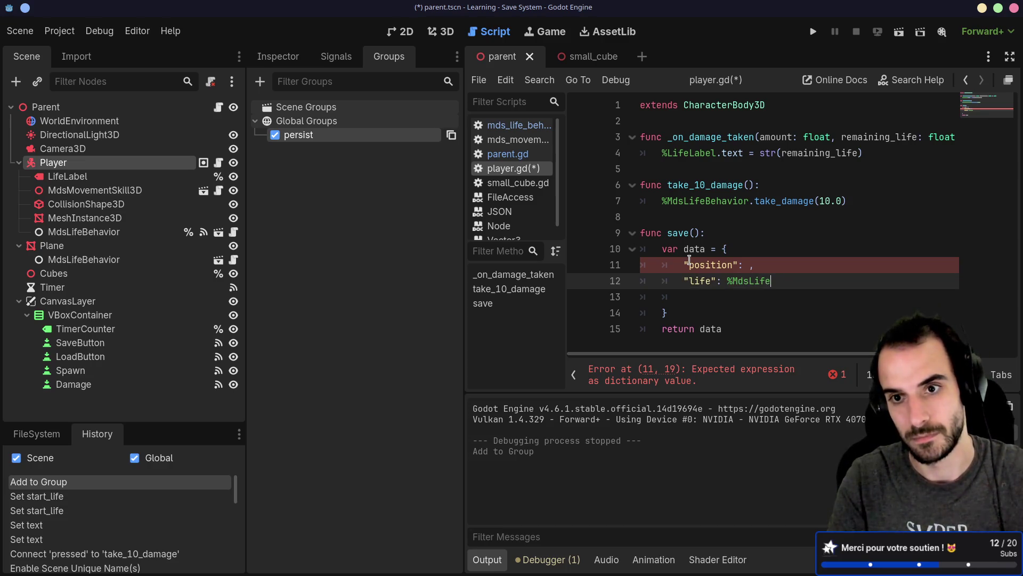
{"action": "type", "text": "Behavior.life"}
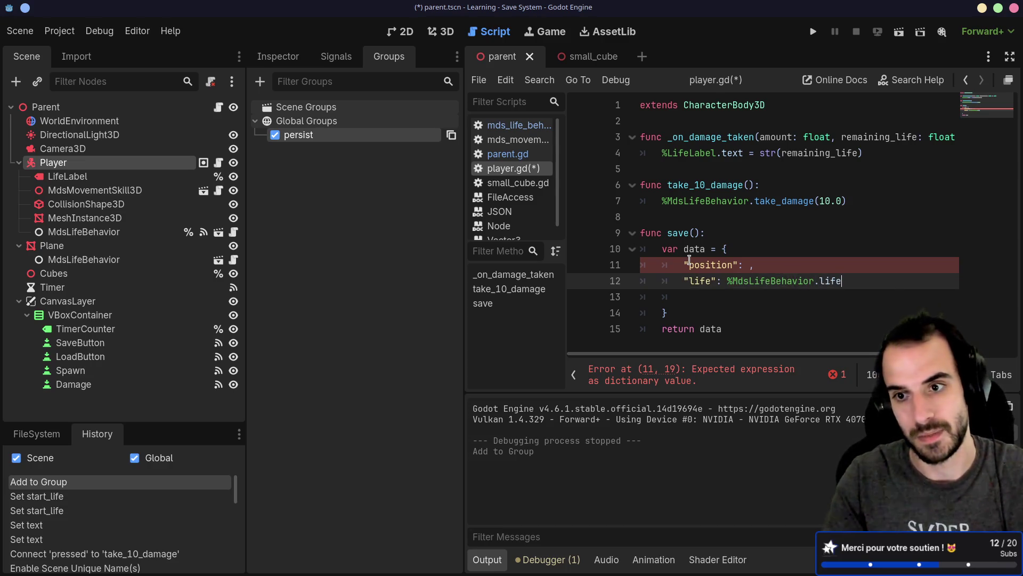
{"action": "key", "text": "Return"}
{"action": "key", "text": "Up"}
{"action": "key", "text": "Left"}
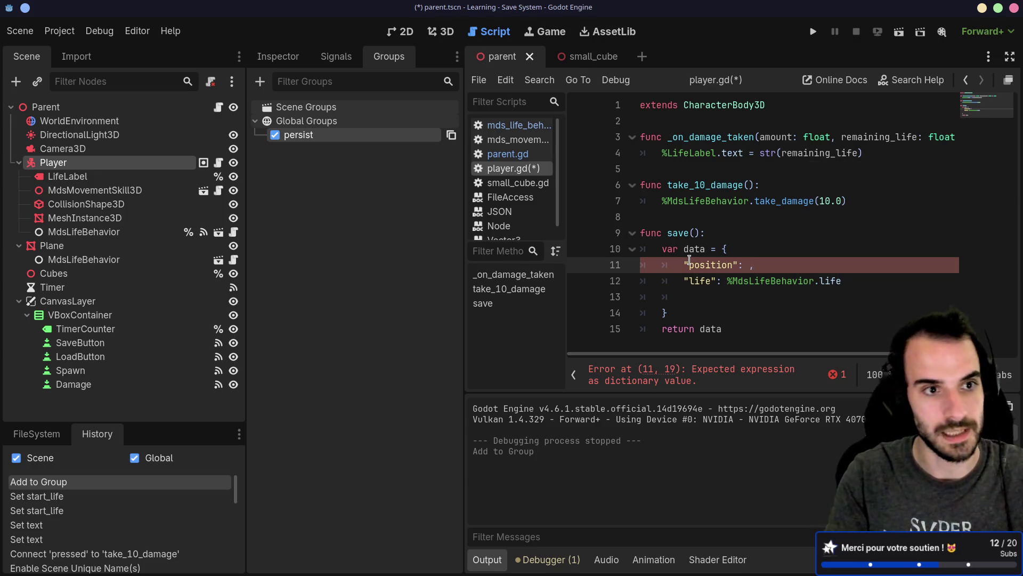
{"action": "type", "text": "posi"}
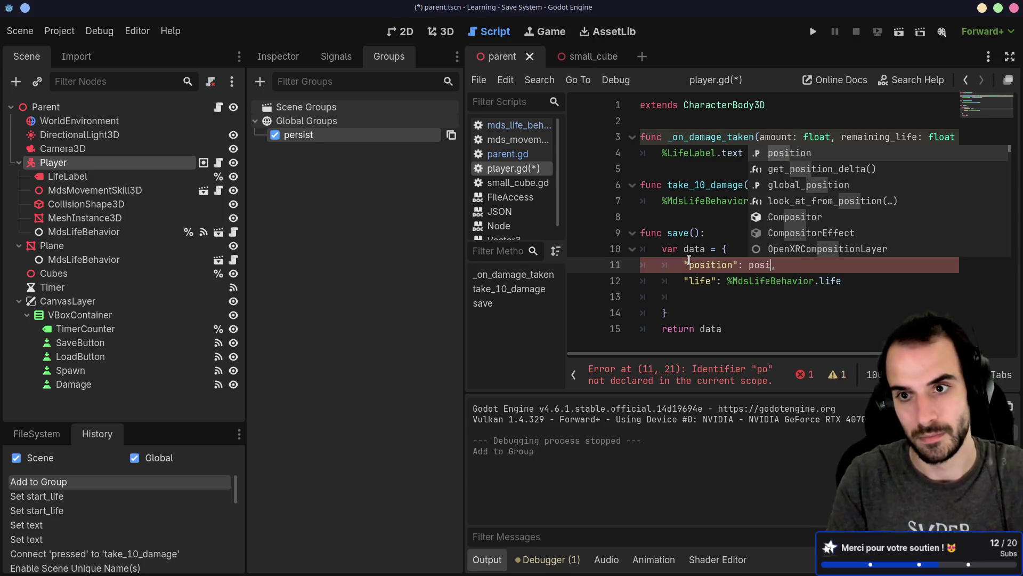
{"action": "key", "text": "Return"}
{"action": "key", "text": "ctrl+s"}
Delete the leftover blank dictionary line and resize the scene tree and groups docks.
{"action": "left_click", "coordinate": [699, 293]}
{"action": "key", "text": "BackSpace"}
{"action": "key", "text": "BackSpace"}
{"action": "key", "text": "BackSpace"}
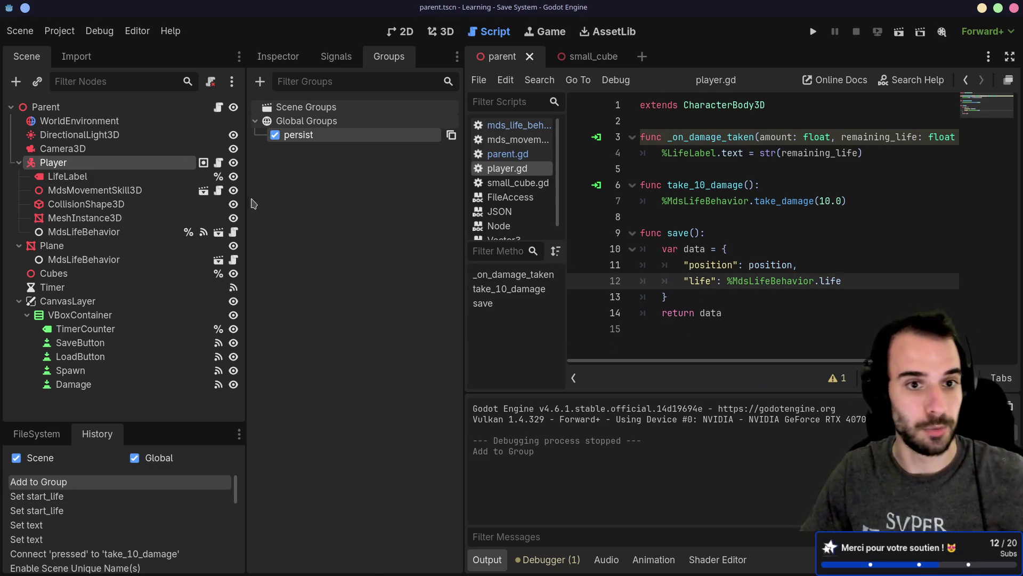
{"action": "left_click_drag", "start_coordinate": [246, 179], "coordinate": [181, 179]}
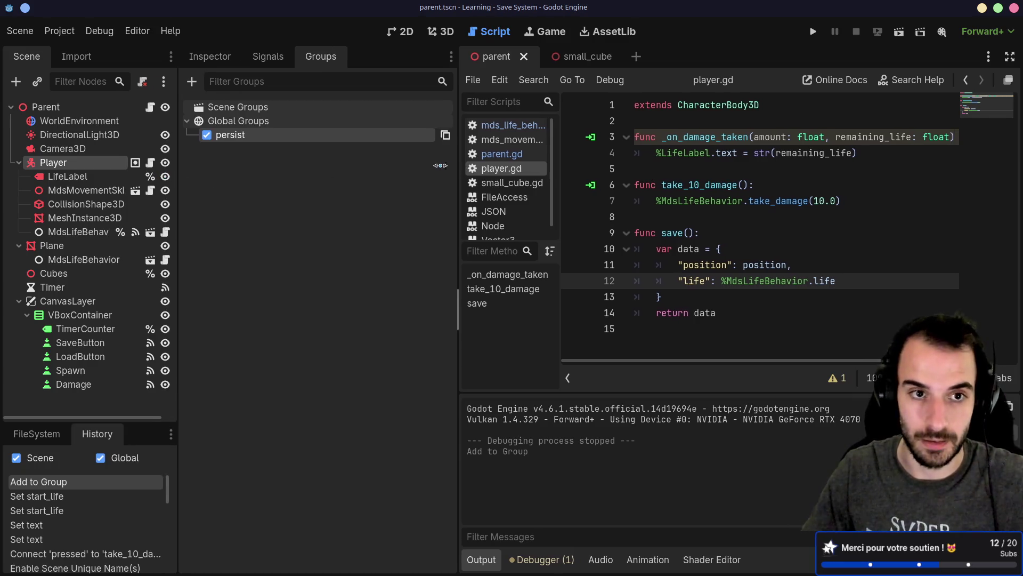
{"action": "left_click_drag", "start_coordinate": [462, 179], "coordinate": [243, 178]}
{"action": "left_click_drag", "start_coordinate": [126, 170], "coordinate": [256, 170]}
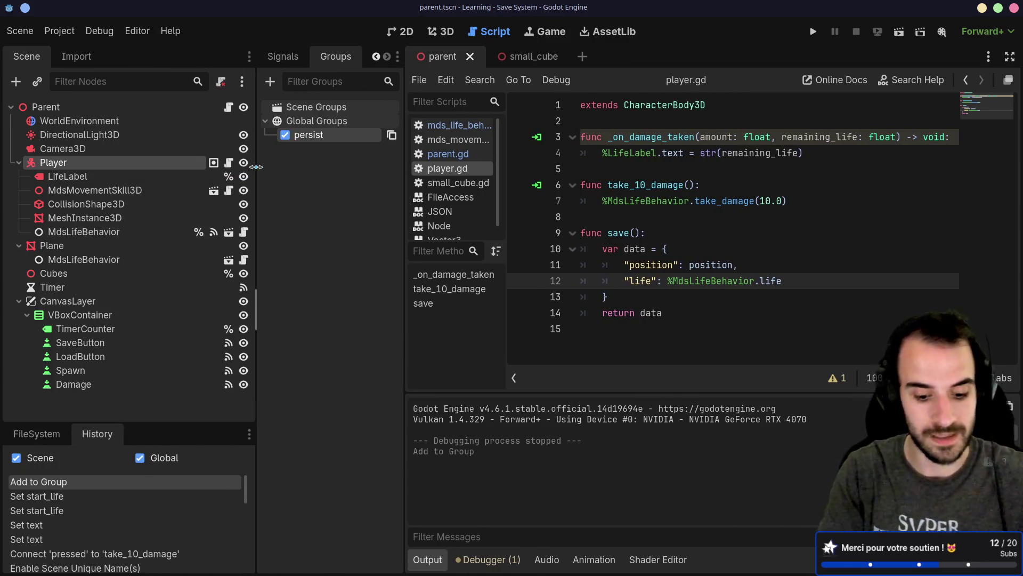
{"action": "key", "text": "alt+Tab"}
Go up one folder with cd .. and list the project files.
{"action": "type", "text": "cd .."}
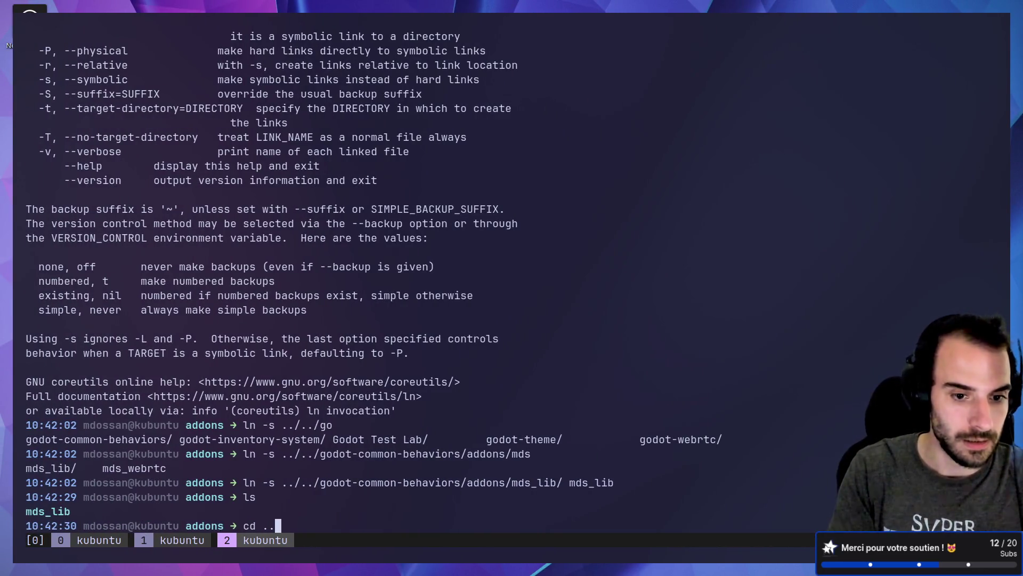
{"action": "key", "text": "Return"}
{"action": "type", "text": "ls"}
{"action": "key", "text": "Return"}
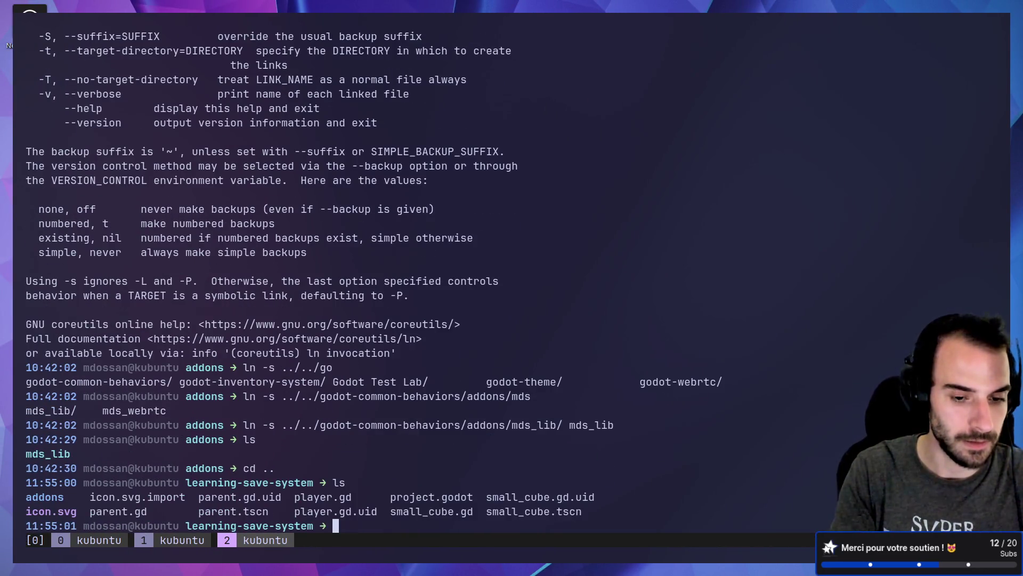
In a new tmux window, cd into ~/.local/share/godot/app_userdata and list its folders.
{"action": "key", "text": "ctrl+b"}
{"action": "type", "text": "ccd "}
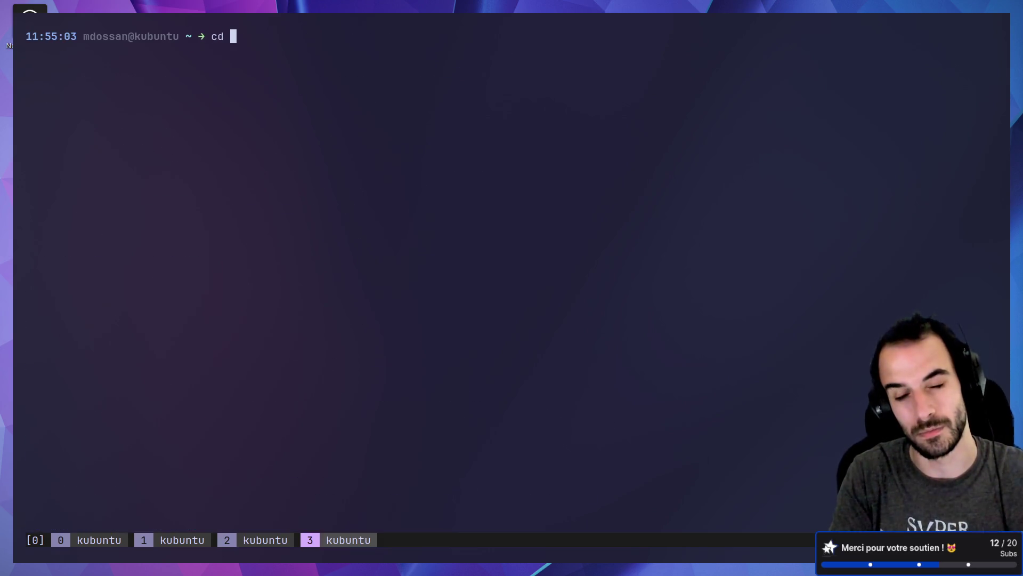
{"action": "type", "text": ".local/go"}
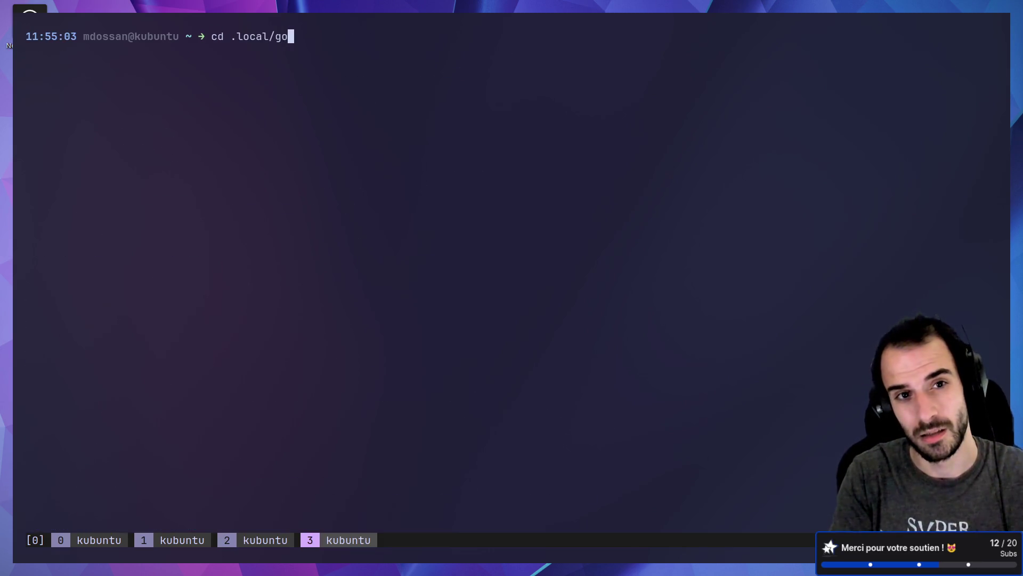
{"action": "key", "text": "BackSpace"}
{"action": "key", "text": "BackSpace"}
{"action": "type", "text": "share/go"}
{"action": "key", "text": "Tab"}
{"action": "type", "text": "d"}
{"action": "key", "text": "Tab"}
{"action": "key", "text": "Return"}
{"action": "type", "text": "cd"}
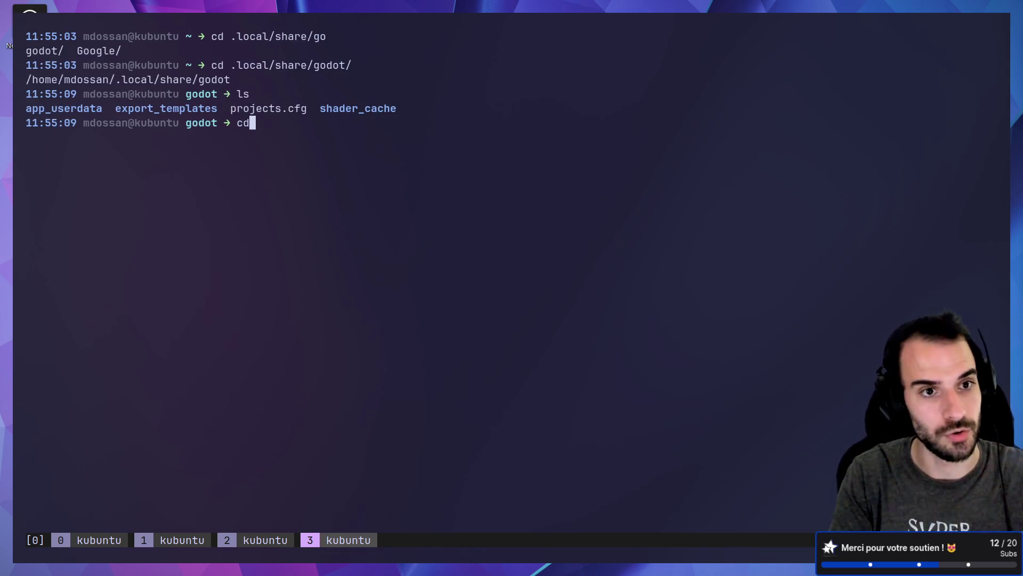
{"action": "type", "text": " a"}
{"action": "key", "text": "Tab"}
{"action": "key", "text": "Return"}
{"action": "type", "text": "ls"}
{"action": "key", "text": "Return"}
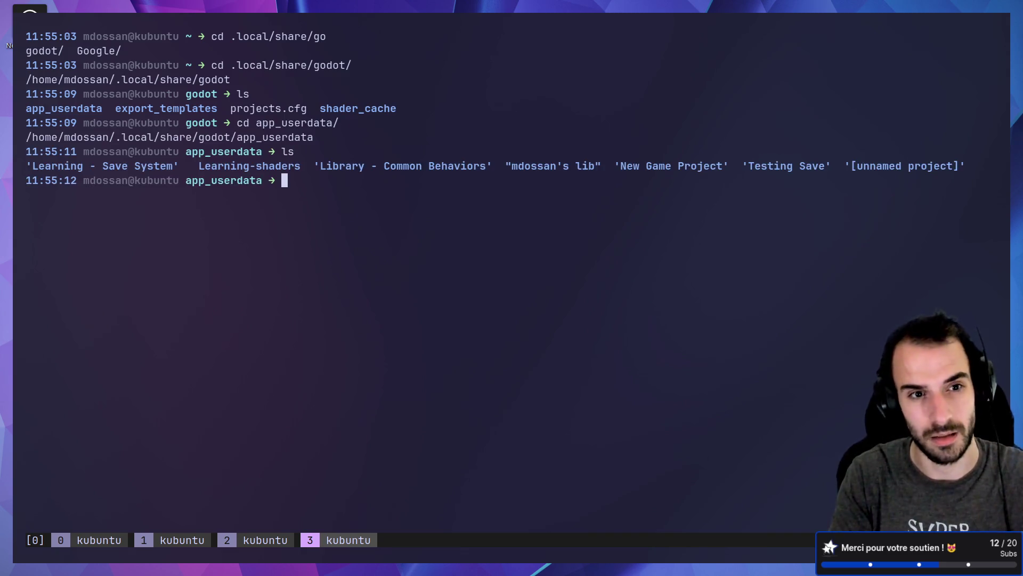
Enter "Learning - Save System", list it, and print save.json showing timer_counter 4, type static.
{"action": "type", "text": "cd Lear"}
{"action": "key", "text": "Tab"}
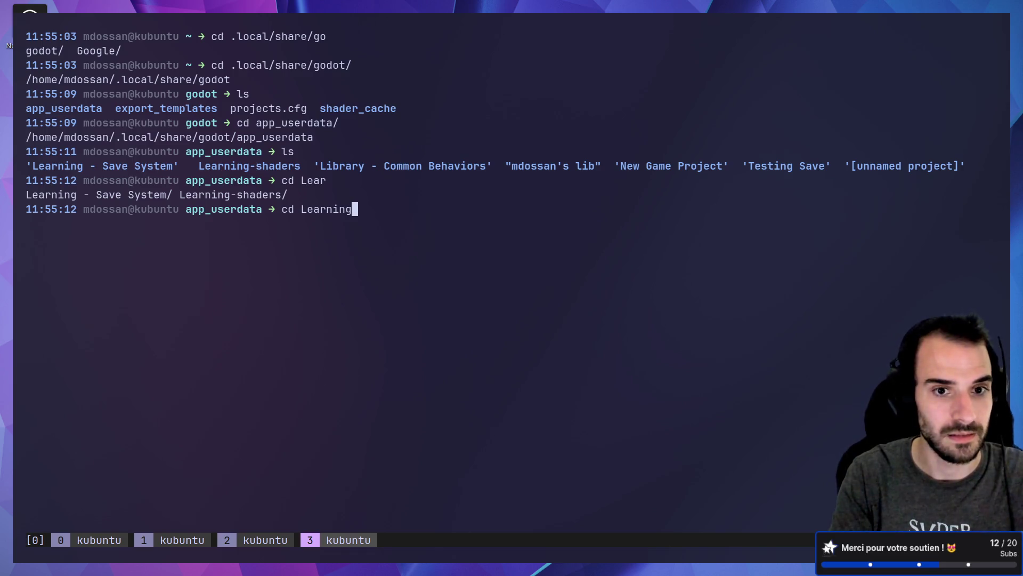
{"action": "key", "text": "Tab"}
{"action": "key", "text": "Tab"}
{"action": "key", "text": "Left"}
{"action": "key", "text": "Left"}
{"action": "key", "text": "Left"}
{"action": "type", "text": "\""}
{"action": "key", "text": "Right"}
{"action": "key", "text": "Right"}
{"action": "key", "text": "Right"}
{"action": "key", "text": "Right"}
{"action": "key", "text": "Right"}
{"action": "key", "text": "Tab"}
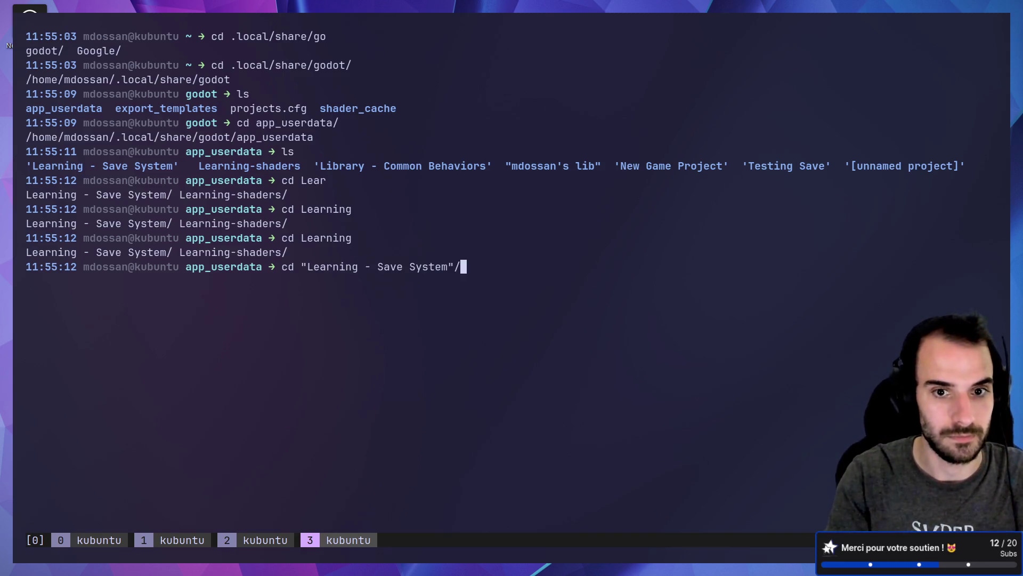
{"action": "key", "text": "Return"}
{"action": "type", "text": "ls"}
{"action": "key", "text": "Return"}
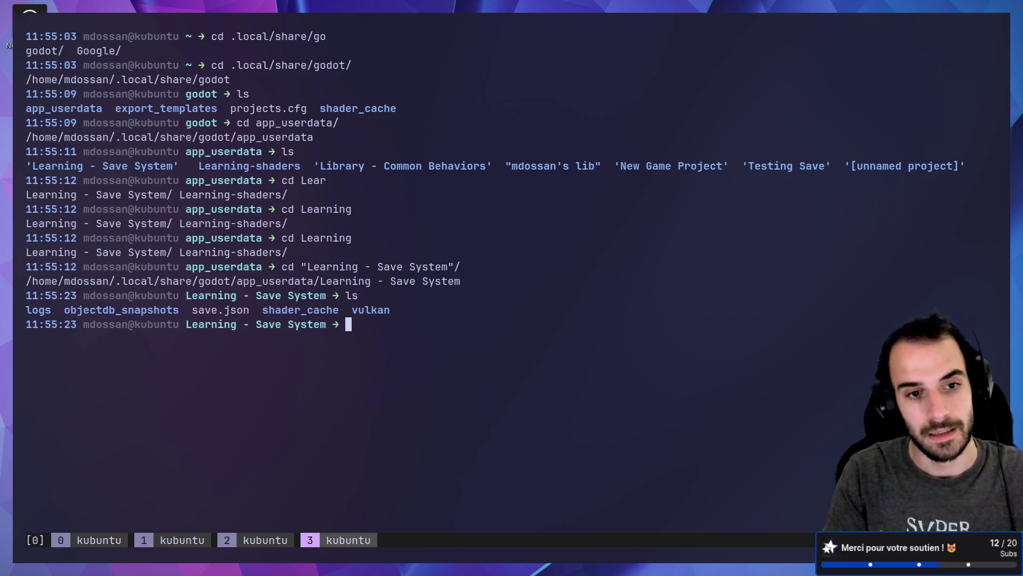
{"action": "type", "text": "cat save"}
{"action": "key", "text": "Tab"}
{"action": "key", "text": "Return"}
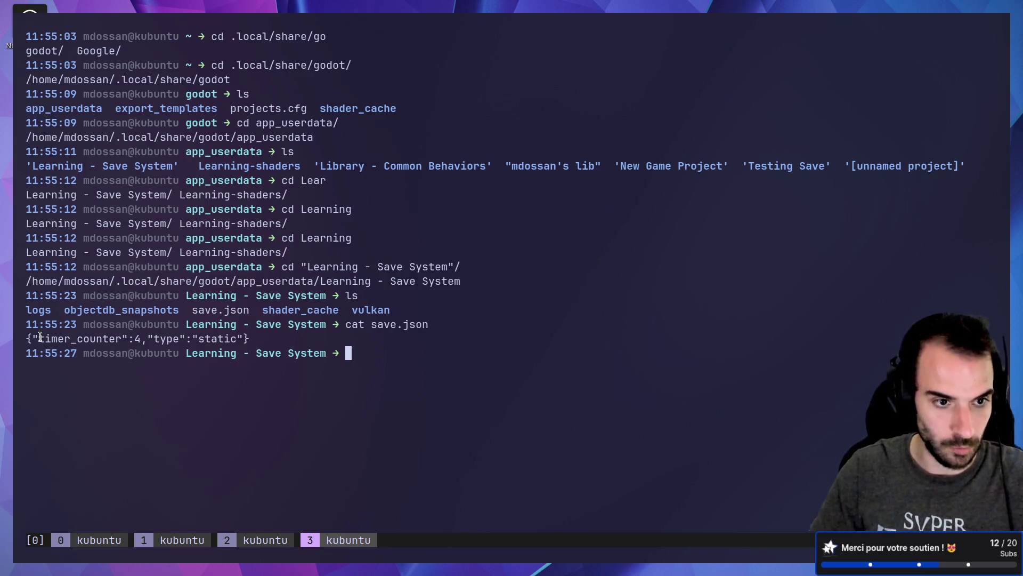
{"action": "left_click_drag", "start_coordinate": [28, 337], "coordinate": [259, 336]}
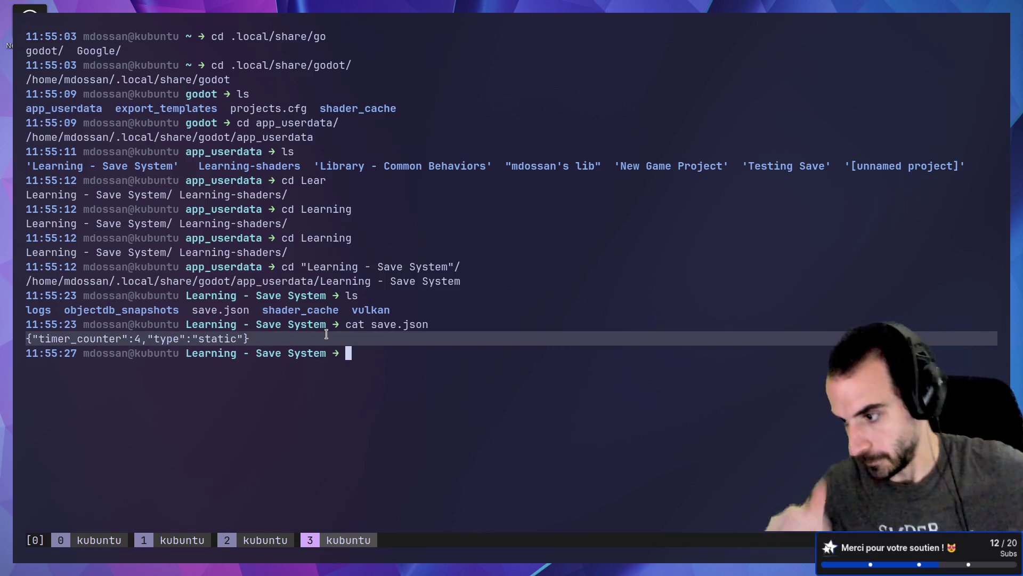
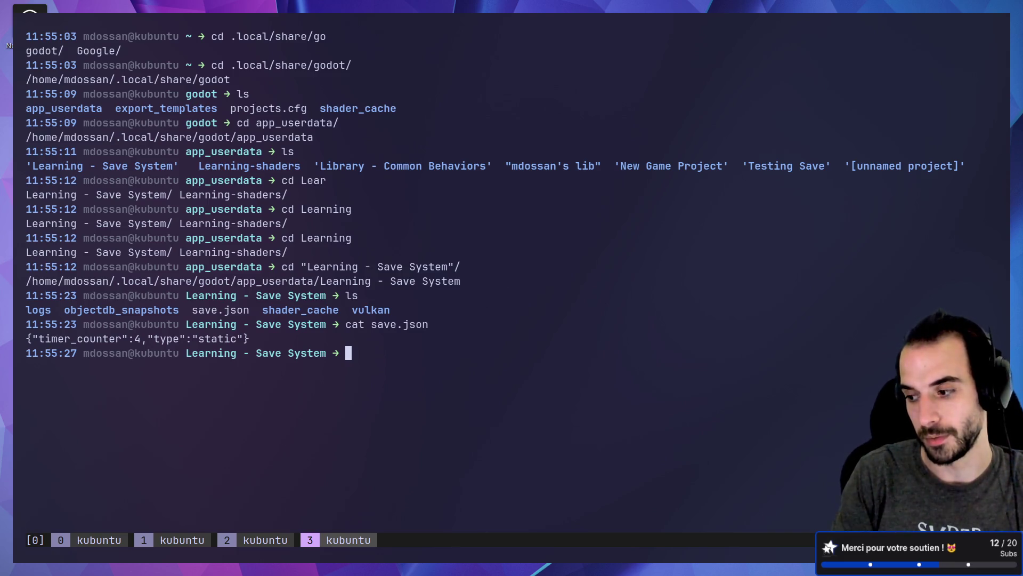
Leave the terminal after checking save.json and return to the Godot editor showing player.gd's save().
{"action": "key", "text": "alt+Tab"}
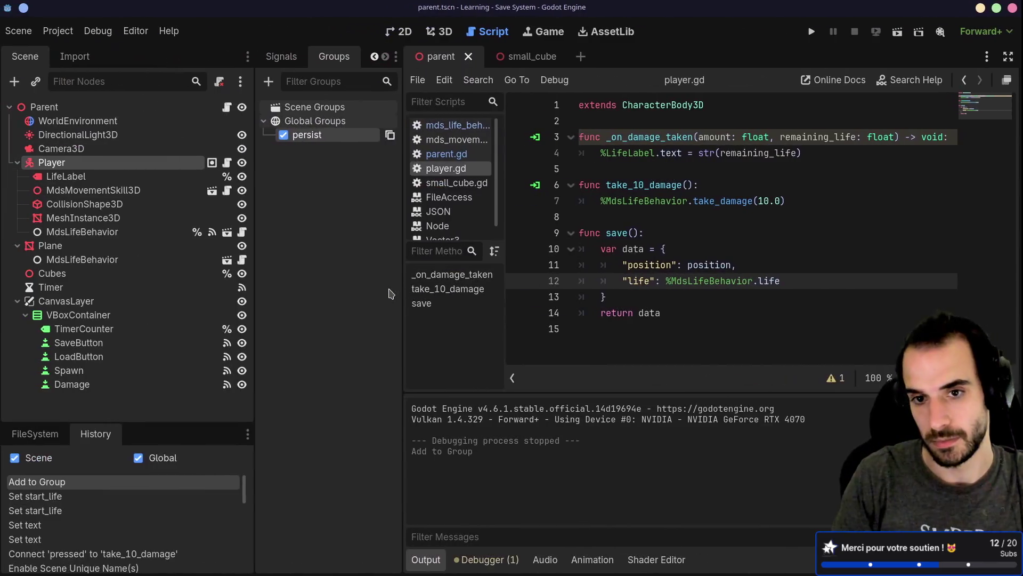
Enlarge the script list, narrow the scene tree, and highlight the position and life entries in save().
{"action": "mouse_move", "coordinate": [447, 240]}
{"action": "left_mouse_down"}
{"action": "mouse_move", "coordinate": [451, 293]}
{"action": "mouse_move", "coordinate": [451, 279]}
{"action": "left_mouse_up"}
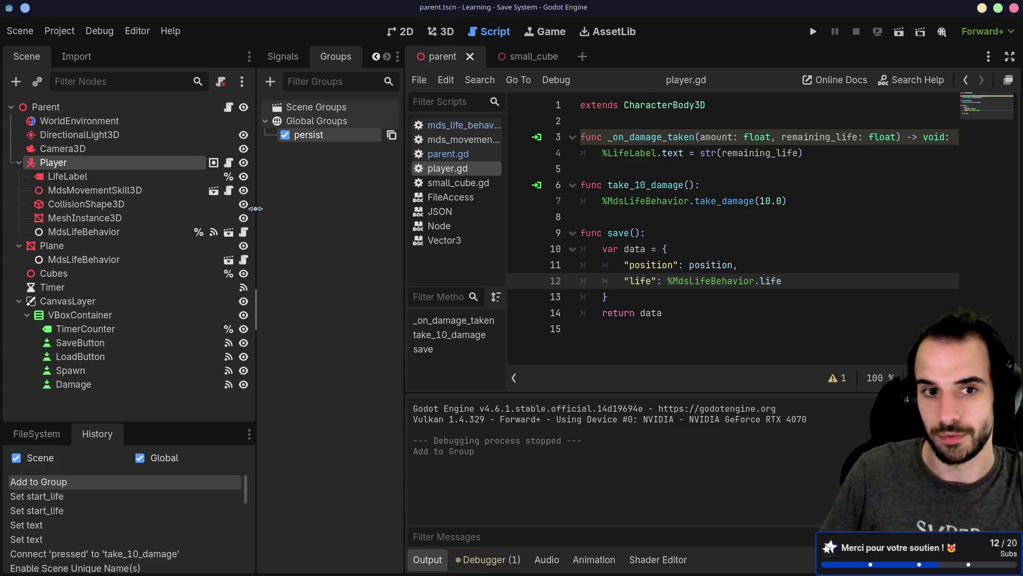
{"action": "left_click_drag", "start_coordinate": [253, 208], "coordinate": [182, 216]}
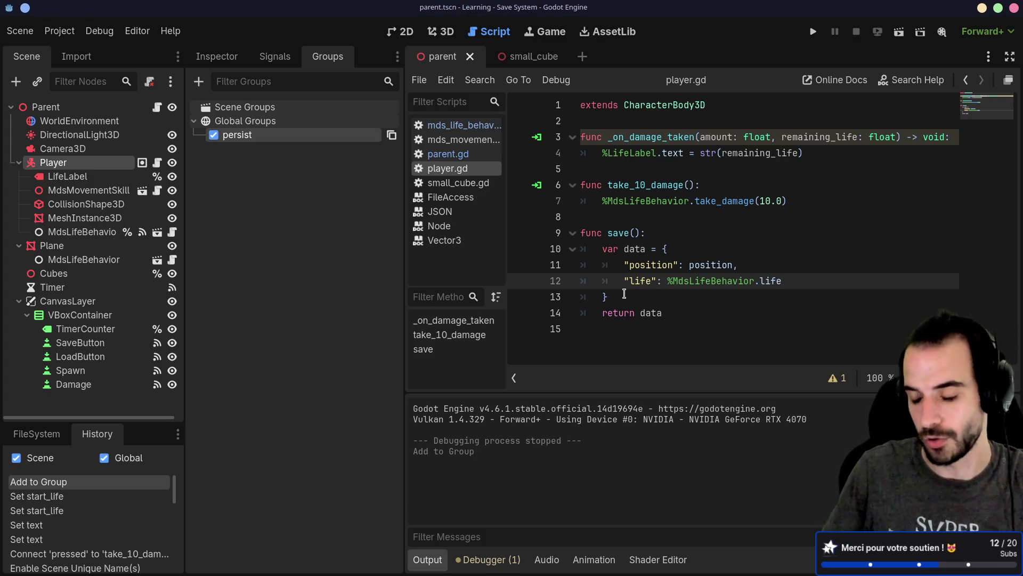
{"action": "left_click_drag", "start_coordinate": [619, 295], "coordinate": [593, 250]}
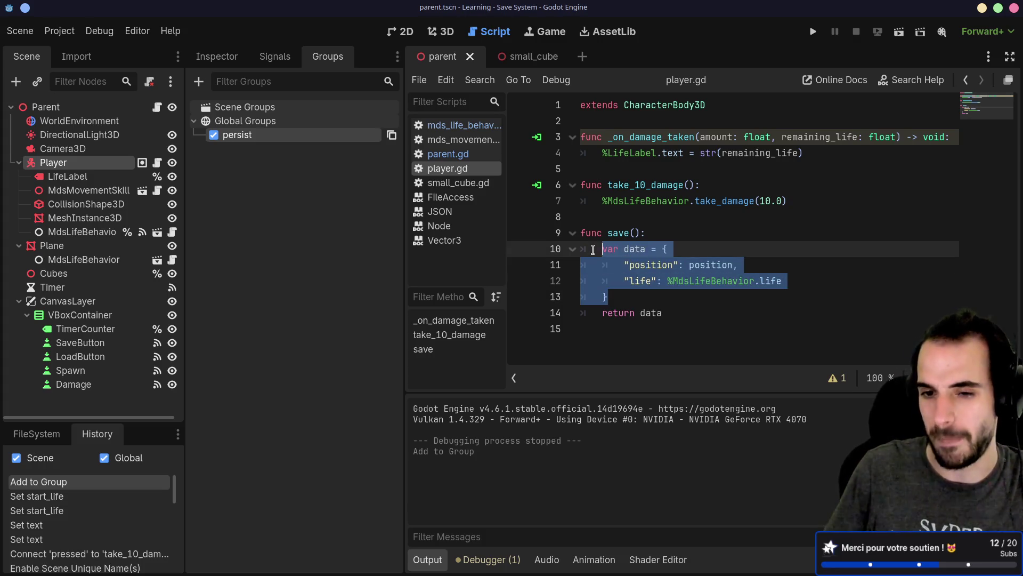
{"action": "left_click", "coordinate": [660, 309]}
{"action": "left_click", "coordinate": [668, 249]}
{"action": "left_click", "coordinate": [661, 268]}
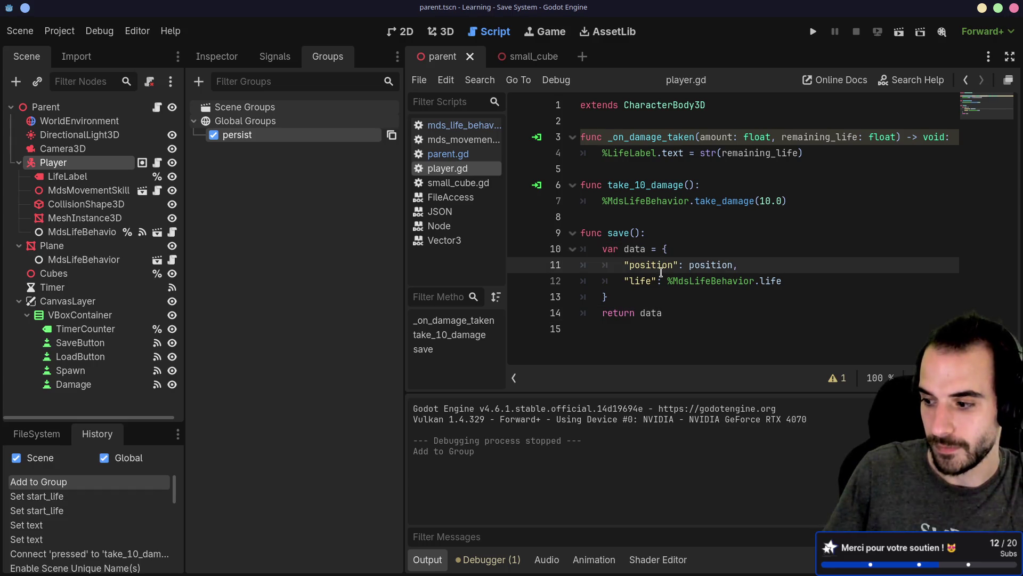
{"action": "double_click", "coordinate": [653, 283]}
{"action": "double_click", "coordinate": [660, 266]}
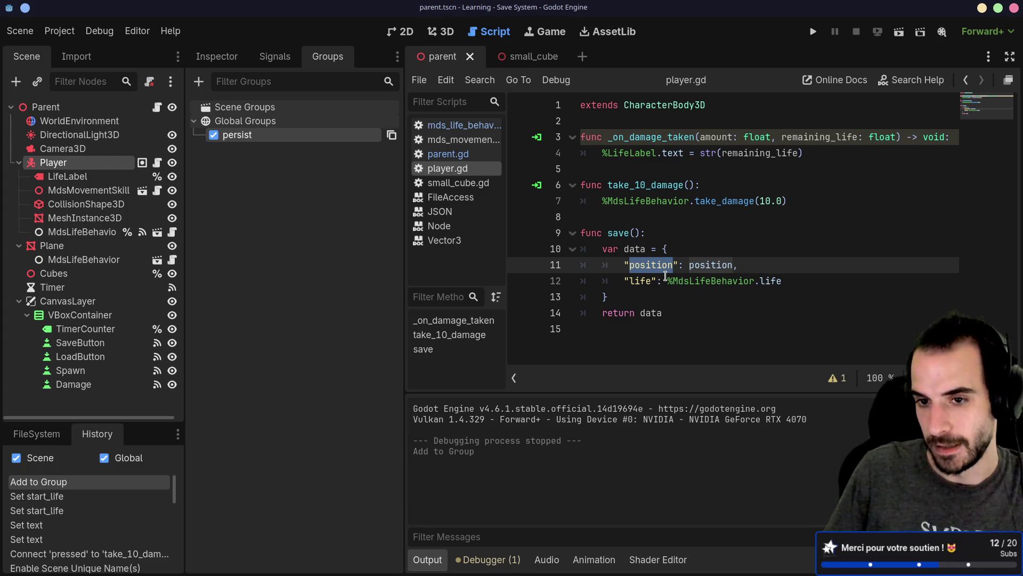
{"action": "double_click", "coordinate": [653, 312]}
Save the scene and resize the scene tree and Groups panels to widen the code view.
{"action": "key", "text": "ctrl+s"}
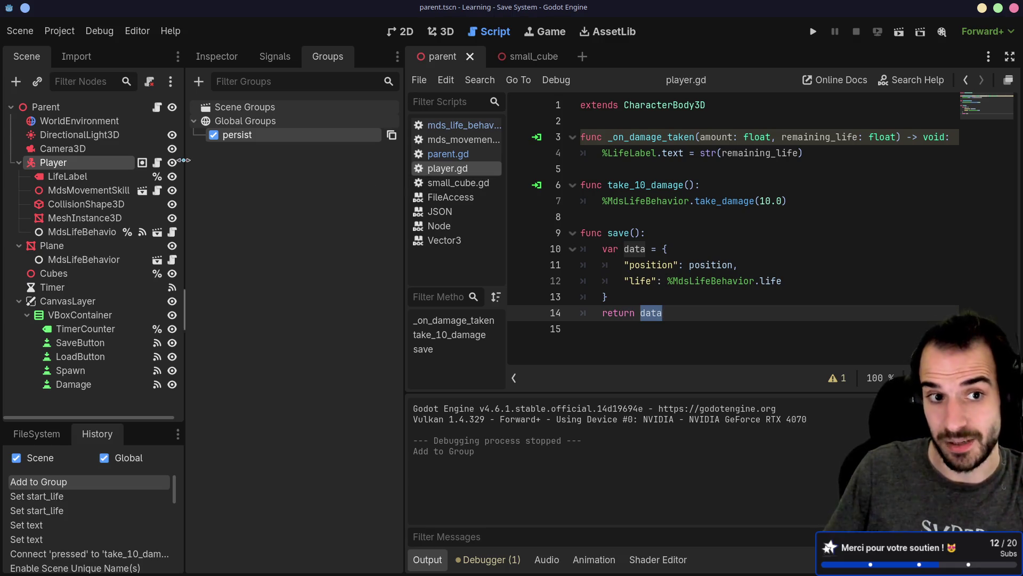
{"action": "left_click_drag", "start_coordinate": [187, 159], "coordinate": [187, 160]}
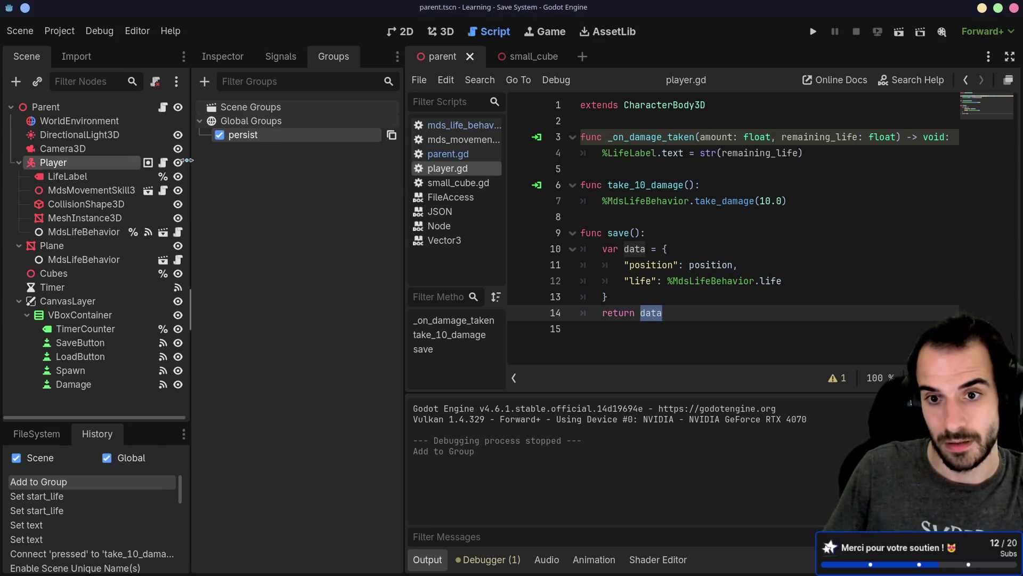
{"action": "left_click_drag", "start_coordinate": [404, 146], "coordinate": [350, 146]}
{"action": "mouse_move", "coordinate": [189, 175]}
{"action": "left_mouse_down"}
{"action": "mouse_move", "coordinate": [250, 172]}
{"action": "mouse_move", "coordinate": [223, 173]}
{"action": "left_mouse_up"}
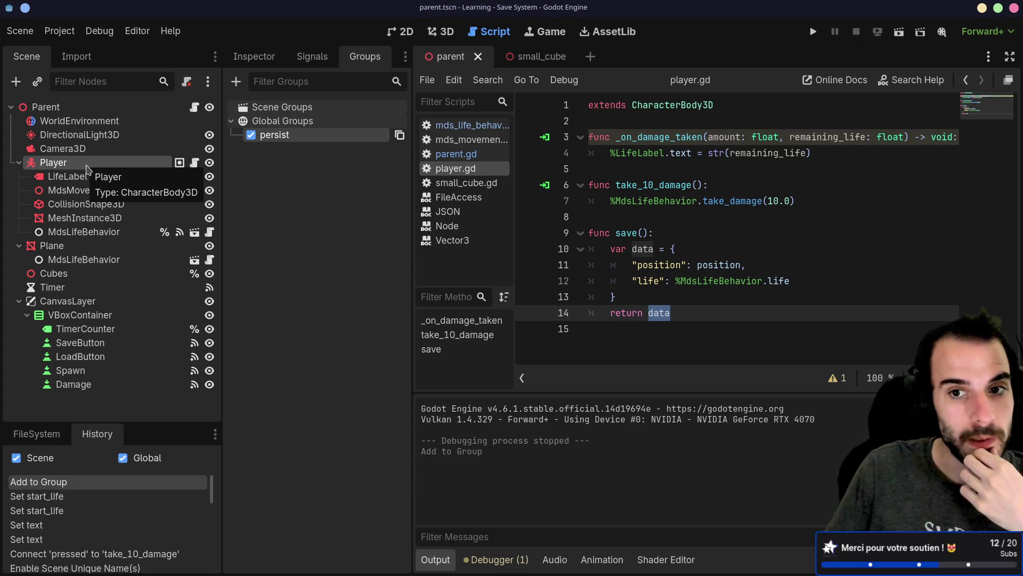
Declare a new func load(data: Dictionary): below save() in player.gd.
{"action": "left_click", "coordinate": [636, 330]}
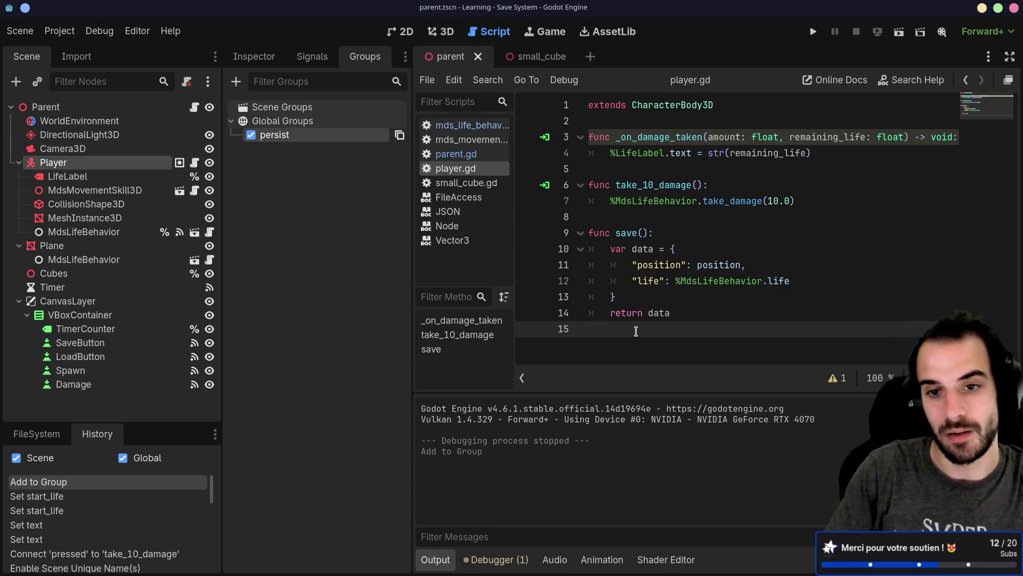
{"action": "key", "text": "Return"}
{"action": "type", "text": "func l"}
{"action": "type", "text": "oad("}
{"action": "type", "text": "data: Di"}
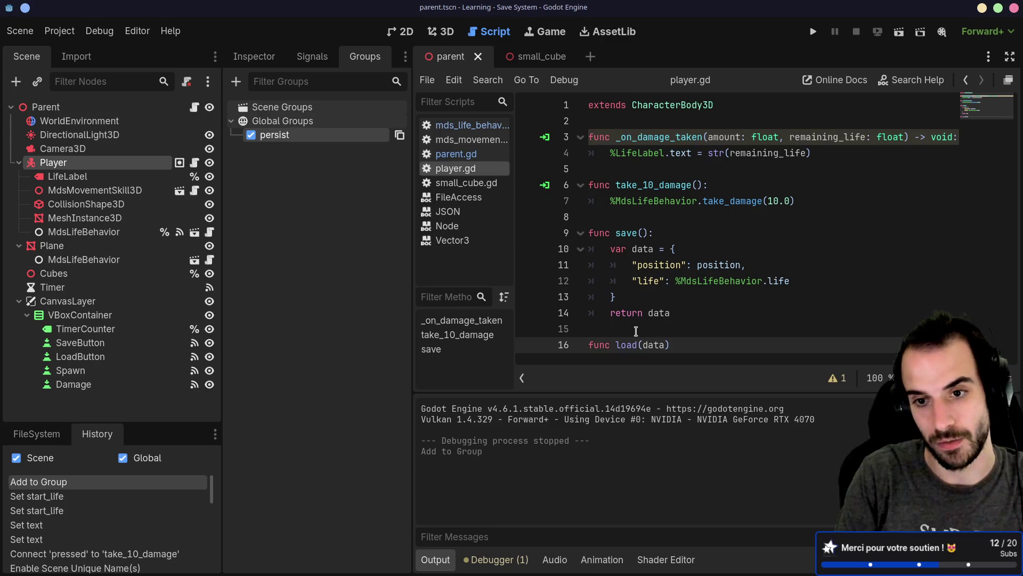
{"action": "type", "text": "c"}
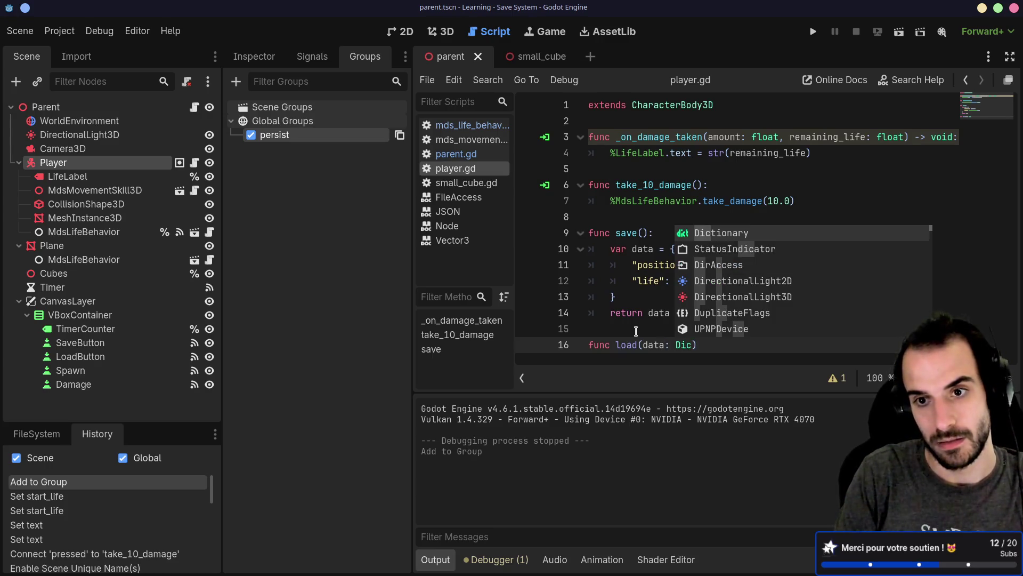
{"action": "type", "text": "t"}
{"action": "key", "text": "Escape"}
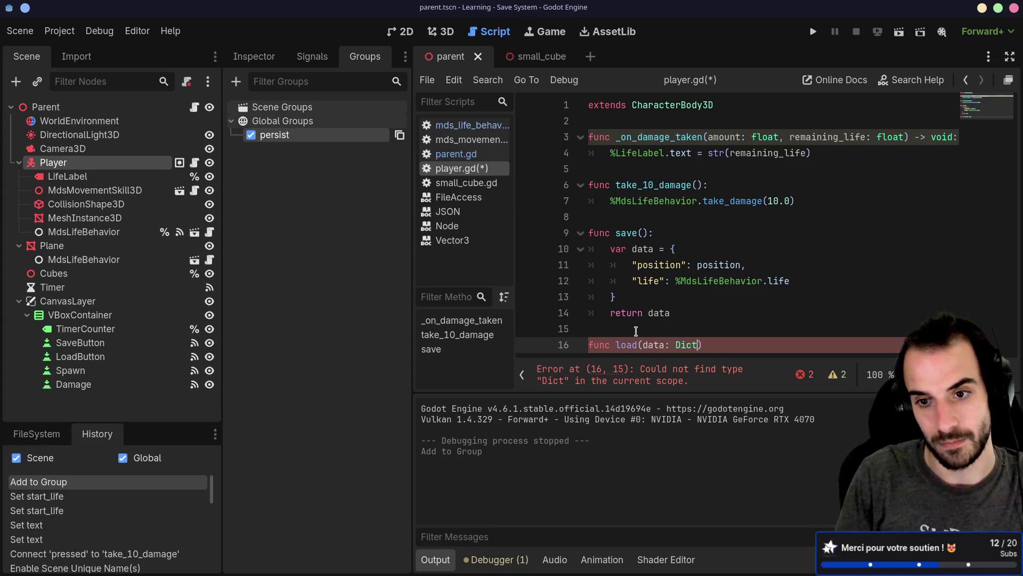
{"action": "key", "text": "ctrl+space"}
{"action": "key", "text": "Return"}
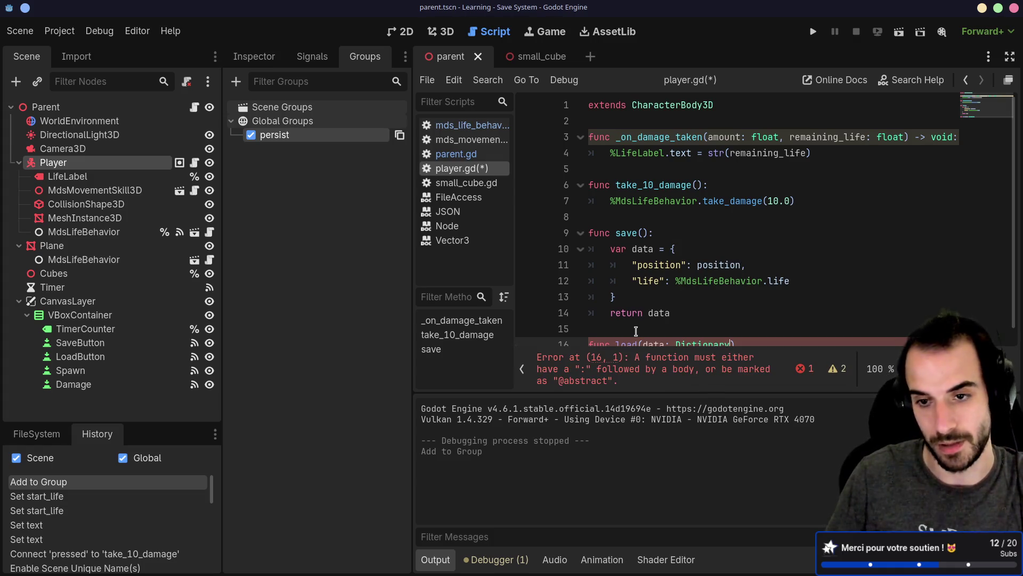
{"action": "left_click", "coordinate": [753, 333]}
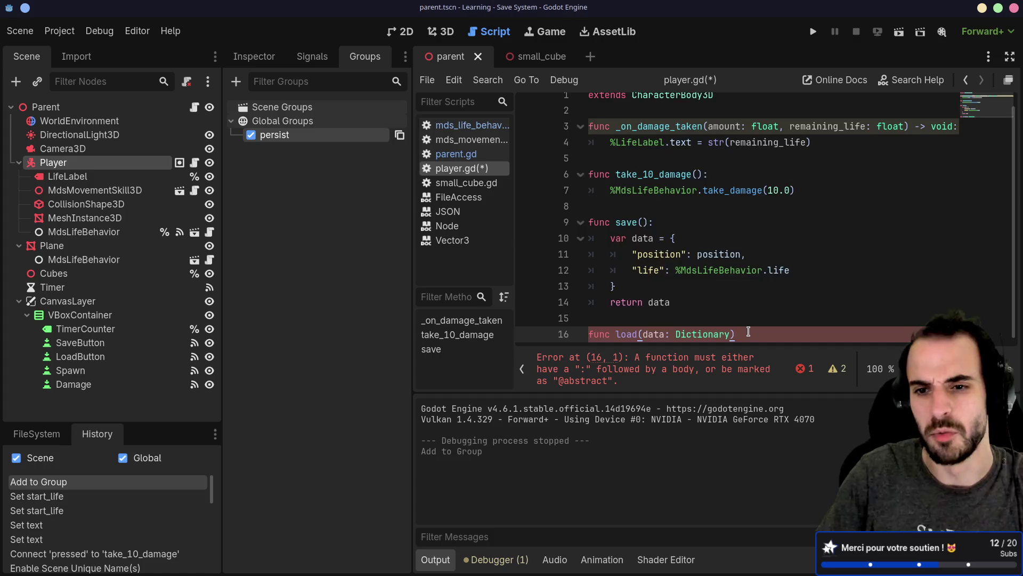
{"action": "key", "text": "Return"}
{"action": "key", "text": "Return"}
{"action": "key", "text": "Return"}
{"action": "left_click", "coordinate": [759, 271]}
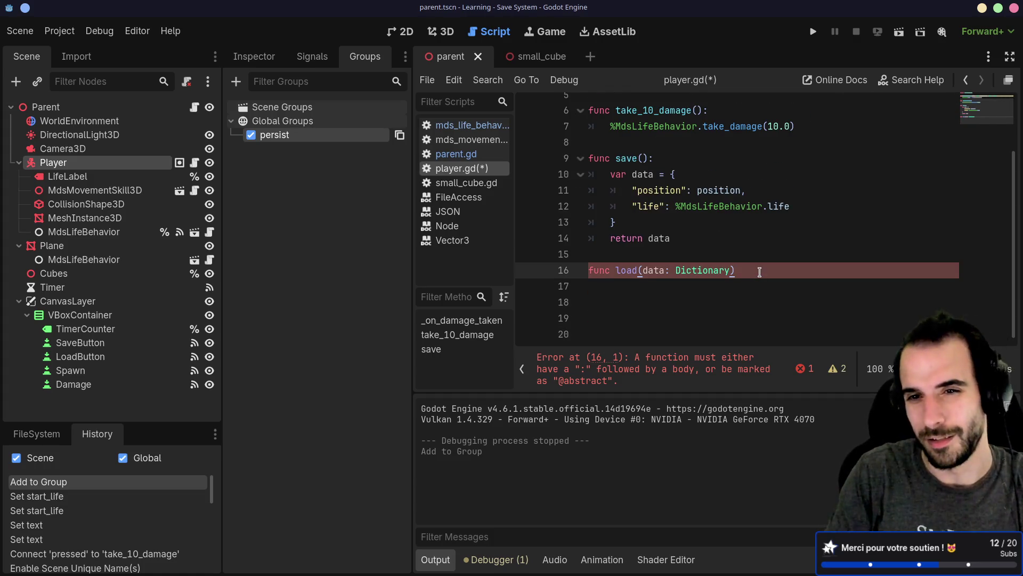
{"action": "type", "text": ":"}
{"action": "key", "text": "Return"}
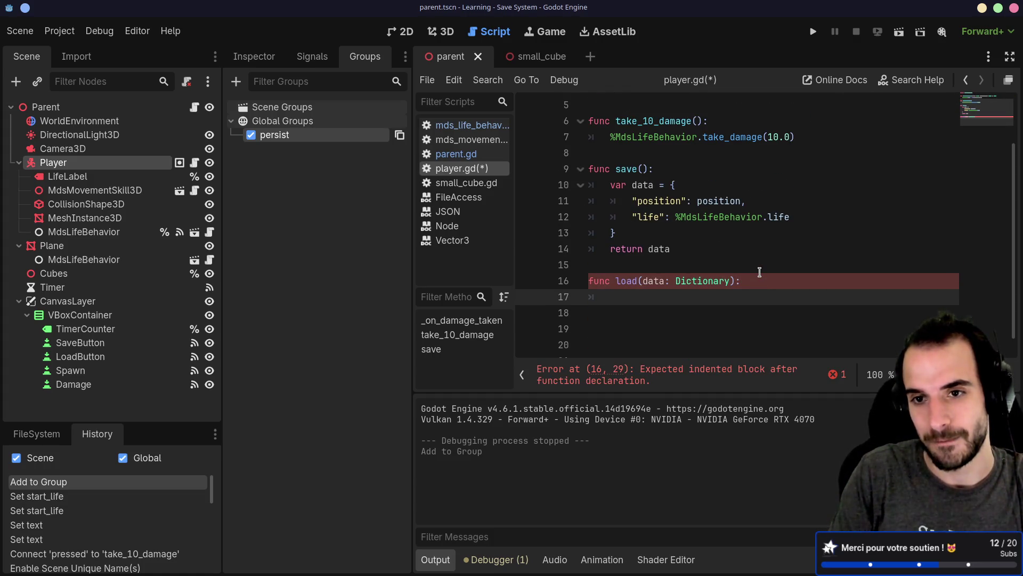
Write position = data["position"] as the first line of load() and duplicate it.
{"action": "type", "text": "po"}
{"action": "key", "text": "Return"}
{"action": "type", "text": "data"}
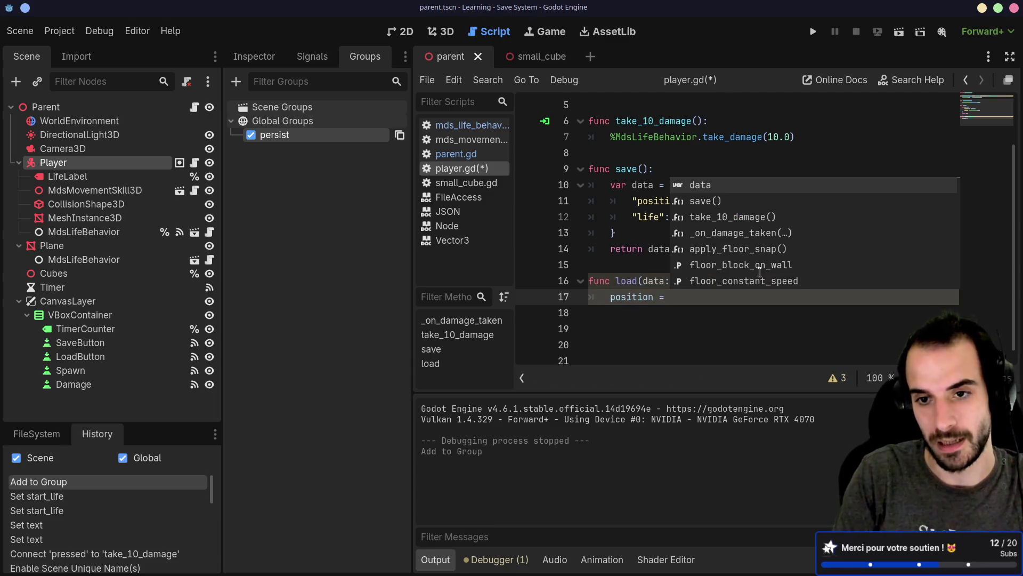
{"action": "type", "text": "[\"position"}
{"action": "left_click", "coordinate": [782, 297]}
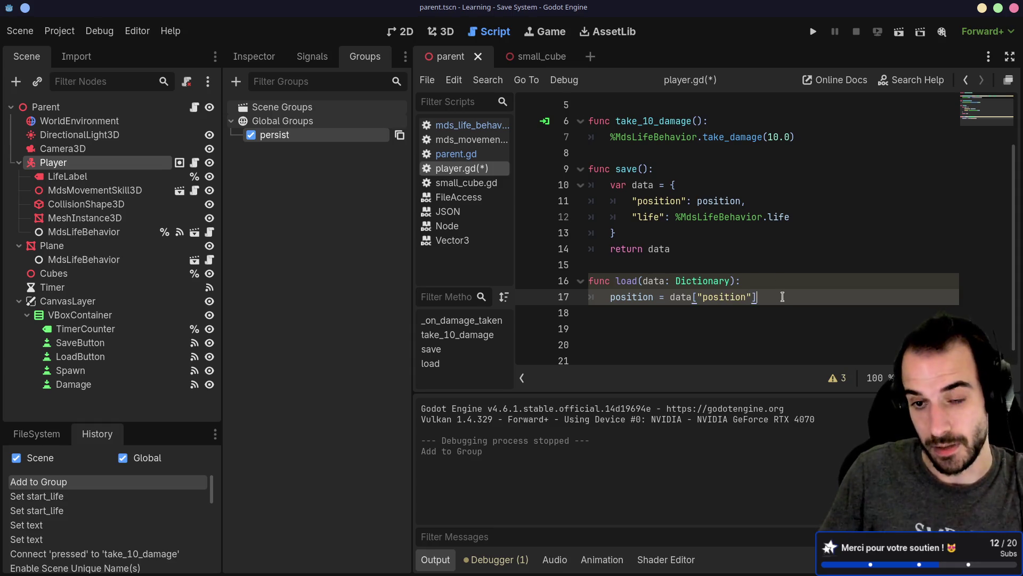
{"action": "key", "text": "ctrl+shift+d"}
Turn the duplicated line 18 into %MdsLifeBehavior.life = with its value left empty.
{"action": "double_click", "coordinate": [625, 312]}
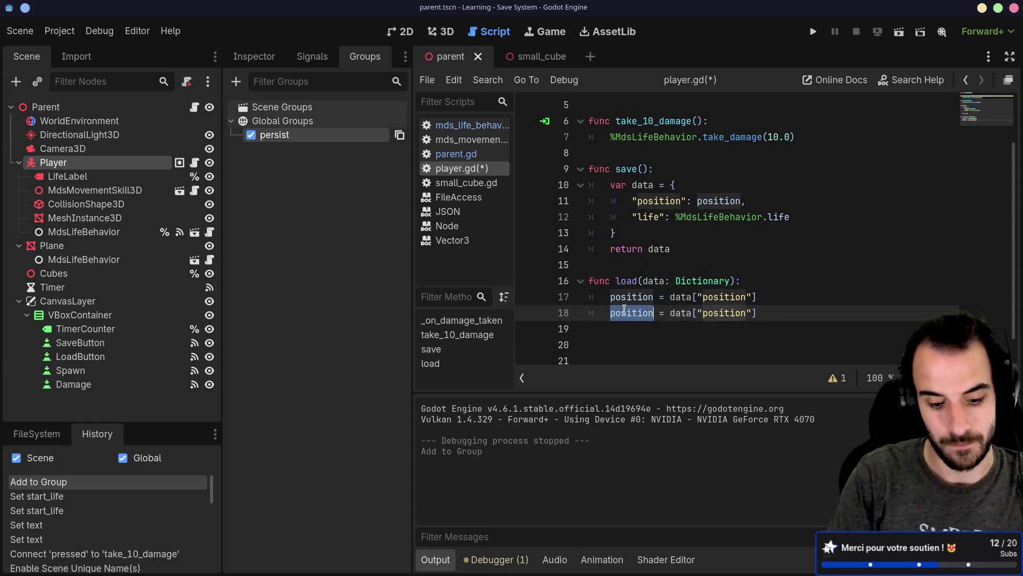
{"action": "type", "text": "%MdsLifeBehavior"}
{"action": "left_click_drag", "start_coordinate": [715, 313], "coordinate": [830, 312]}
{"action": "key", "text": "BackSpace"}
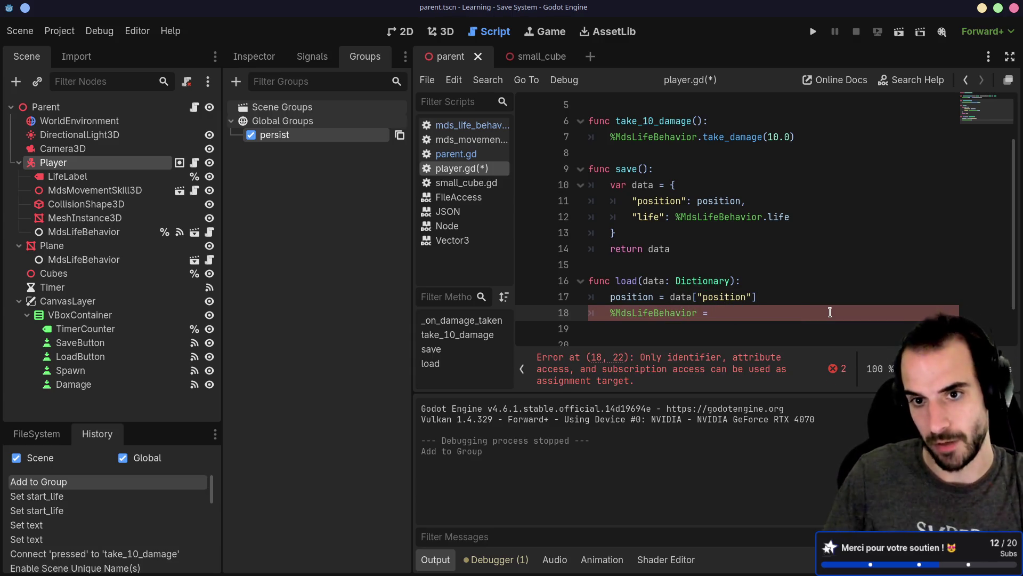
{"action": "left_click", "coordinate": [698, 313]}
{"action": "type", "text": ".life"}
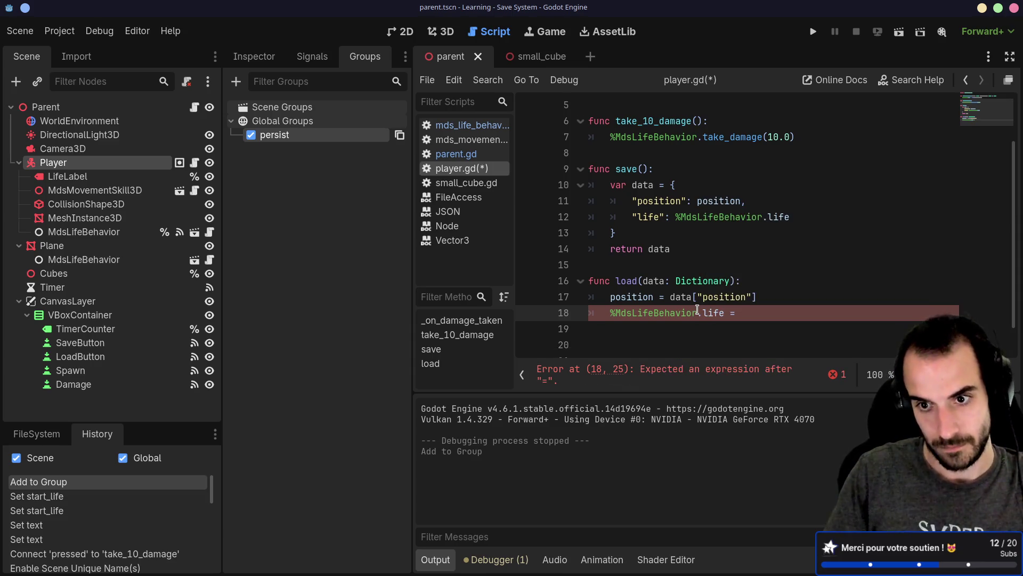
{"action": "scroll", "coordinate": [746, 277], "scroll_direction": "up", "scroll_amount": 2}
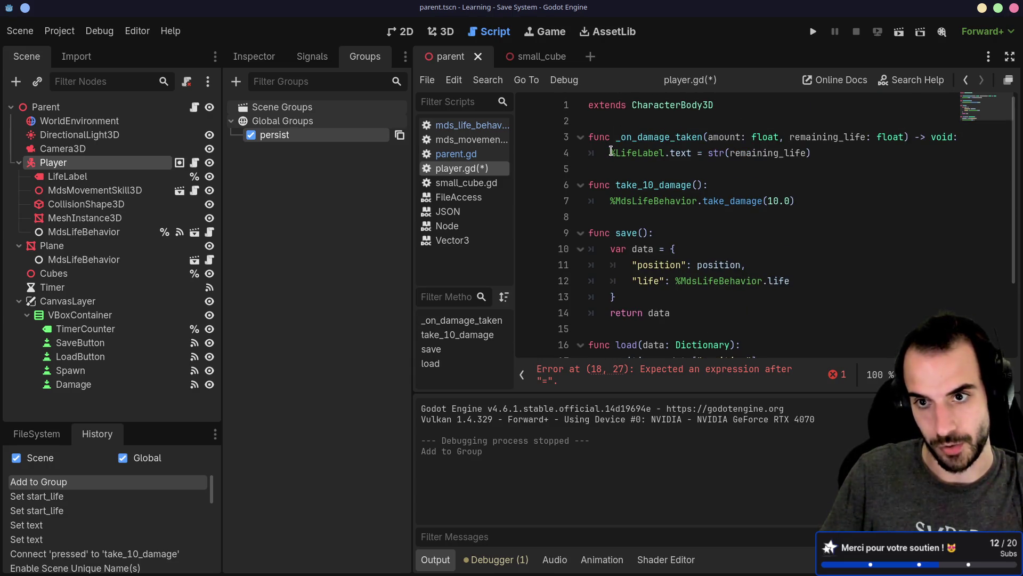
{"action": "left_click_drag", "start_coordinate": [611, 153], "coordinate": [714, 153]}
{"action": "left_click_drag", "start_coordinate": [785, 155], "coordinate": [832, 160]}
{"action": "scroll", "coordinate": [810, 222], "scroll_direction": "down", "scroll_amount": 2}
{"action": "left_click", "coordinate": [772, 283]}
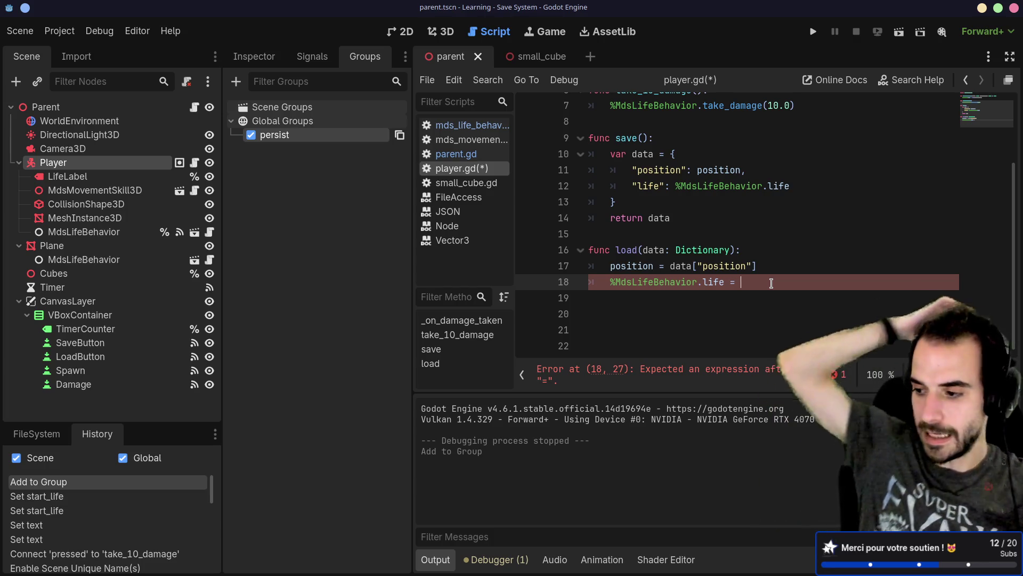
Switch to the browser showing the BaseMaterial3D documentation.
{"action": "key", "text": "alt+Tab"}
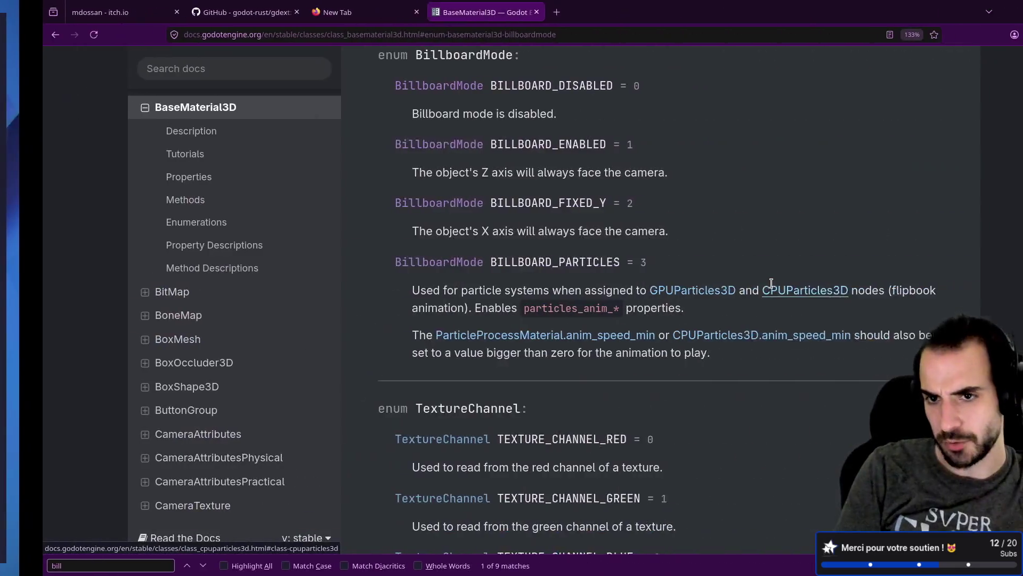
Open poki.dev in a new browser tab.
{"action": "left_click", "coordinate": [514, 13]}
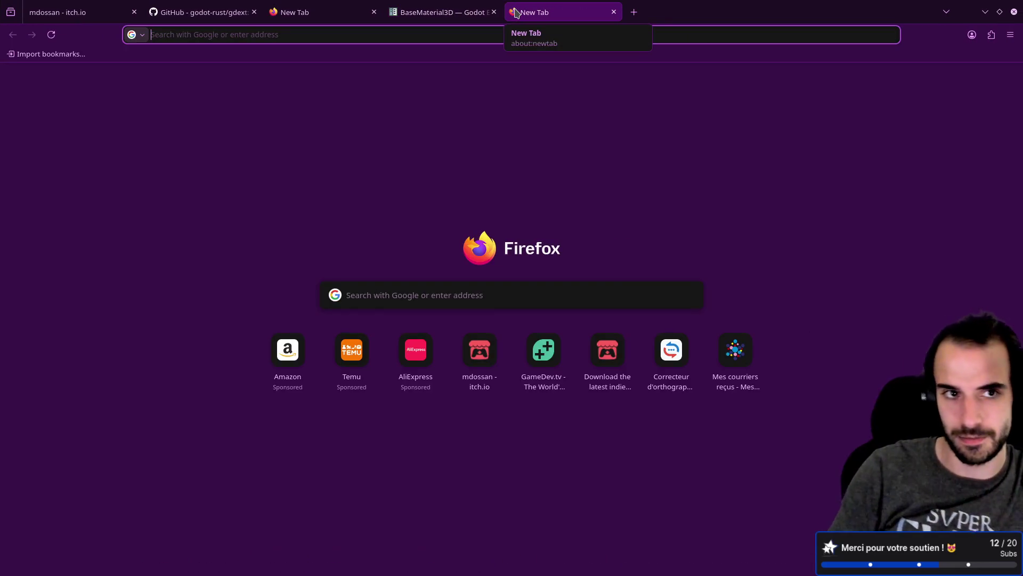
{"action": "type", "text": "pol"}
{"action": "key", "text": "BackSpace"}
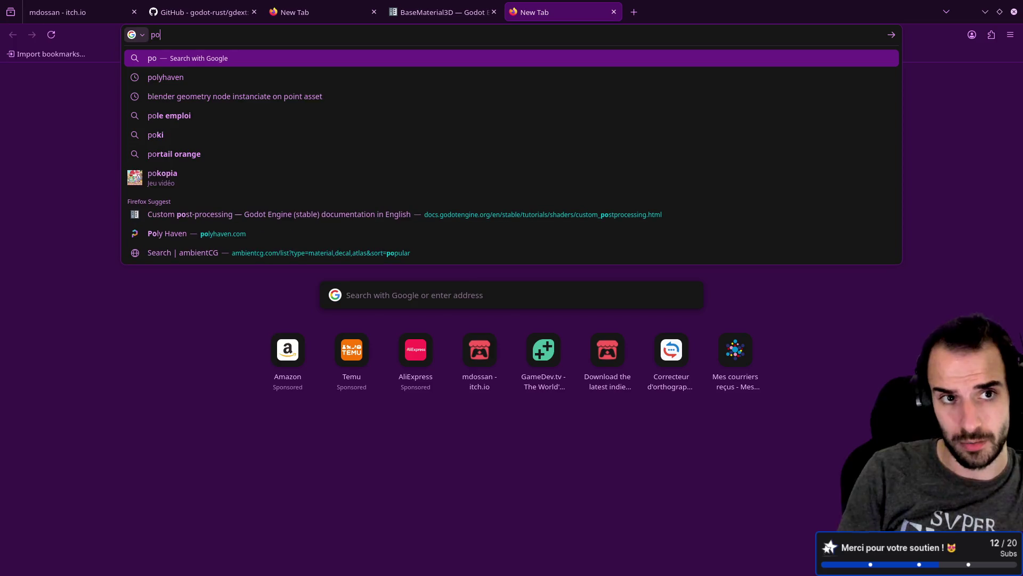
{"action": "type", "text": "ki.dev"}
{"action": "key", "text": "Return"}
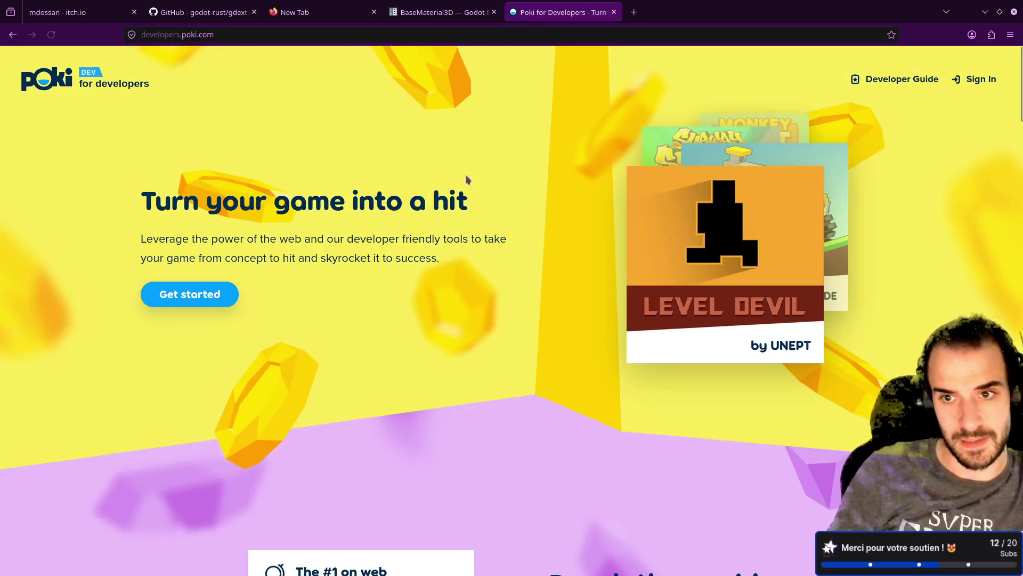
Scroll the Poki for Developers page down to the footer and jump back to the top.
{"action": "scroll", "coordinate": [504, 160], "scroll_direction": "down", "scroll_amount": 5}
{"action": "scroll", "coordinate": [501, 151], "scroll_direction": "down", "scroll_amount": 10}
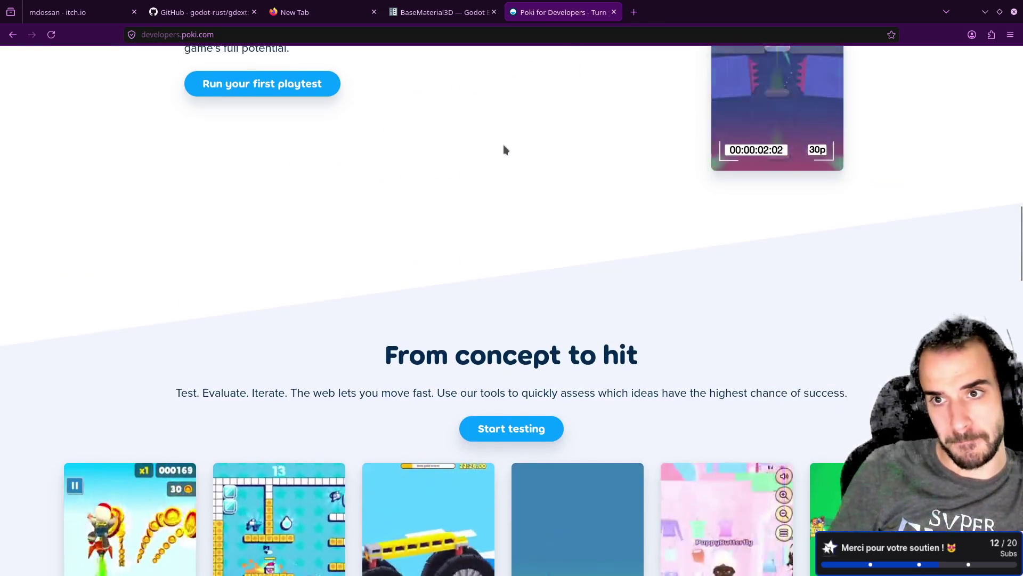
{"action": "scroll", "coordinate": [503, 150], "scroll_direction": "up", "scroll_amount": 6}
{"action": "scroll", "coordinate": [505, 149], "scroll_direction": "down", "scroll_amount": 6}
{"action": "scroll", "coordinate": [506, 149], "scroll_direction": "down", "scroll_amount": 5}
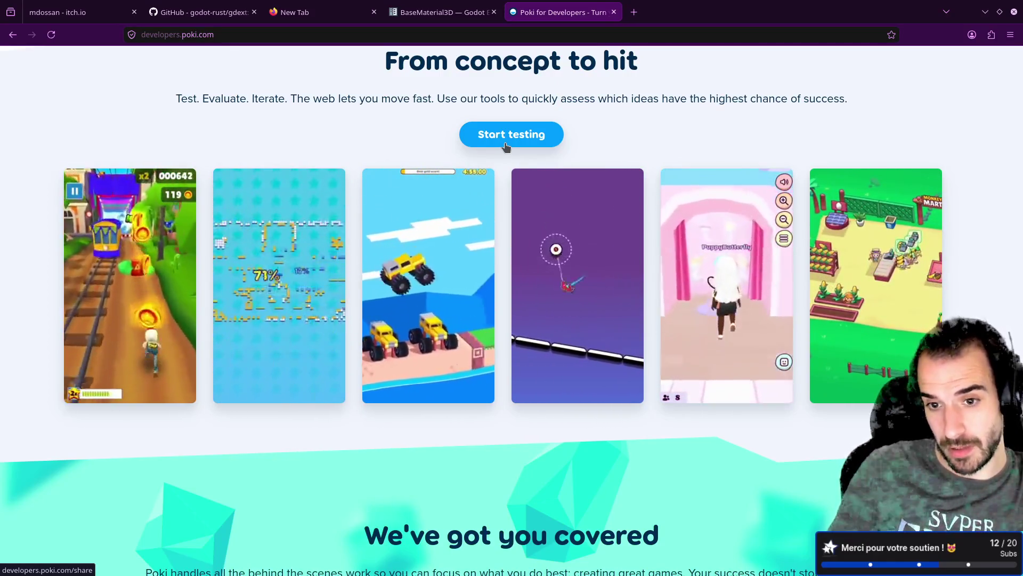
{"action": "scroll", "coordinate": [550, 244], "scroll_direction": "down", "scroll_amount": 5}
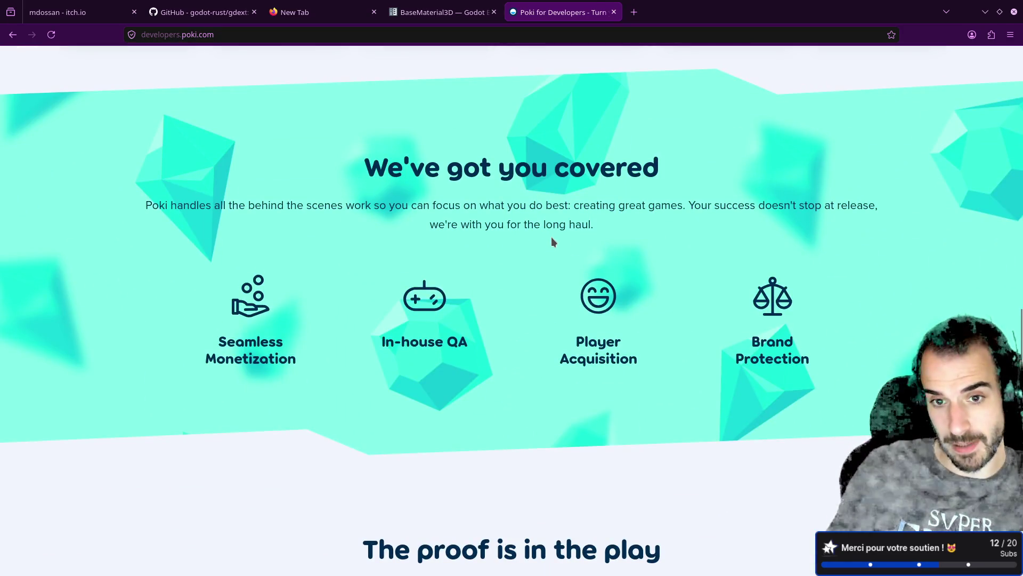
{"action": "scroll", "coordinate": [552, 240], "scroll_direction": "down", "scroll_amount": 17}
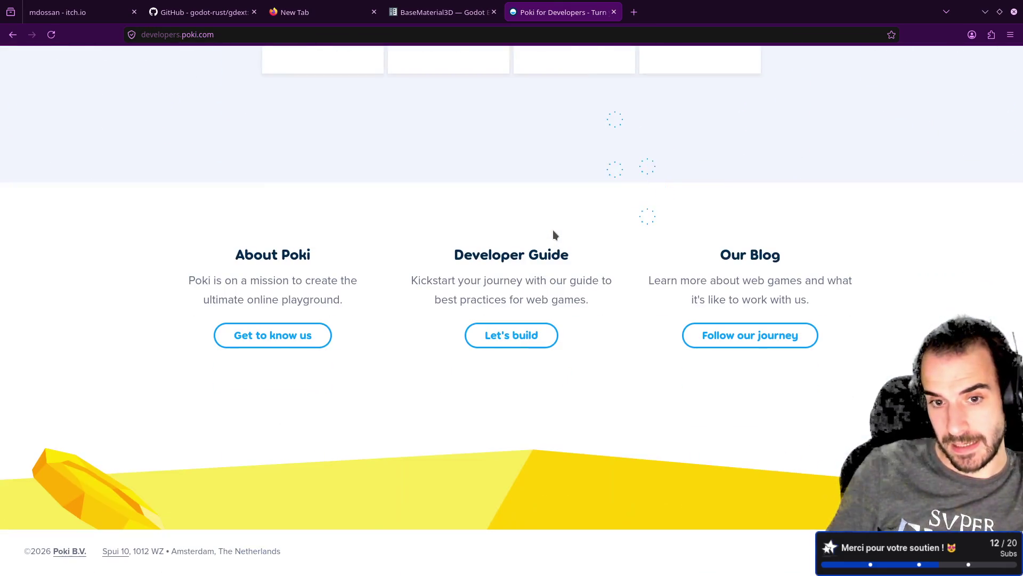
{"action": "key", "text": "Home"}
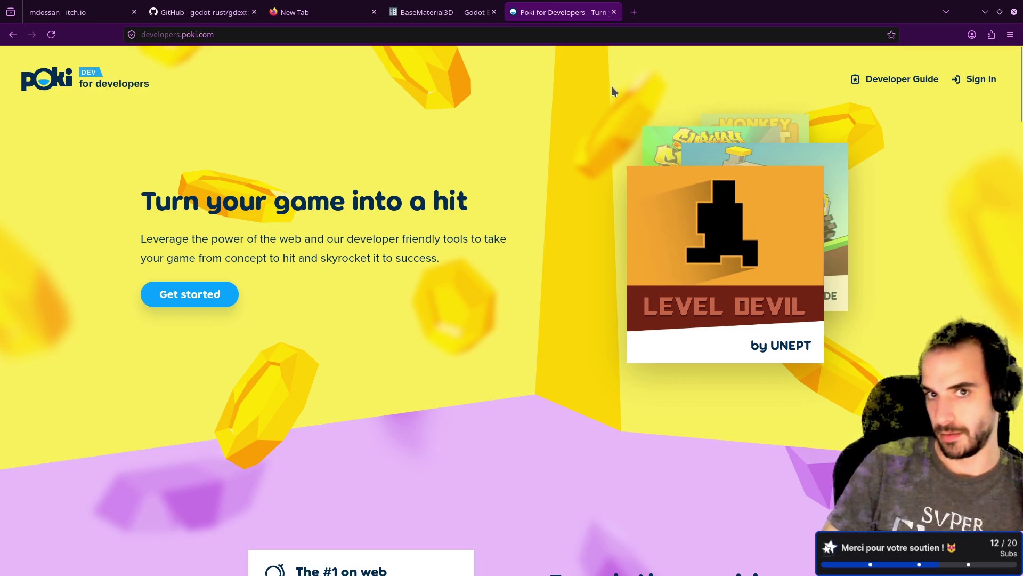
{"action": "middle_click", "coordinate": [557, 10]}
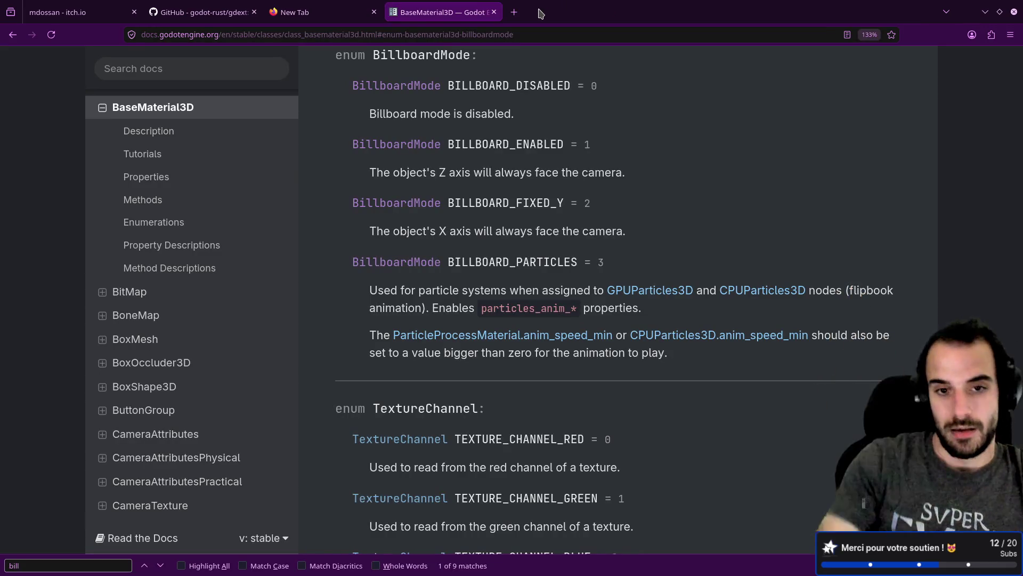
In Godot, start line 18's value as data[" and go back to the docs browser.
{"action": "key", "text": "alt+Tab"}
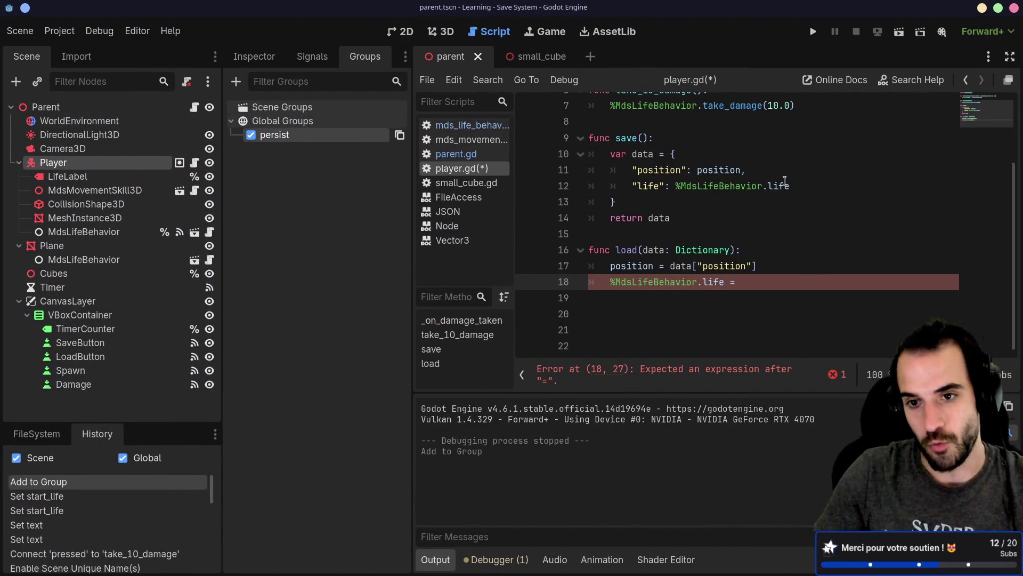
{"action": "type", "text": "ta"}
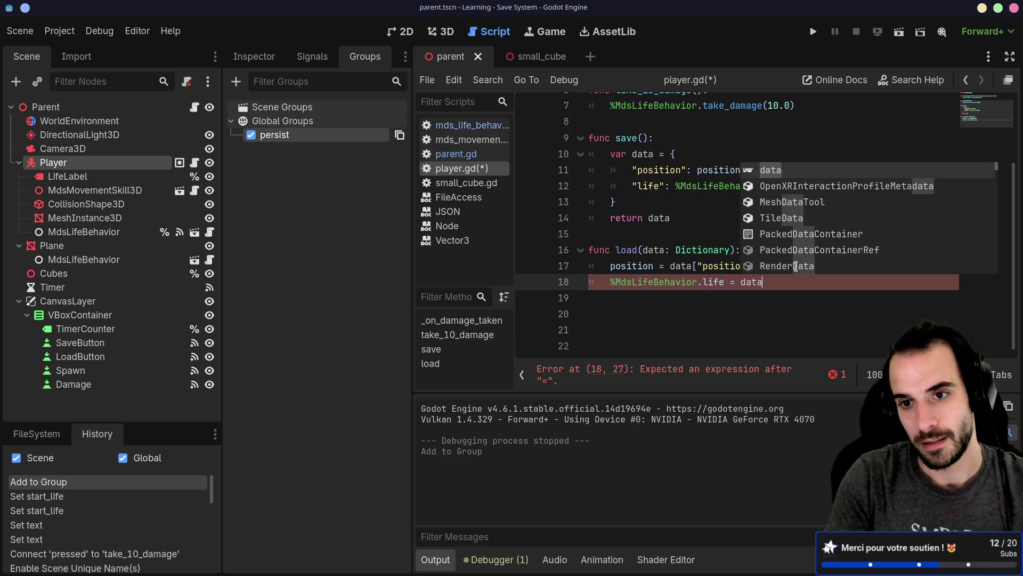
{"action": "type", "text": "[\""}
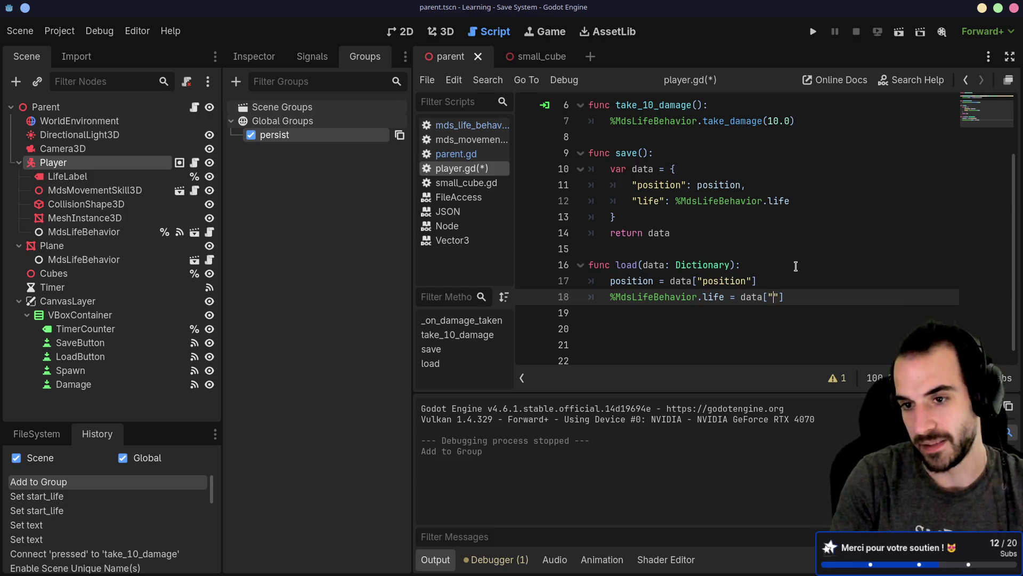
{"action": "key", "text": "alt+Tab"}
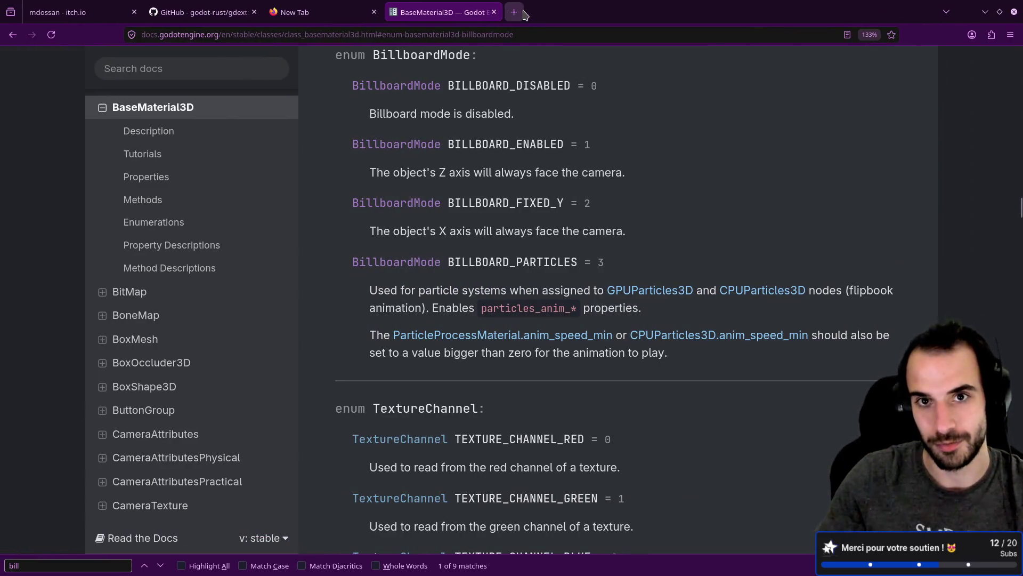
Load developers.poki.com in a new browser tab.
{"action": "left_click", "coordinate": [525, 12]}
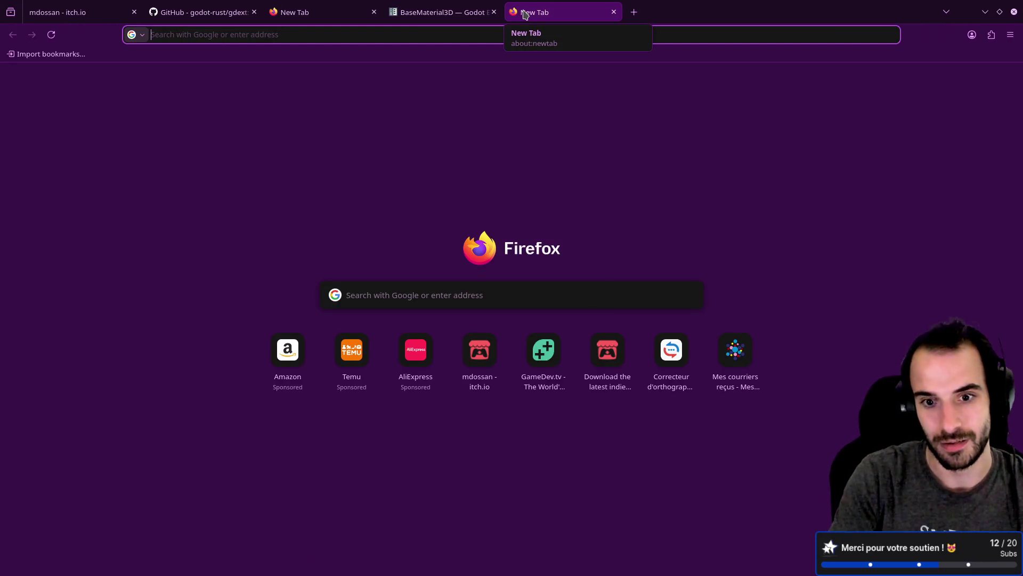
{"action": "type", "text": "developers.poki.com"}
{"action": "key", "text": "Return"}
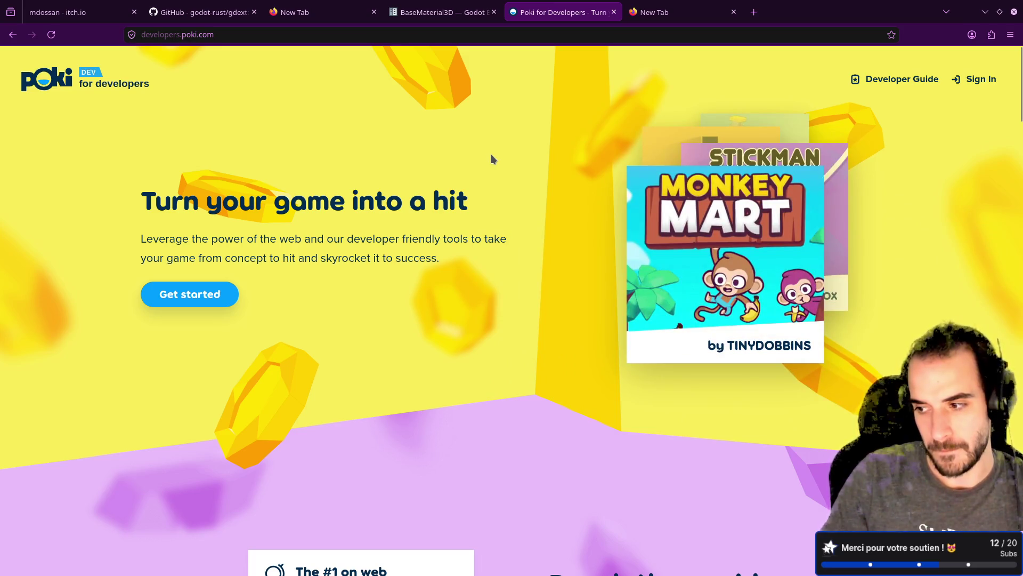
Search 'gdextentions lua' in another tab and open the gilzoide/lua-gdextension repository.
{"action": "left_click", "coordinate": [754, 12]}
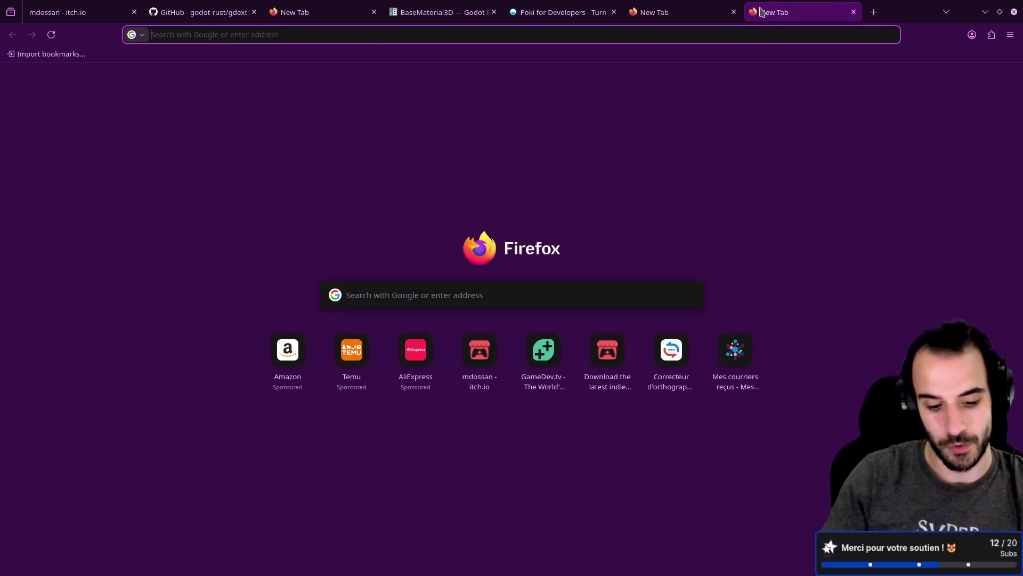
{"action": "type", "text": "gdex"}
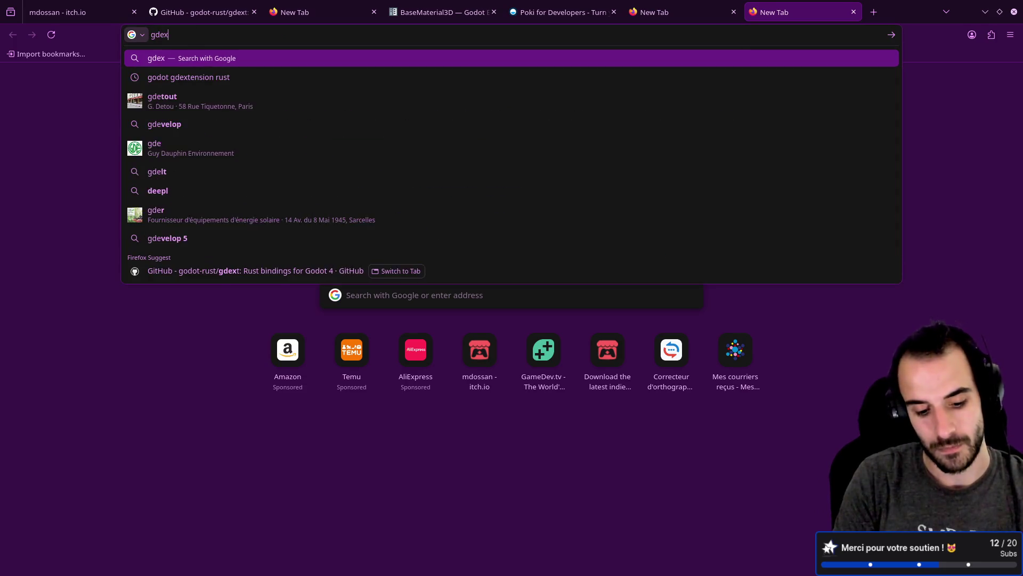
{"action": "type", "text": "tentions lua"}
{"action": "key", "text": "Return"}
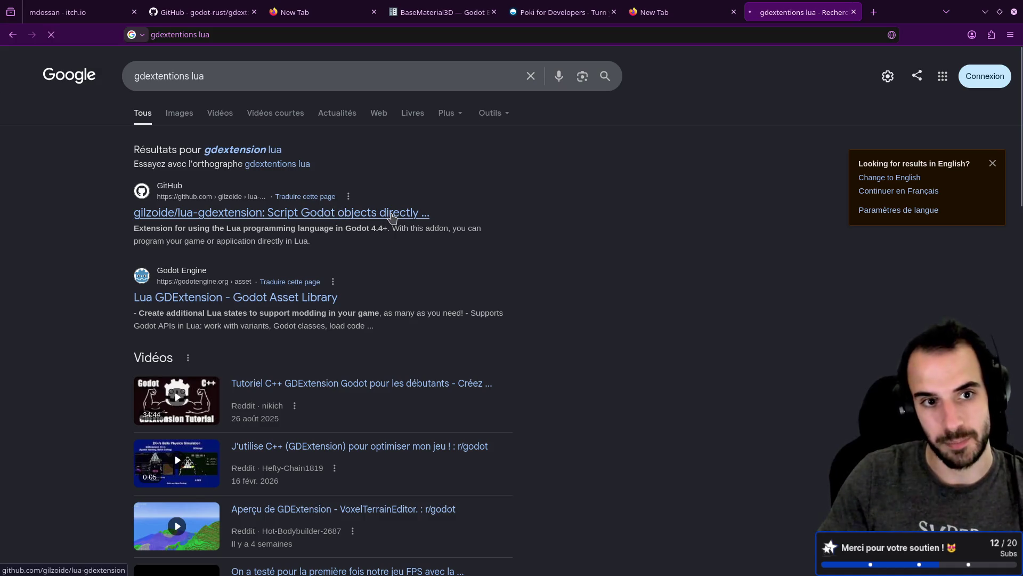
{"action": "left_click", "coordinate": [396, 213]}
Scroll through the lua-gdextension README and its Lua code examples.
{"action": "scroll", "coordinate": [308, 251], "scroll_direction": "down", "scroll_amount": 10}
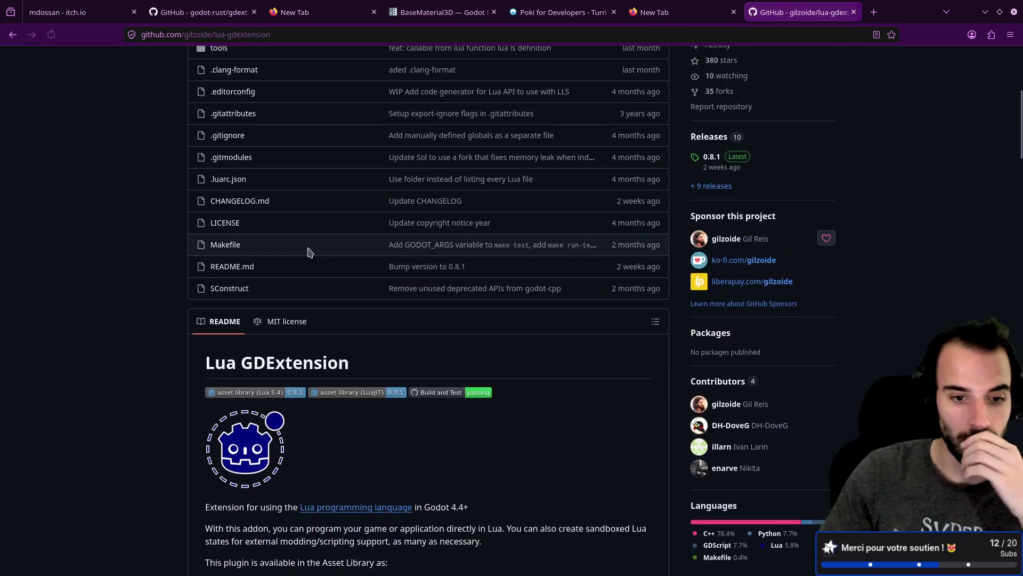
{"action": "scroll", "coordinate": [309, 251], "scroll_direction": "down", "scroll_amount": 10}
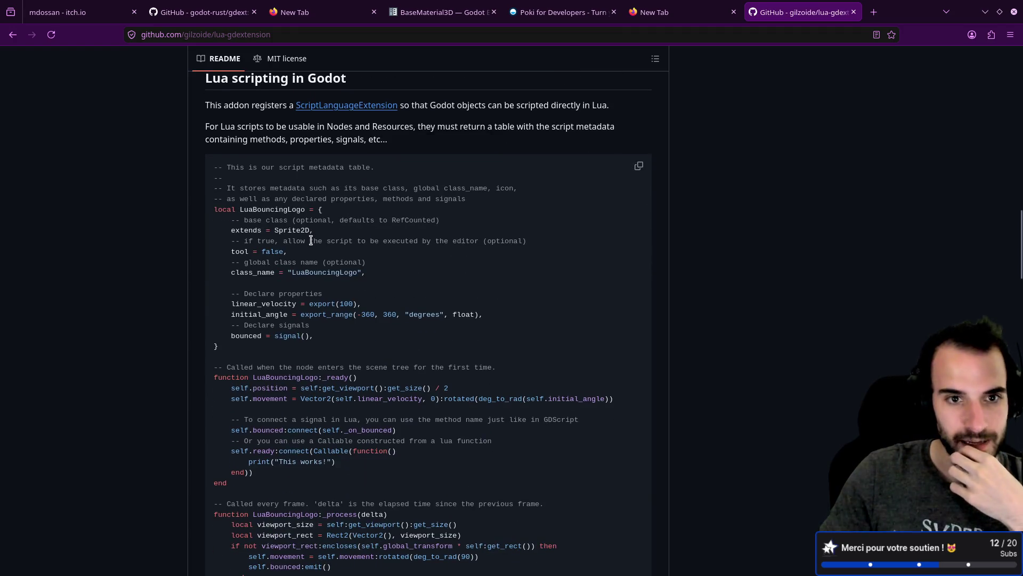
{"action": "scroll", "coordinate": [312, 241], "scroll_direction": "down", "scroll_amount": 4}
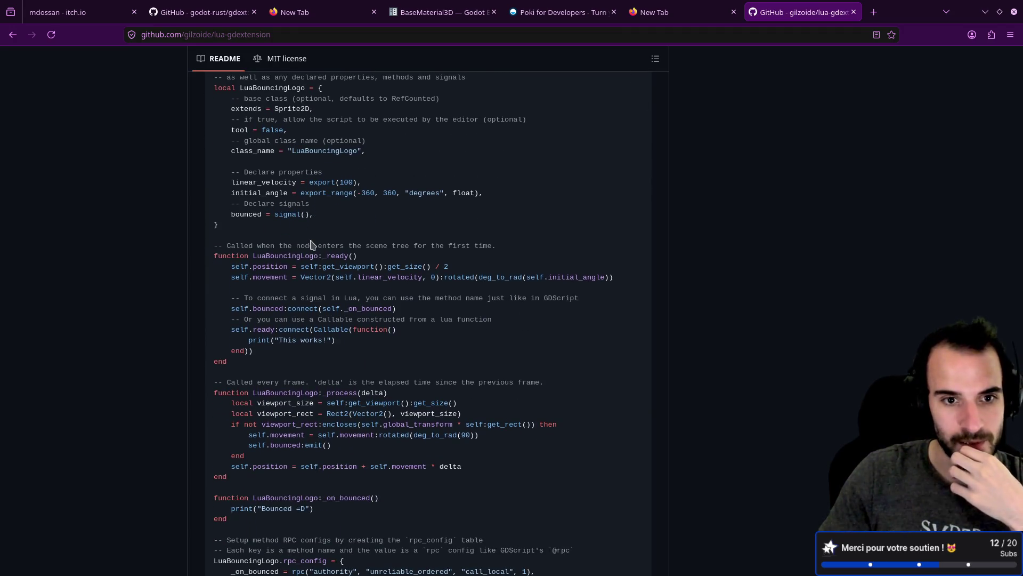
{"action": "scroll", "coordinate": [313, 245], "scroll_direction": "down", "scroll_amount": 4}
{"action": "mouse_move", "coordinate": [297, 251]}
{"action": "left_mouse_down"}
{"action": "mouse_move", "coordinate": [266, 176]}
{"action": "mouse_move", "coordinate": [217, 134]}
{"action": "left_mouse_up"}
{"action": "left_click", "coordinate": [249, 237]}
{"action": "scroll", "coordinate": [271, 261], "scroll_direction": "down", "scroll_amount": 10}
{"action": "scroll", "coordinate": [271, 261], "scroll_direction": "down", "scroll_amount": 10}
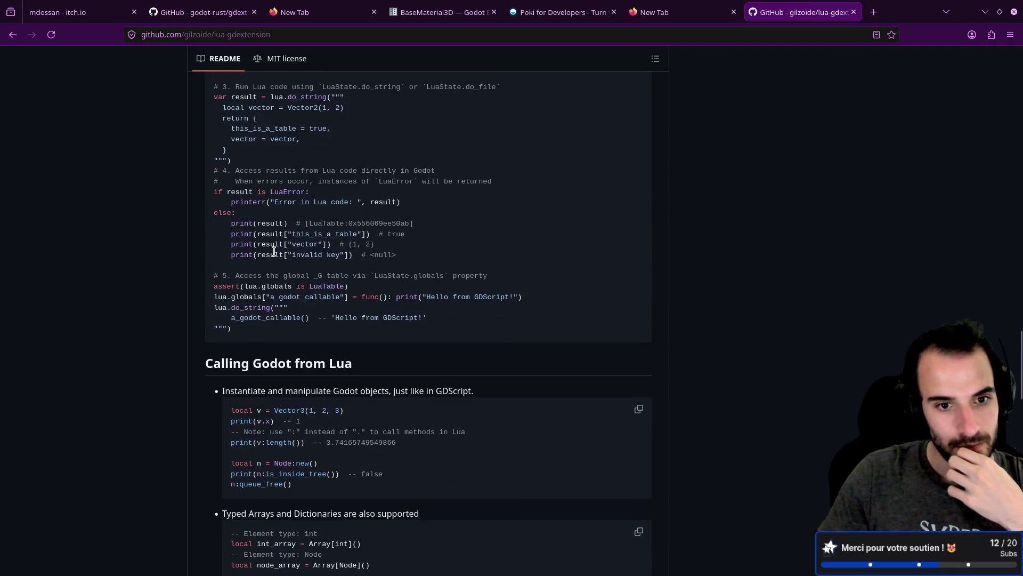
{"action": "scroll", "coordinate": [274, 249], "scroll_direction": "down", "scroll_amount": 5}
{"action": "scroll", "coordinate": [274, 249], "scroll_direction": "down", "scroll_amount": 4}
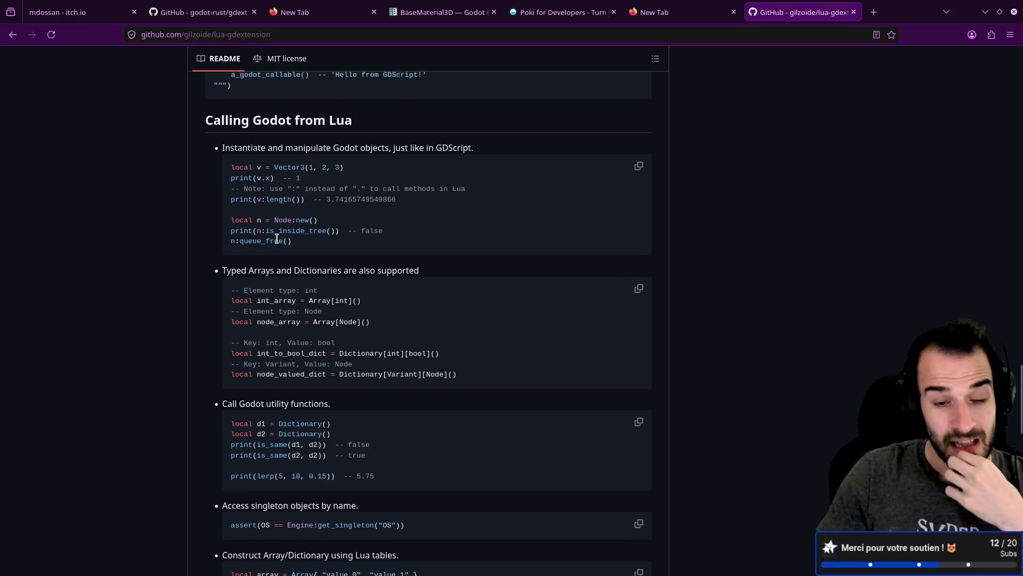
{"action": "scroll", "coordinate": [277, 238], "scroll_direction": "down", "scroll_amount": 4}
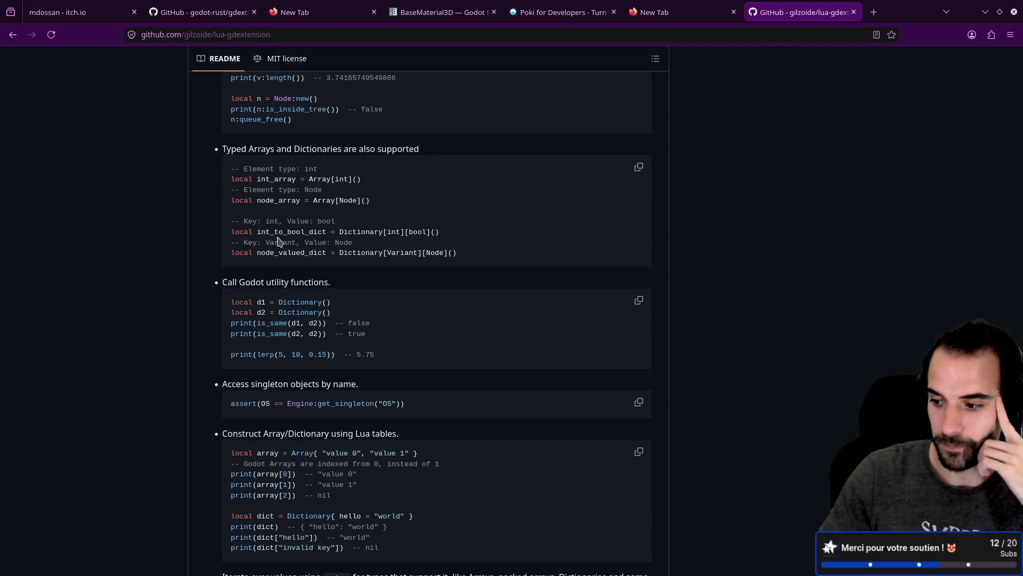
{"action": "scroll", "coordinate": [280, 241], "scroll_direction": "down", "scroll_amount": 2}
Close the GitHub tab and the empty tab, then switch back to Godot.
{"action": "middle_click", "coordinate": [805, 9]}
{"action": "middle_click", "coordinate": [703, 12]}
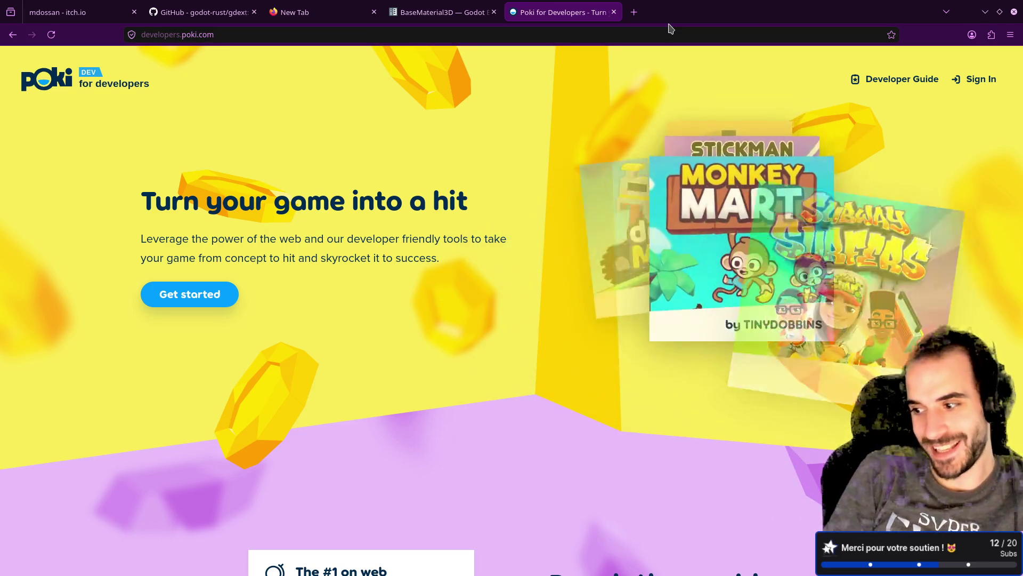
{"action": "key", "text": "super+ctrl+Left"}
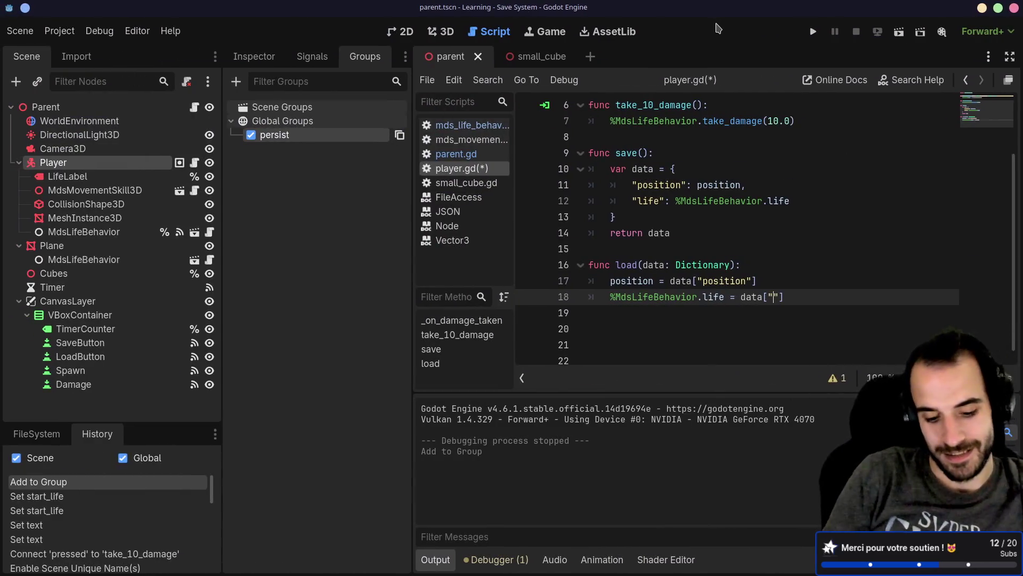
Complete line 18 as %MdsLifeBehavior.life = data["life"].
{"action": "key", "text": "super+ctrl+Right"}
{"action": "key", "text": "super+ctrl+Right"}
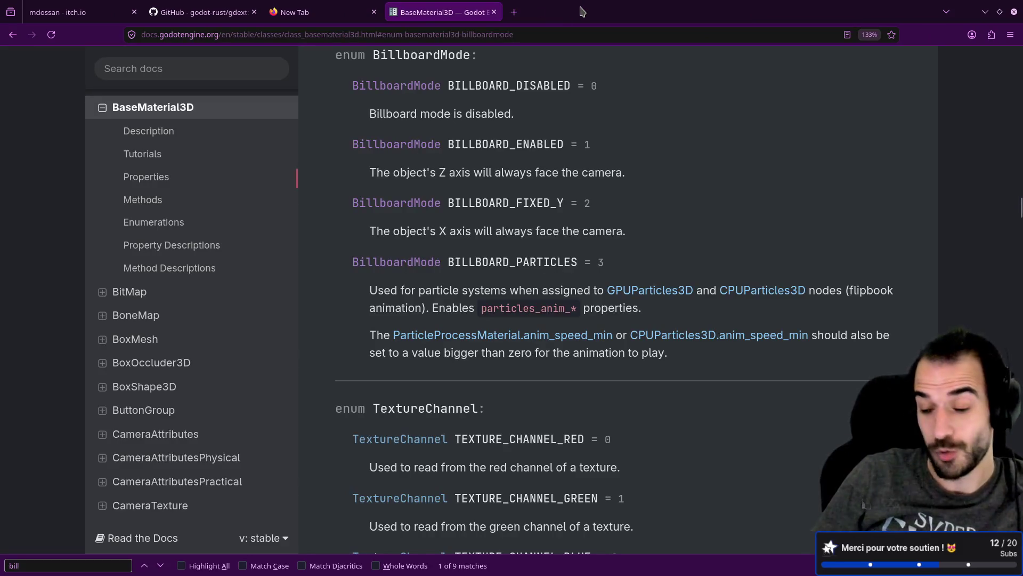
{"action": "key", "text": "super+ctrl+Right"}
{"action": "key", "text": "super+ctrl+Right"}
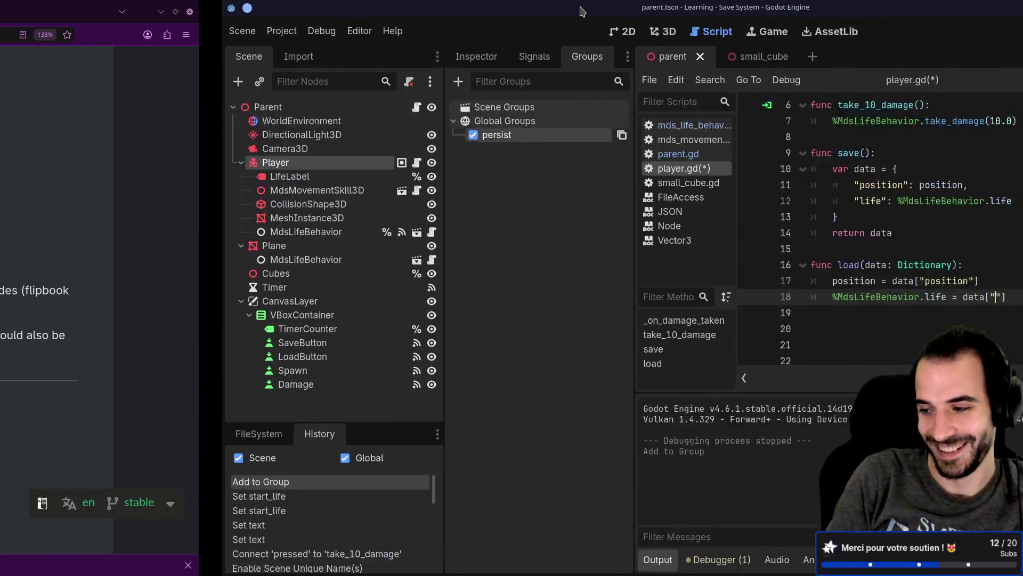
{"action": "key", "text": "super+ctrl+Left"}
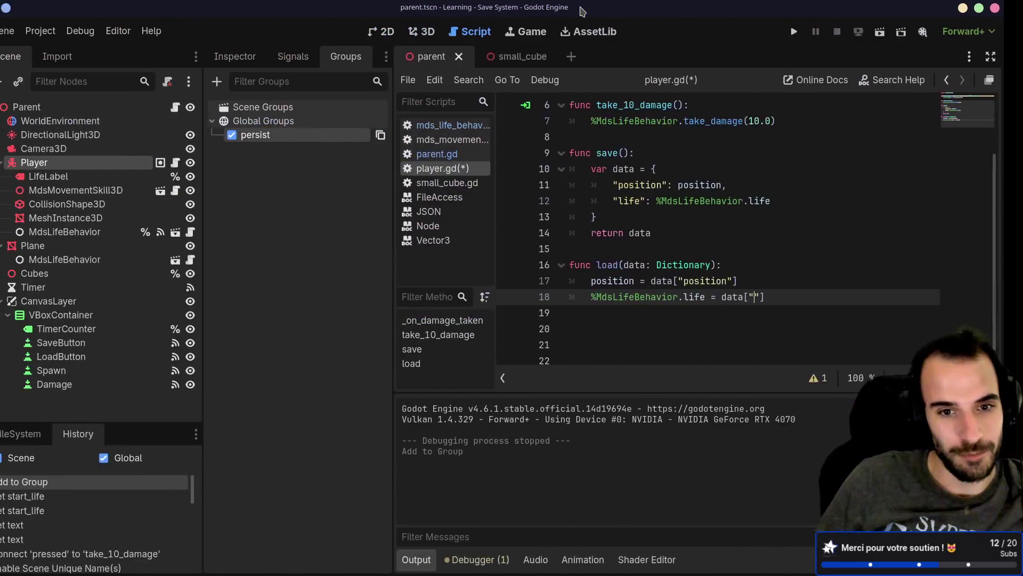
{"action": "left_click", "coordinate": [766, 298]}
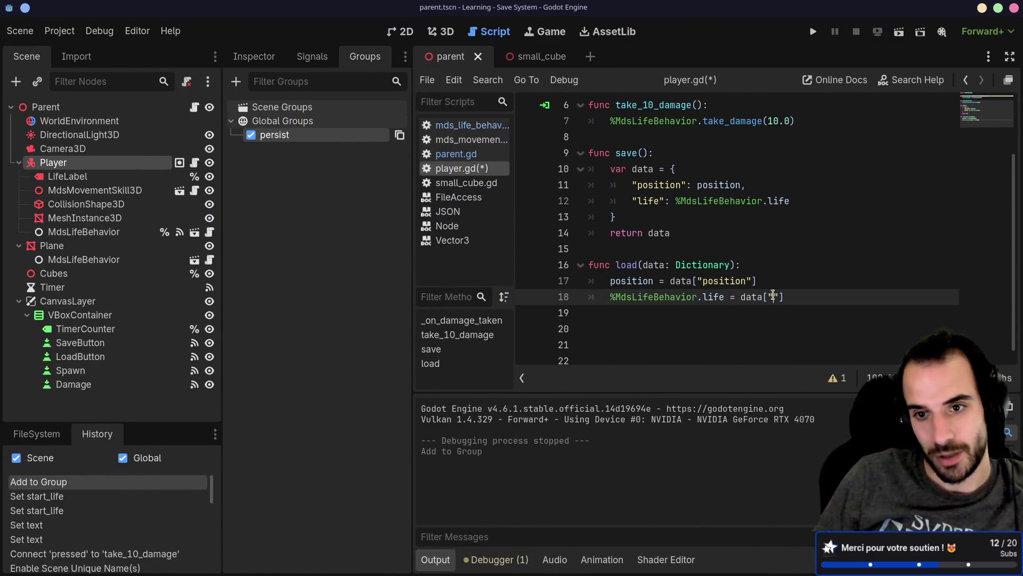
{"action": "type", "text": "life"}
Copy the %LifeLabel.text update from line 4 onto an indented line 19 in load().
{"action": "scroll", "coordinate": [782, 270], "scroll_direction": "up", "scroll_amount": 2}
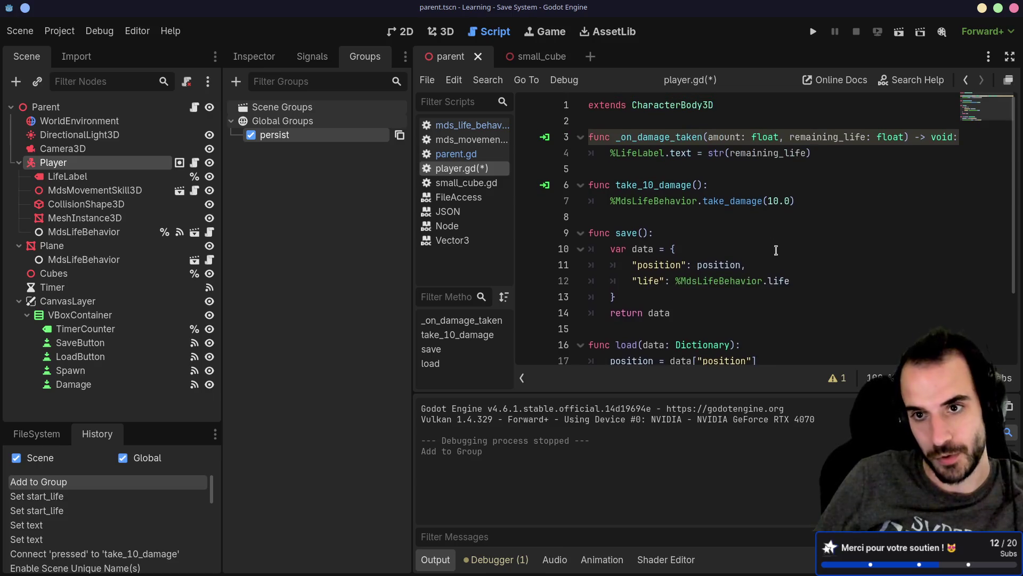
{"action": "left_click_drag", "start_coordinate": [611, 153], "coordinate": [697, 153]}
{"action": "mouse_move", "coordinate": [801, 154]}
{"action": "left_mouse_down"}
{"action": "mouse_move", "coordinate": [822, 154]}
{"action": "mouse_move", "coordinate": [611, 154]}
{"action": "left_mouse_up"}
{"action": "key", "text": "ctrl+c"}
{"action": "scroll", "coordinate": [704, 212], "scroll_direction": "down", "scroll_amount": 2}
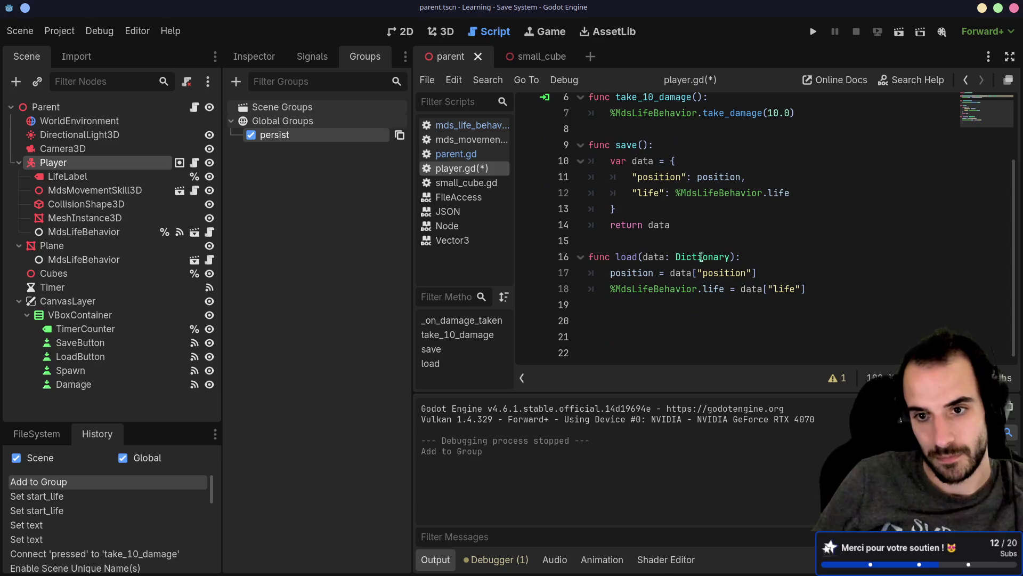
{"action": "left_click", "coordinate": [642, 304]}
{"action": "key", "text": "ctrl+v"}
{"action": "left_click", "coordinate": [594, 301]}
{"action": "key", "text": "Tab"}
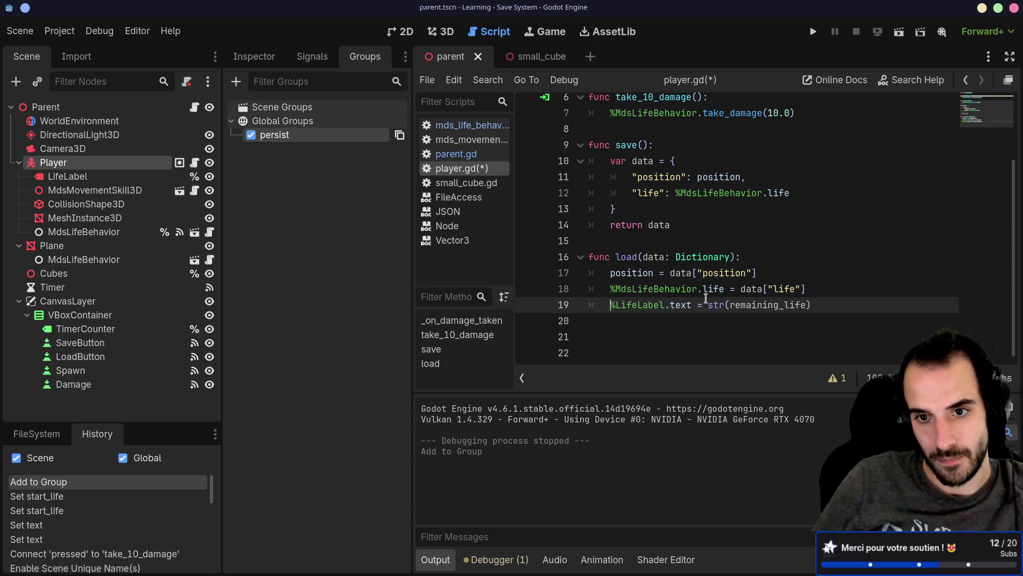
Replace remaining_life on line 19 with data["life"] and save player.gd.
{"action": "left_click_drag", "start_coordinate": [742, 290], "coordinate": [811, 290]}
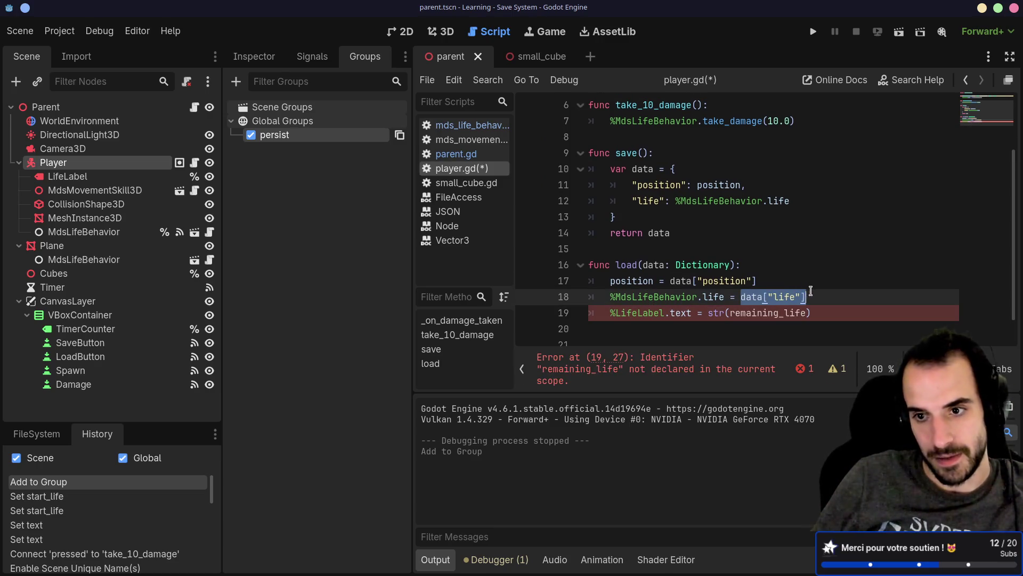
{"action": "key", "text": "ctrl+c"}
{"action": "double_click", "coordinate": [733, 313]}
{"action": "key", "text": "ctrl+v"}
{"action": "left_click", "coordinate": [748, 265]}
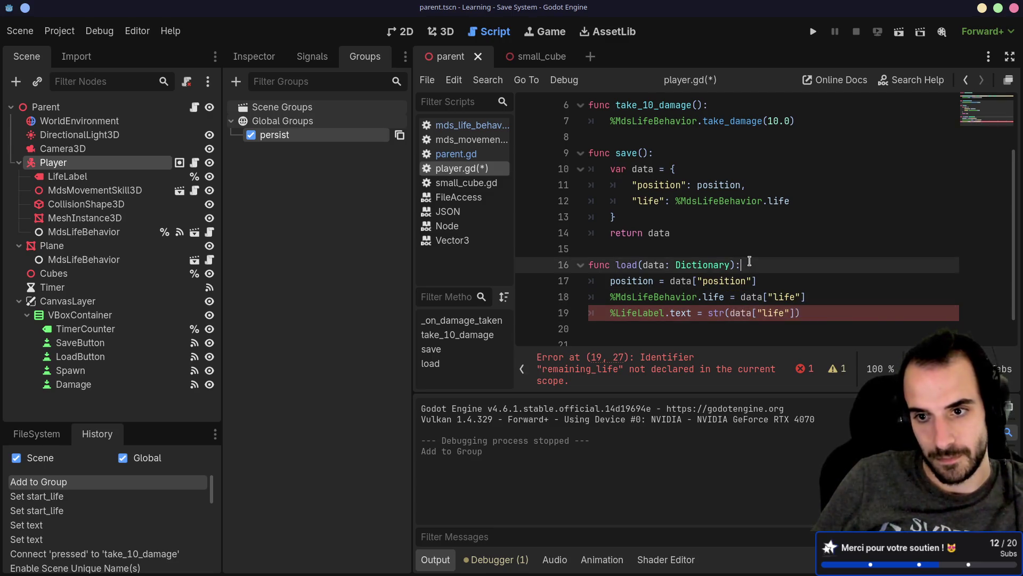
{"action": "key", "text": "ctrl+s"}
{"action": "left_click", "coordinate": [647, 328]}
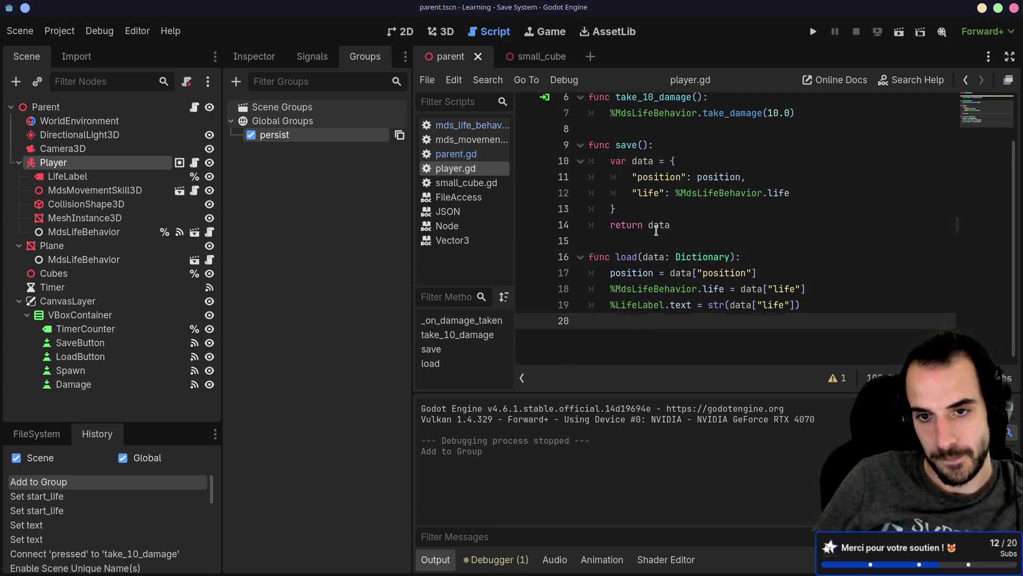
{"action": "left_click", "coordinate": [624, 311]}
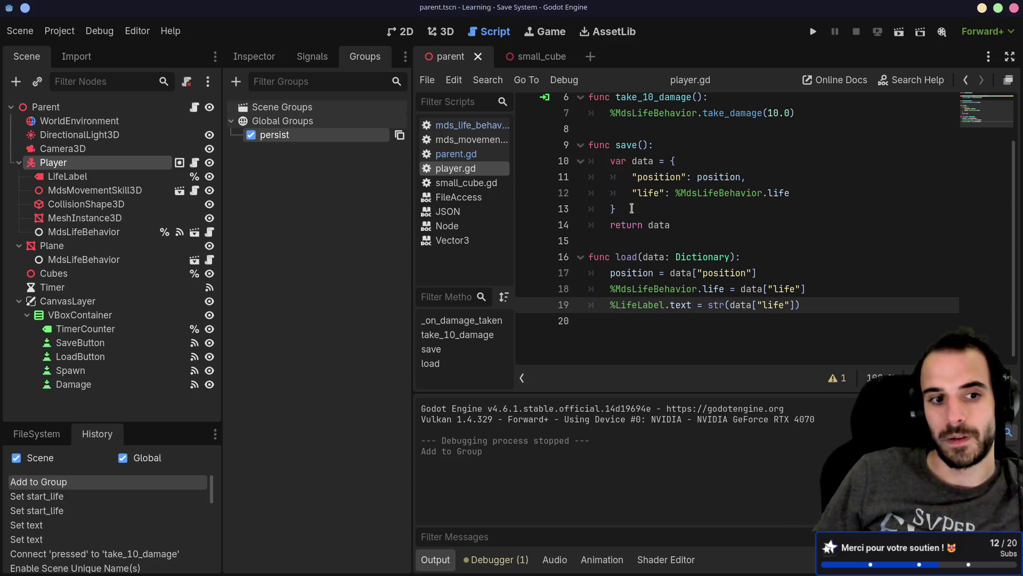
{"action": "left_click", "coordinate": [194, 107]}
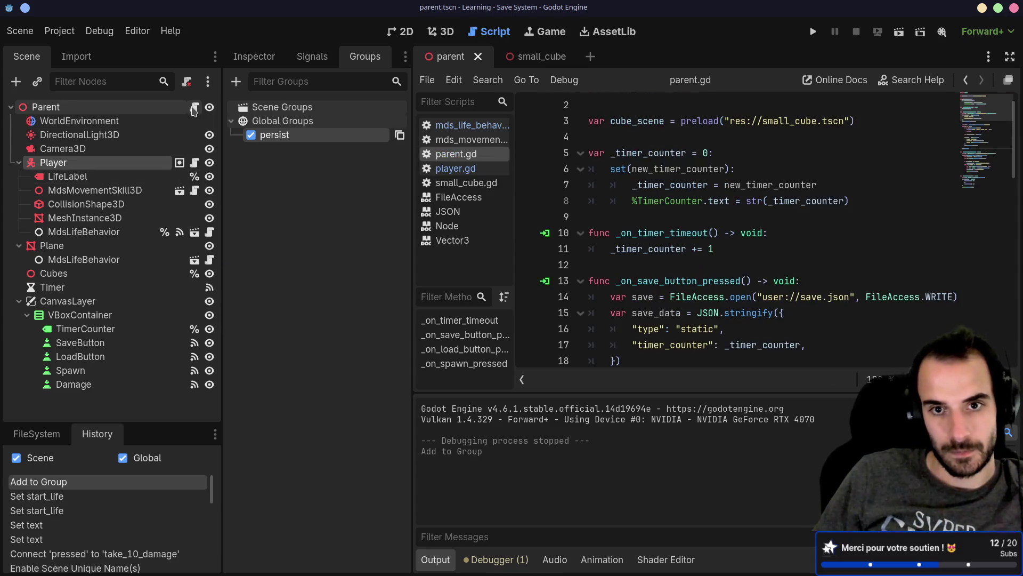
{"action": "scroll", "coordinate": [671, 304], "scroll_direction": "down", "scroll_amount": 3}
{"action": "scroll", "coordinate": [670, 304], "scroll_direction": "down", "scroll_amount": 5}
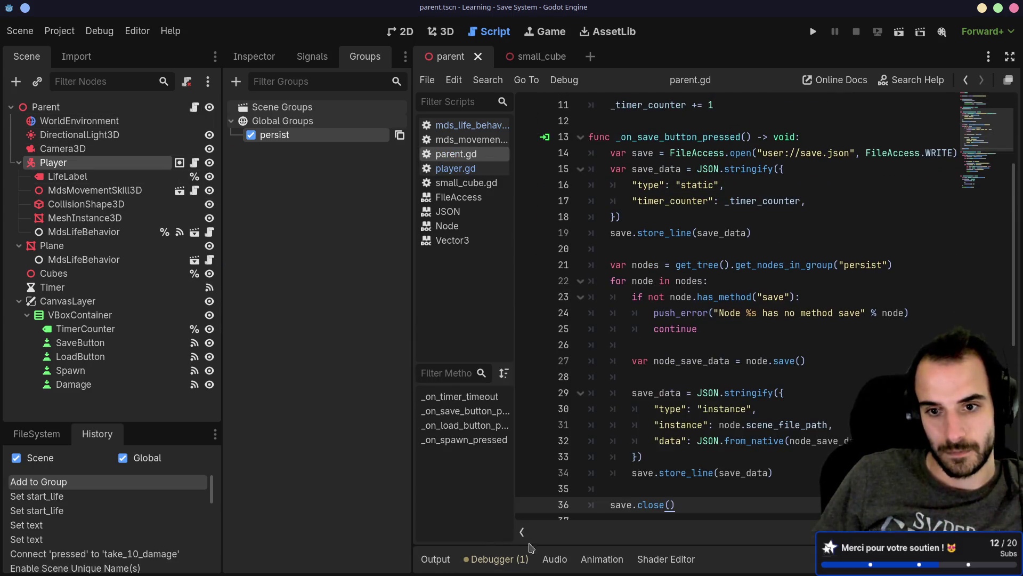
{"action": "scroll", "coordinate": [693, 264], "scroll_direction": "down", "scroll_amount": 2}
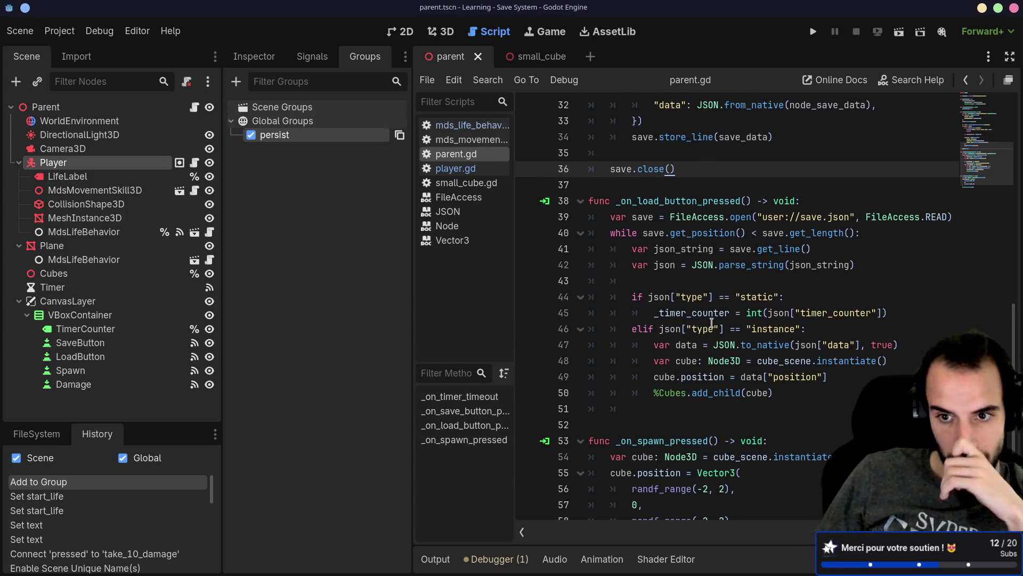
{"action": "double_click", "coordinate": [755, 330]}
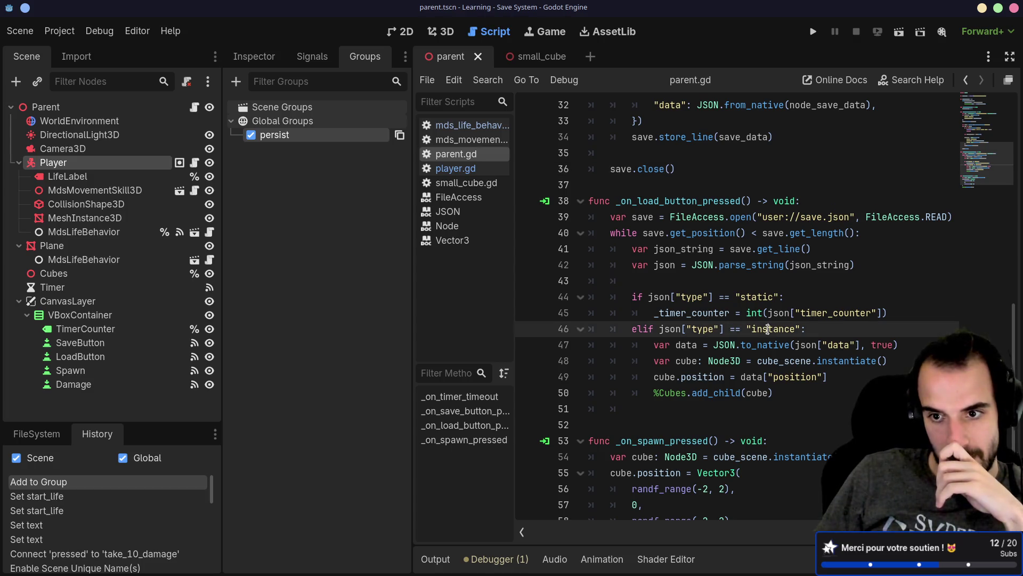
{"action": "double_click", "coordinate": [759, 296]}
{"action": "double_click", "coordinate": [764, 329]}
{"action": "double_click", "coordinate": [760, 296]}
{"action": "double_click", "coordinate": [763, 327]}
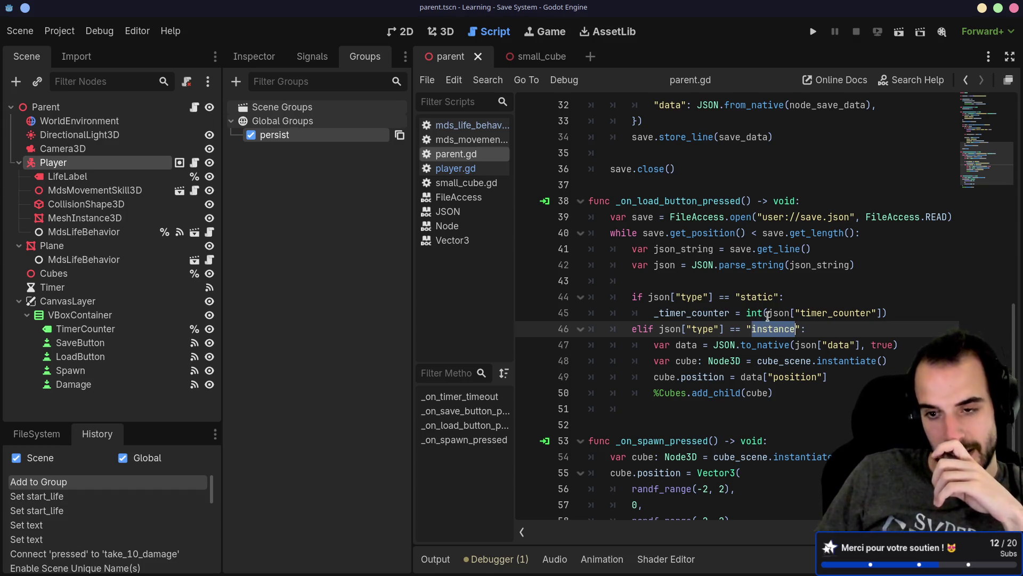
{"action": "left_click", "coordinate": [475, 171]}
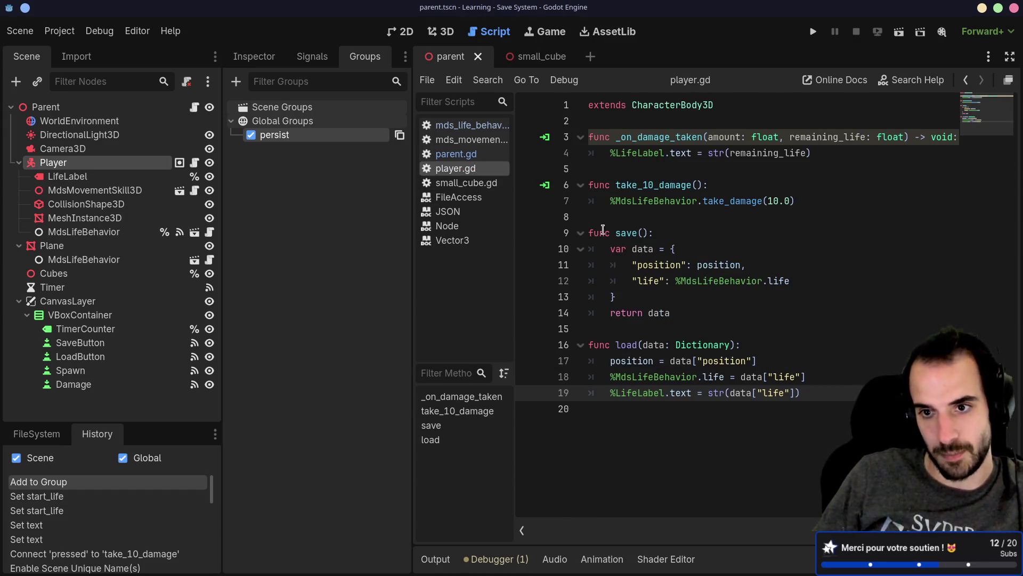
{"action": "left_click", "coordinate": [678, 247]}
Insert a new line 11 in save()'s data dictionary starting with an empty "" key.
{"action": "key", "text": "Return"}
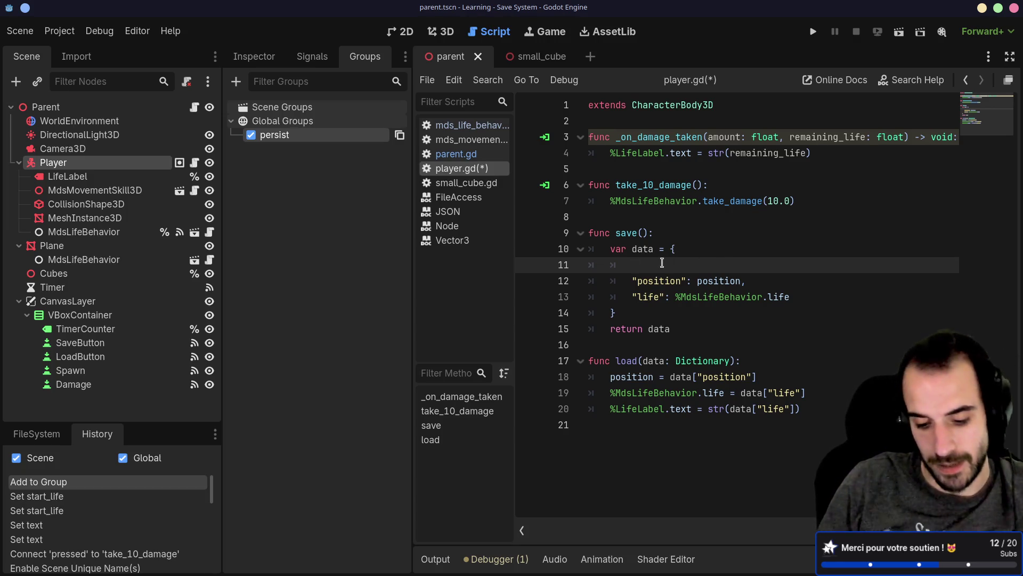
{"action": "type", "text": "\""}
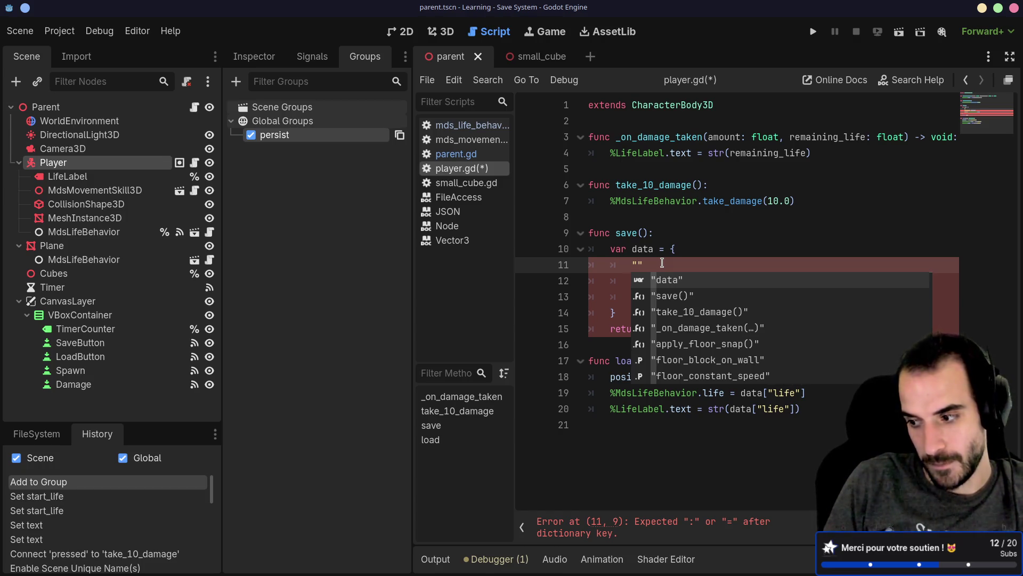
{"action": "key", "text": "alt+Tab"}
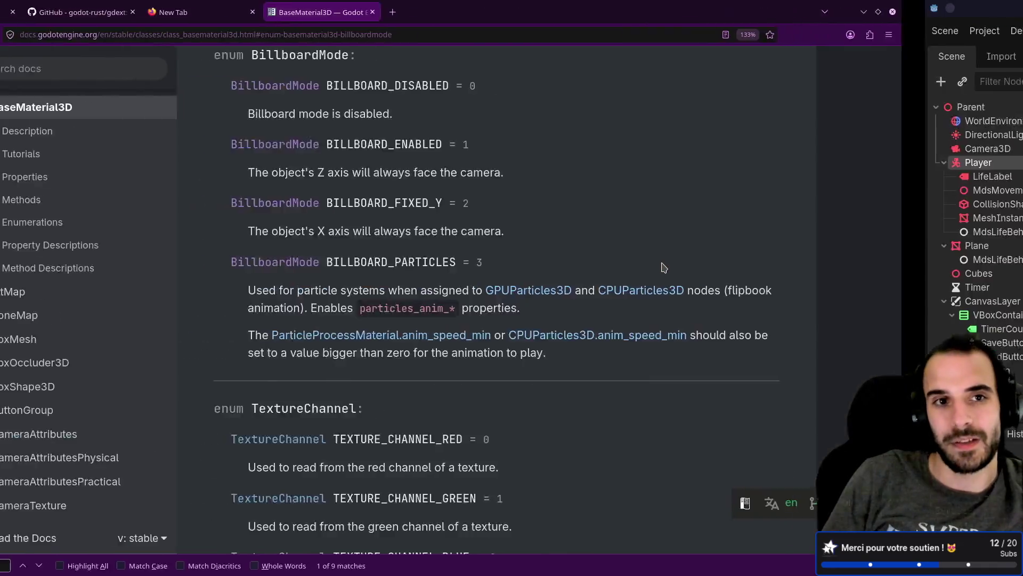
From the King of Flag itch.io page, open and read the 'Daily Update - Multiplayer improvement, and game timer !' devlog.
{"action": "key", "text": "ctrl+1"}
{"action": "left_click", "coordinate": [665, 222]}
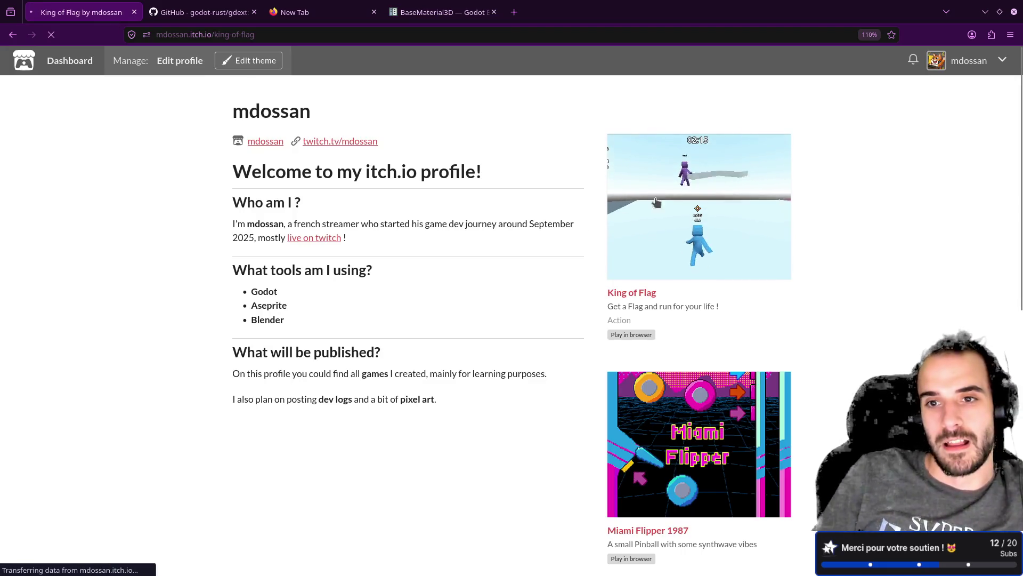
{"action": "scroll", "coordinate": [320, 426], "scroll_direction": "down", "scroll_amount": 5}
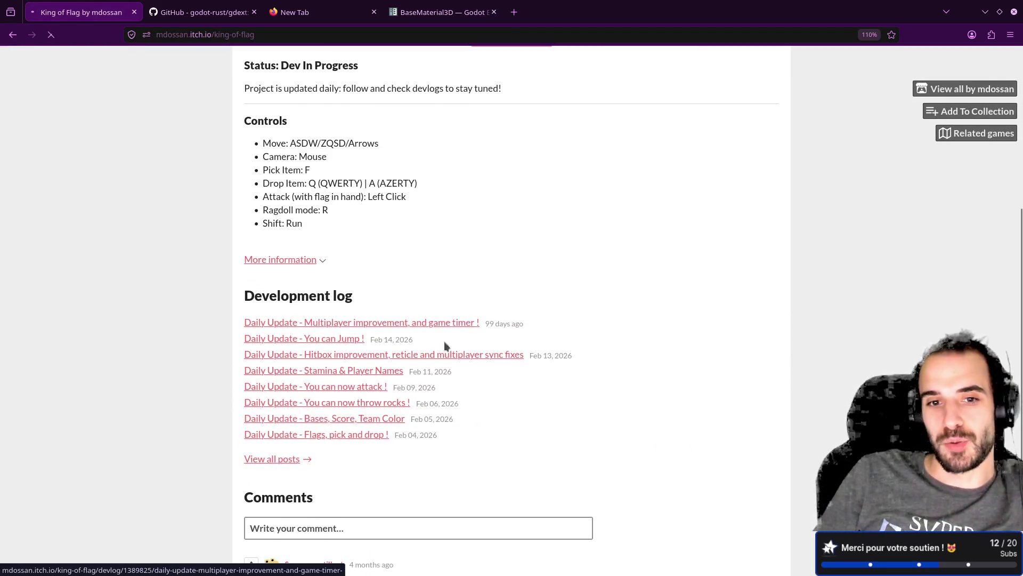
{"action": "left_click", "coordinate": [426, 323]}
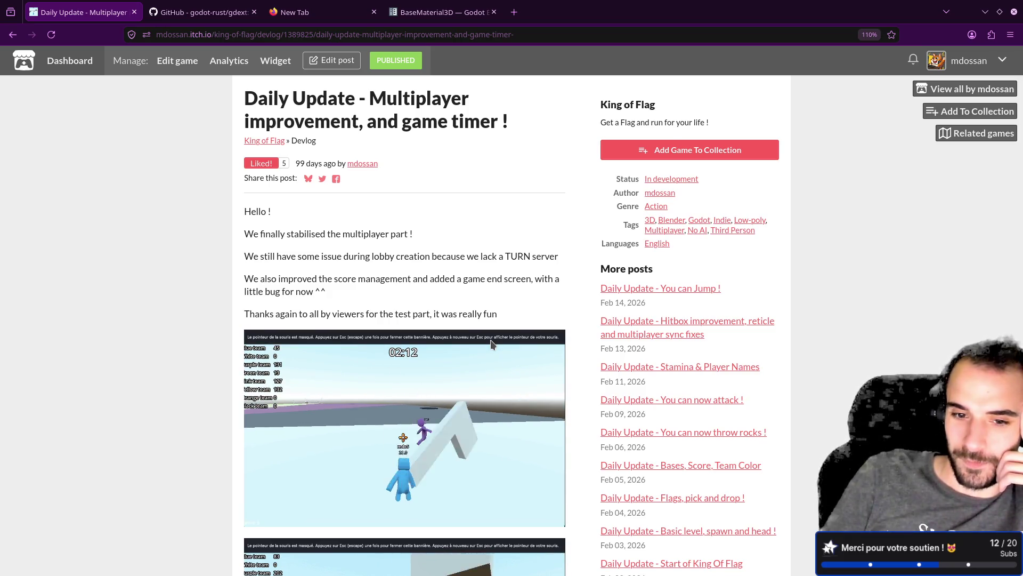
{"action": "scroll", "coordinate": [450, 436], "scroll_direction": "down", "scroll_amount": 3}
{"action": "scroll", "coordinate": [449, 430], "scroll_direction": "down", "scroll_amount": 2}
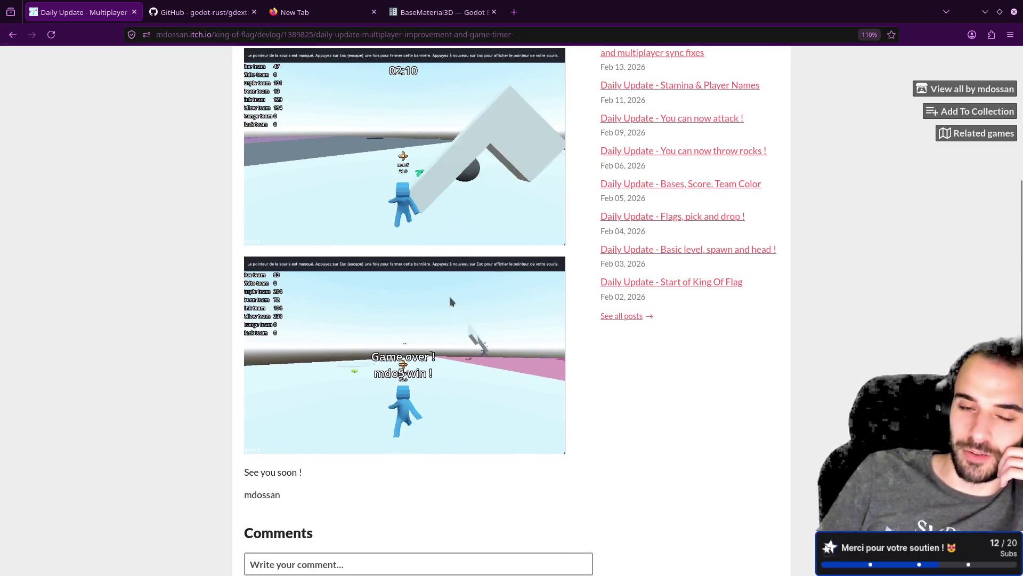
{"action": "scroll", "coordinate": [475, 441], "scroll_direction": "up", "scroll_amount": 5}
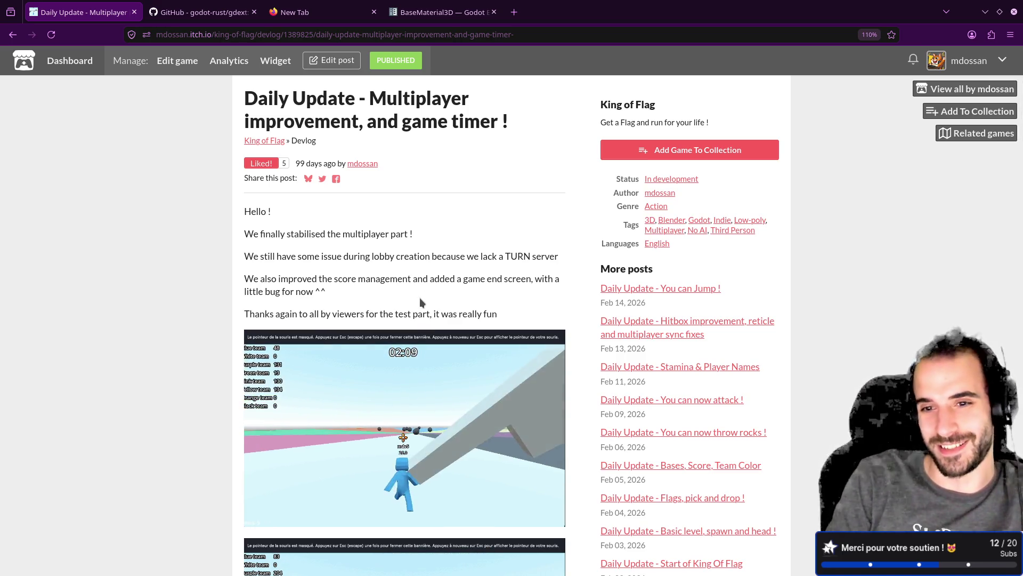
{"action": "key", "text": "ctrl+super+Left"}
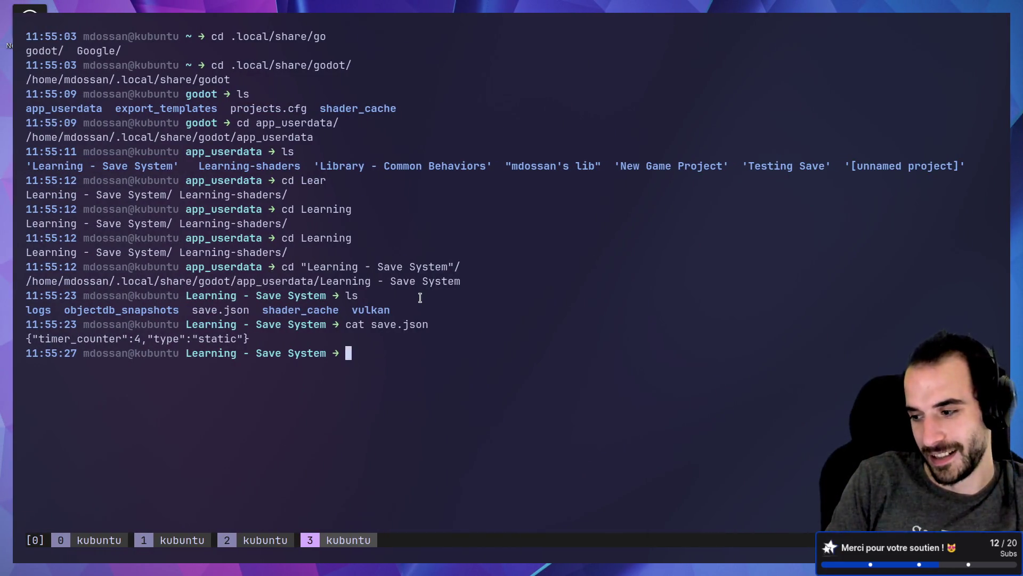
Back in player.gd, write "type": "node" on line 11 of the save dictionary.
{"action": "key", "text": "ctrl+super+Right"}
{"action": "key", "text": "ctrl+super+Right"}
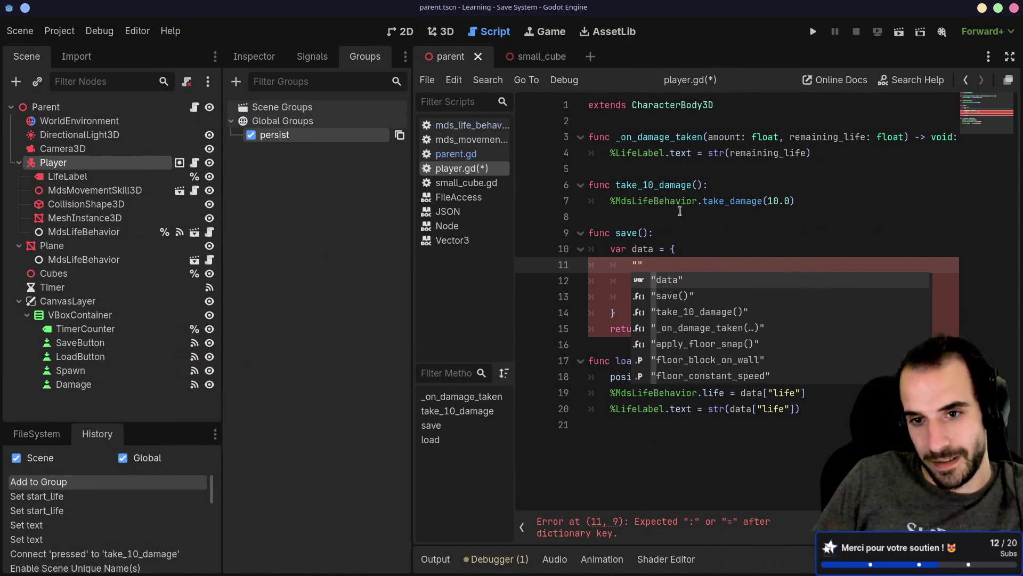
{"action": "left_click", "coordinate": [711, 249]}
{"action": "left_click", "coordinate": [640, 267]}
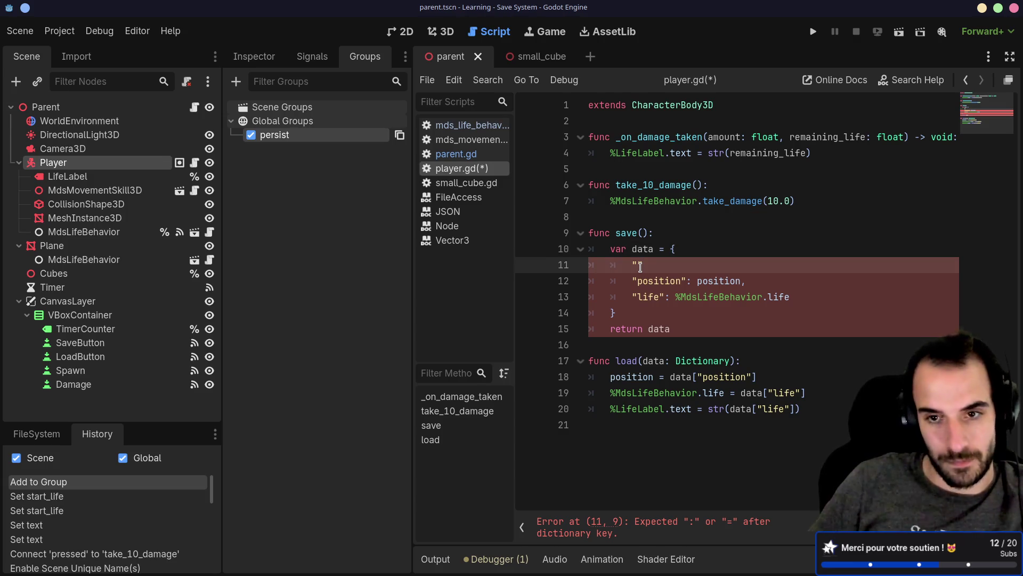
{"action": "type", "text": "type\": \"node"}
Add a "target": "" entry below the type entry in save().
{"action": "key", "text": "Down"}
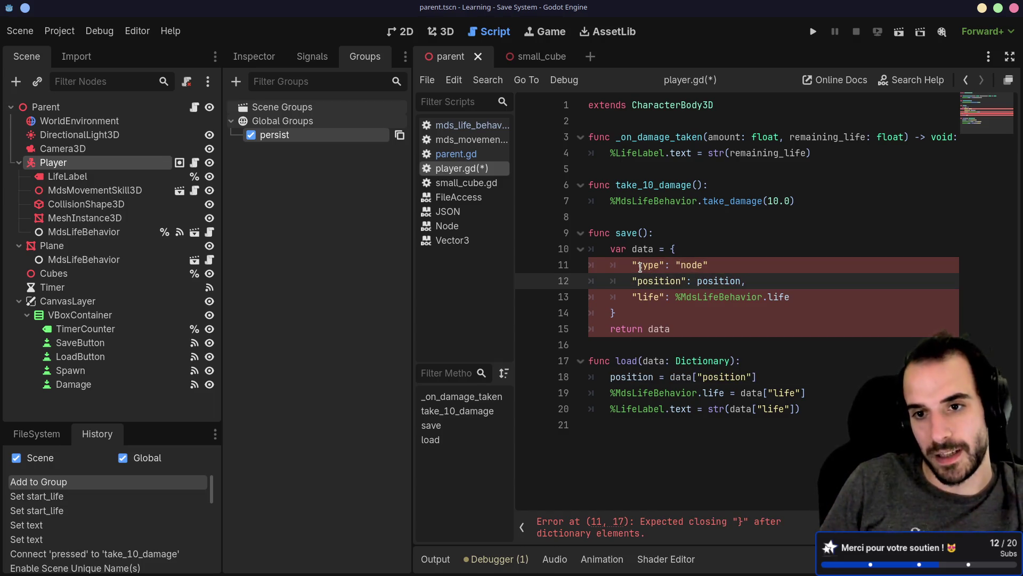
{"action": "key", "text": "Up"}
{"action": "type", "text": ","}
{"action": "key", "text": "Return"}
{"action": "type", "text": "\"target"}
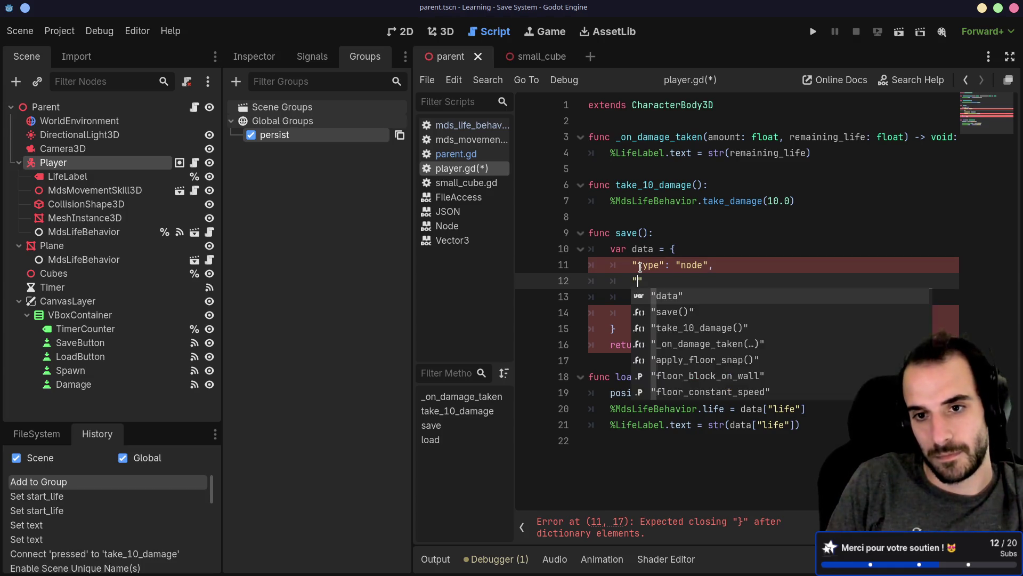
{"action": "key", "text": "Escape"}
{"action": "type", "text": ": \"\""}
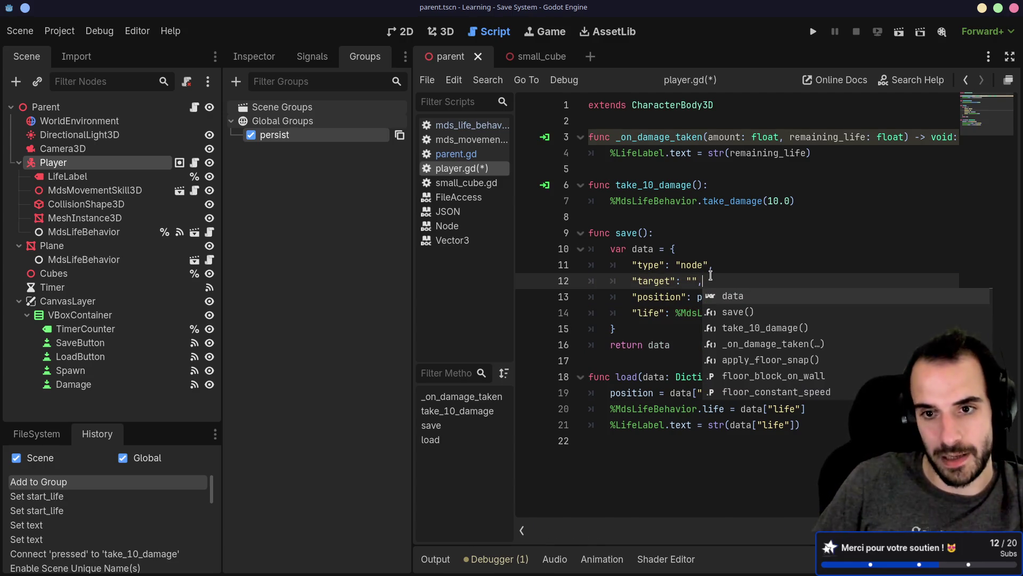
Start a nested "data": { dictionary on the next line.
{"action": "key", "text": "Return"}
{"action": "key", "text": "BackSpace"}
{"action": "key", "text": "BackSpace"}
{"action": "key", "text": "BackSpace"}
{"action": "key", "text": "Return"}
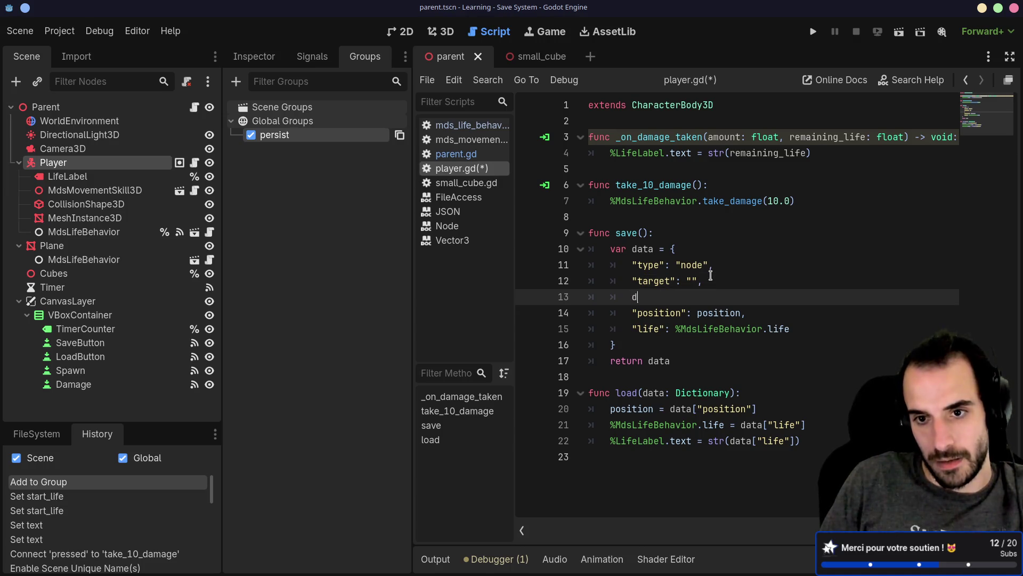
{"action": "type", "text": "data"}
{"action": "key", "text": "BackSpace"}
{"action": "key", "text": "BackSpace"}
{"action": "key", "text": "BackSpace"}
{"action": "type", "text": "\""}
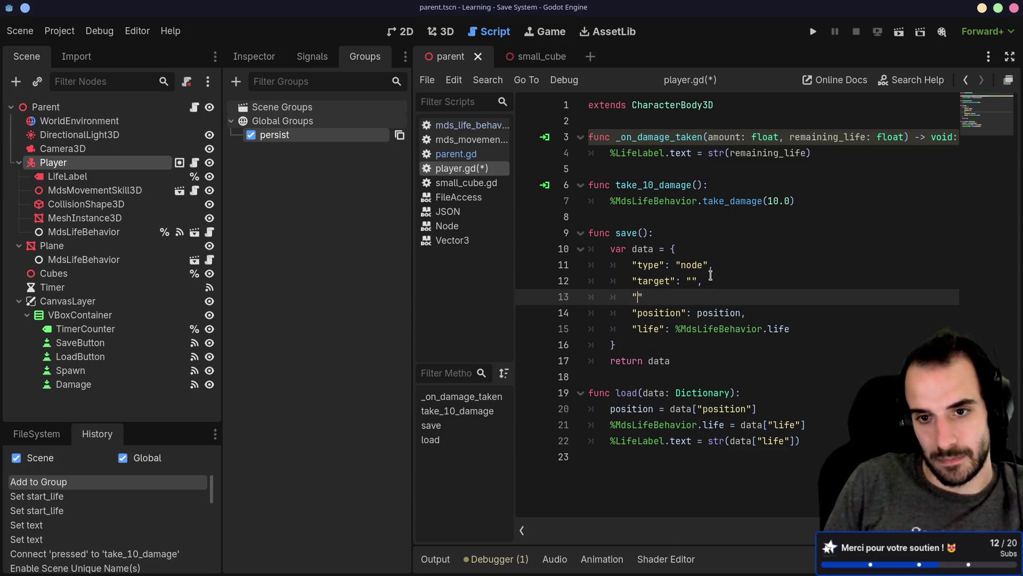
{"action": "type", "text": "data\": {"}
{"action": "key", "text": "Return"}
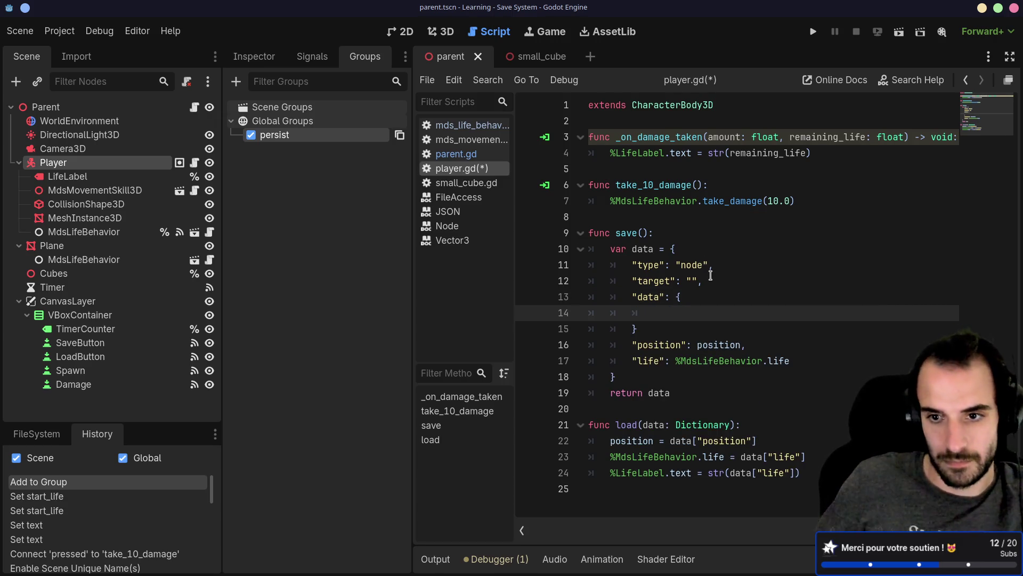
Move the position and life entries into the data dictionary and indent them one level.
{"action": "left_click_drag", "start_coordinate": [810, 361], "coordinate": [806, 328]}
{"action": "key", "text": "BackSpace"}
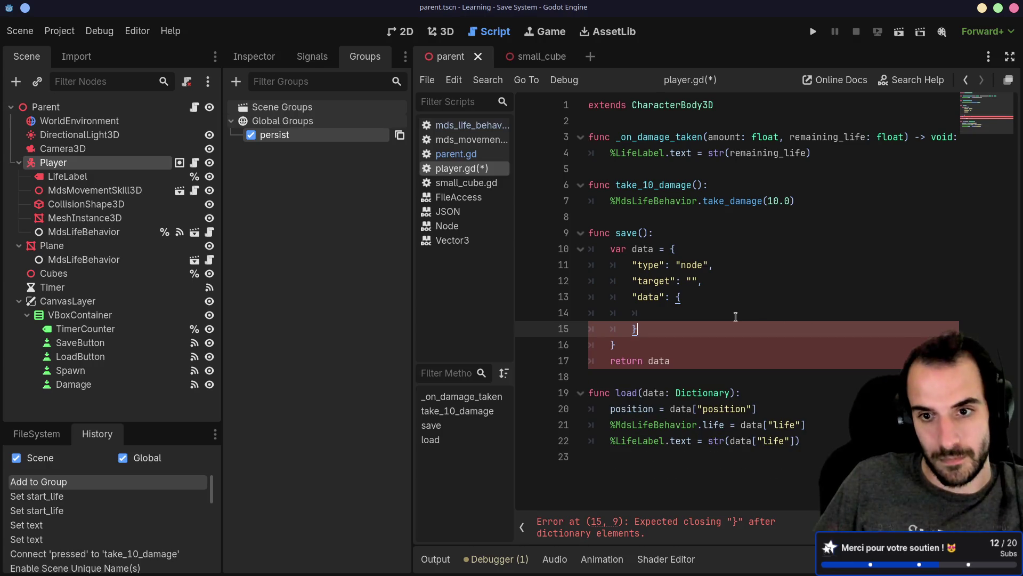
{"action": "left_click", "coordinate": [710, 300]}
{"action": "key", "text": "Return"}
{"action": "key", "text": "ctrl+v"}
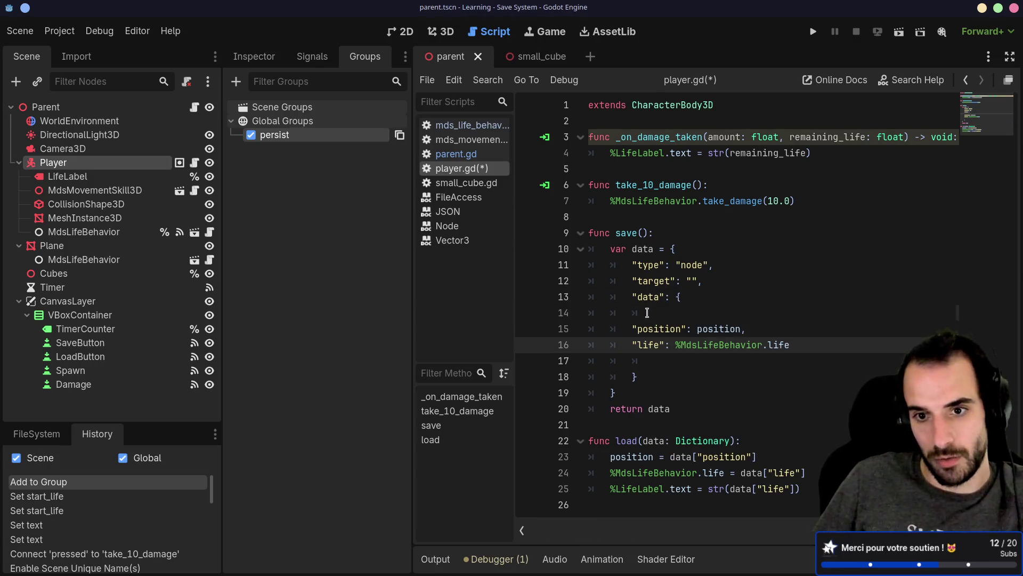
{"action": "left_click", "coordinate": [647, 312]}
{"action": "key", "text": "BackSpace"}
{"action": "key", "text": "BackSpace"}
{"action": "key", "text": "BackSpace"}
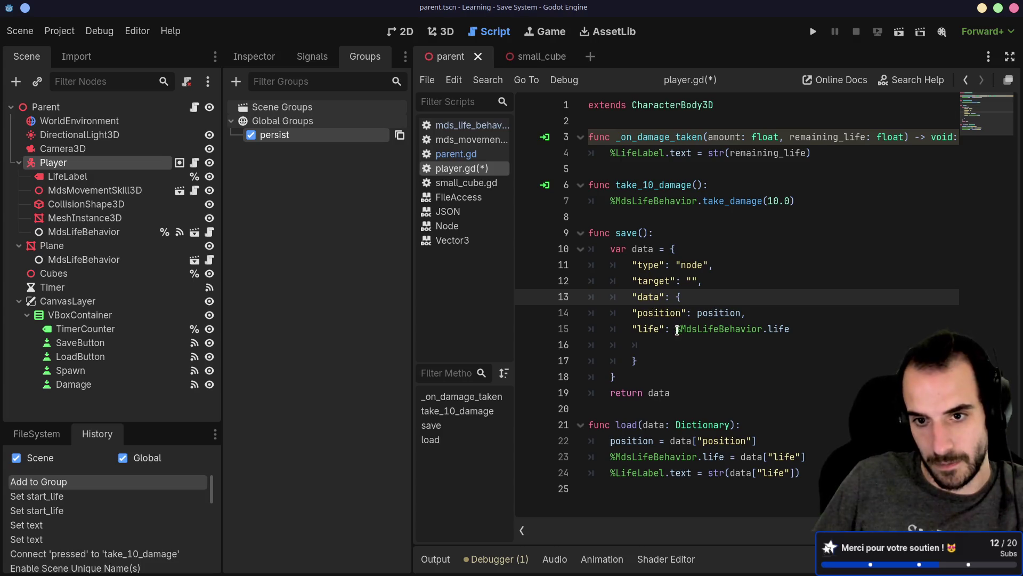
{"action": "left_click_drag", "start_coordinate": [677, 330], "coordinate": [592, 314]}
{"action": "key", "text": "Tab"}
{"action": "left_click", "coordinate": [660, 345]}
{"action": "key", "text": "BackSpace"}
{"action": "key", "text": "BackSpace"}
{"action": "key", "text": "BackSpace"}
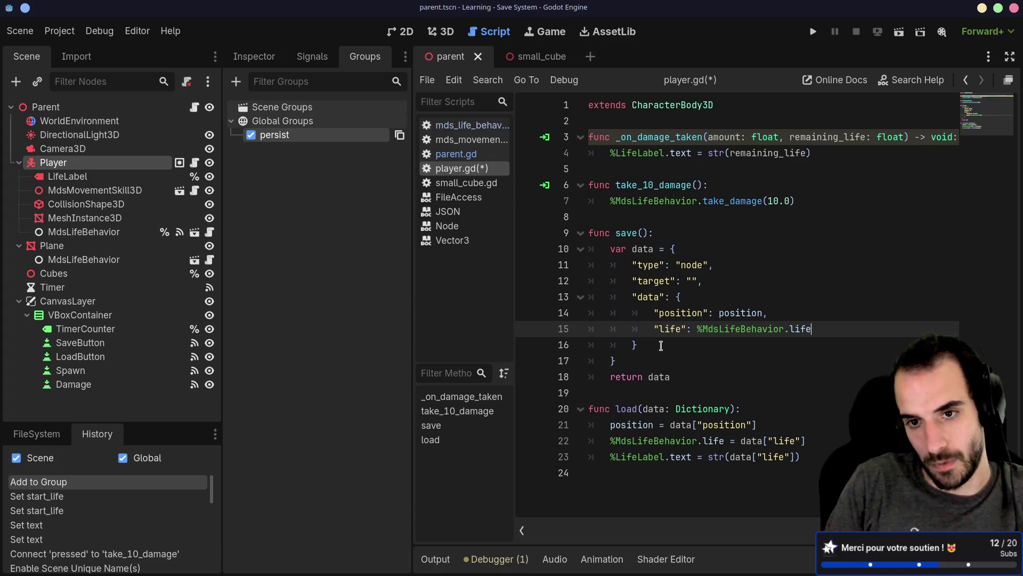
{"action": "left_click", "coordinate": [692, 279]}
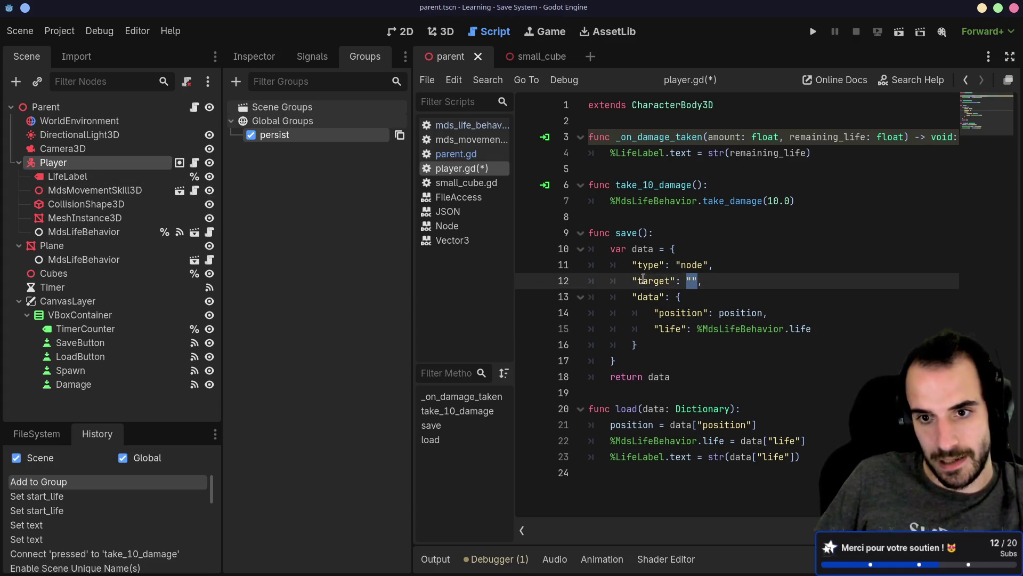
{"action": "left_click_drag", "start_coordinate": [632, 281], "coordinate": [699, 281]}
{"action": "left_click", "coordinate": [718, 290]}
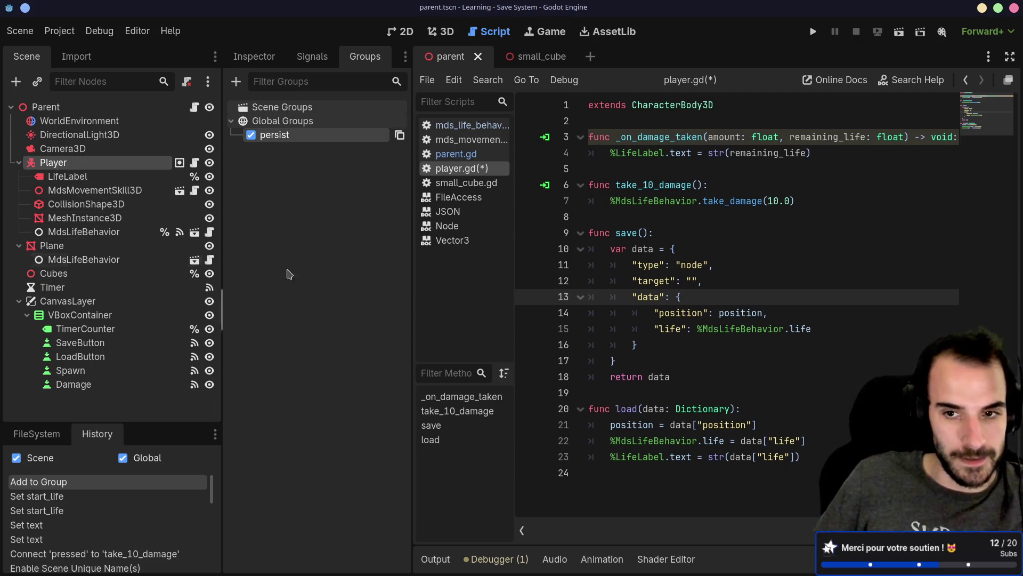
{"action": "left_click", "coordinate": [689, 281]}
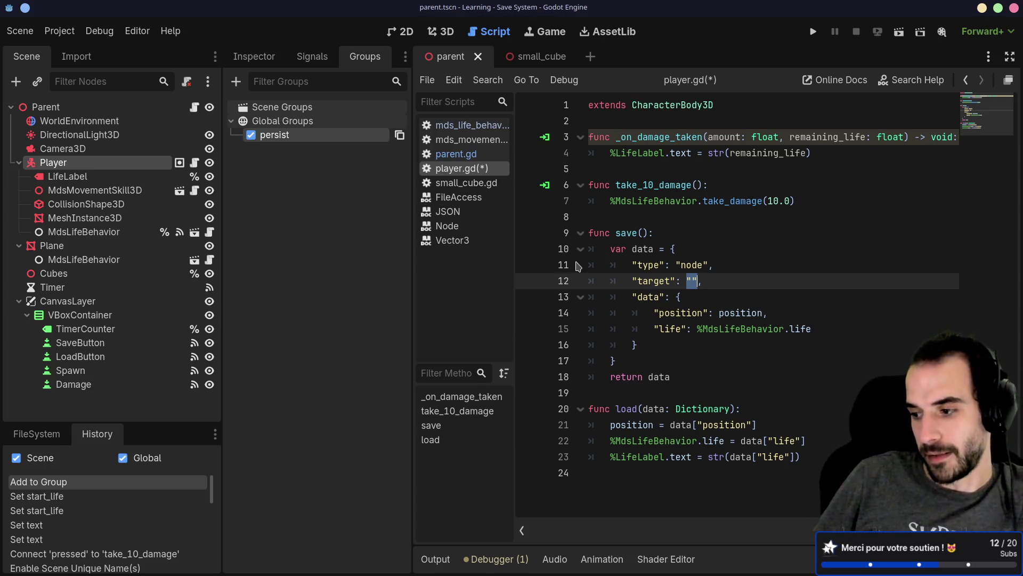
{"action": "left_click_drag", "start_coordinate": [222, 239], "coordinate": [229, 237]}
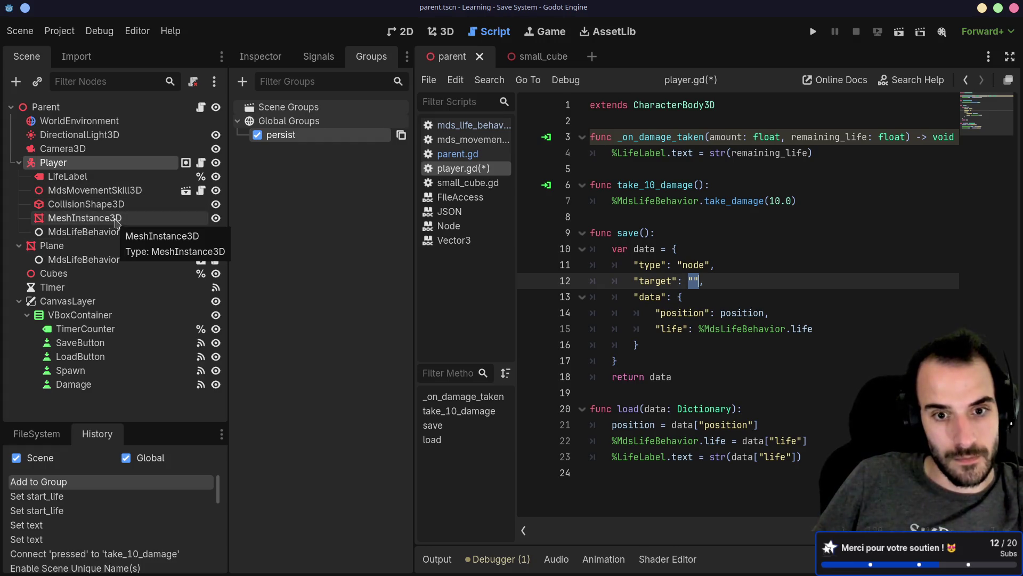
{"action": "key", "text": "alt+Tab"}
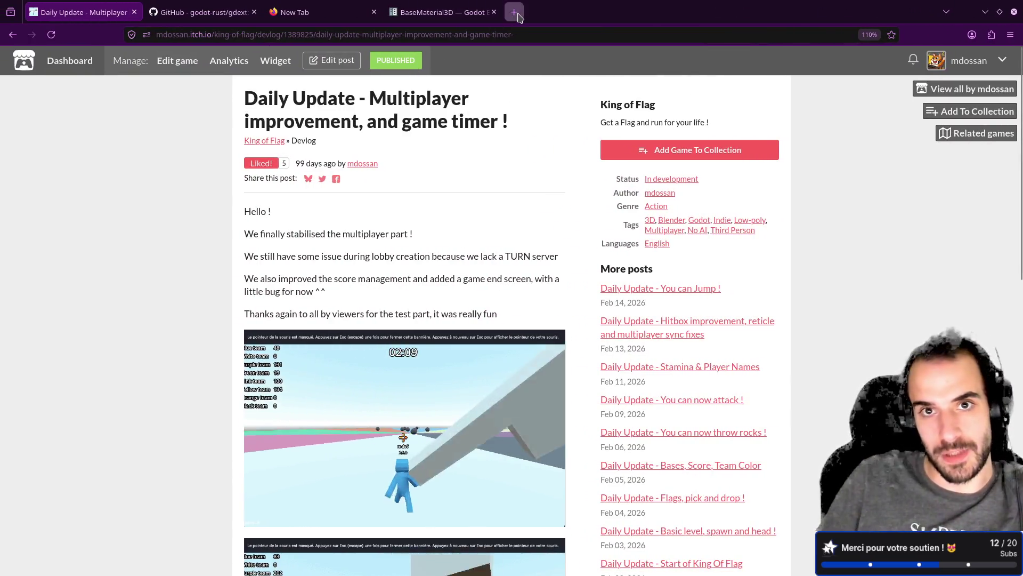
Search the web for 'thunderstore' in a new tab.
{"action": "left_click", "coordinate": [519, 15]}
{"action": "type", "text": "thunder"}
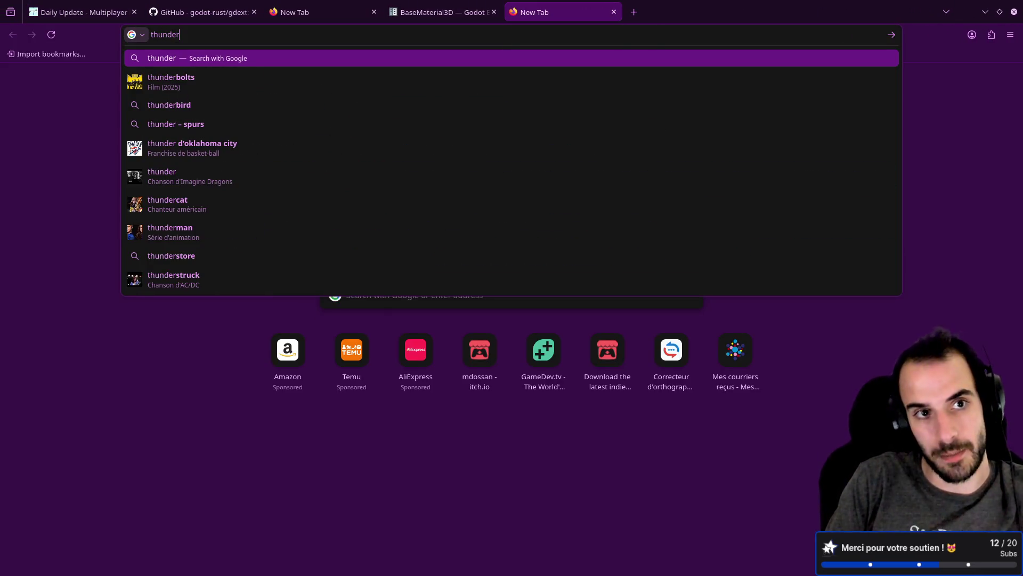
{"action": "type", "text": "stor"}
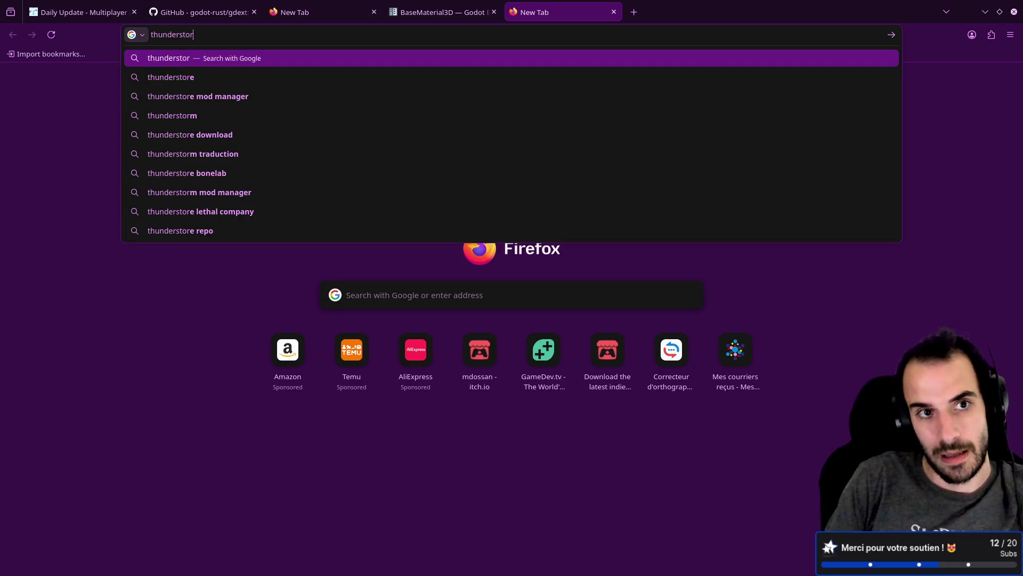
{"action": "type", "text": "e"}
{"action": "key", "text": "Return"}
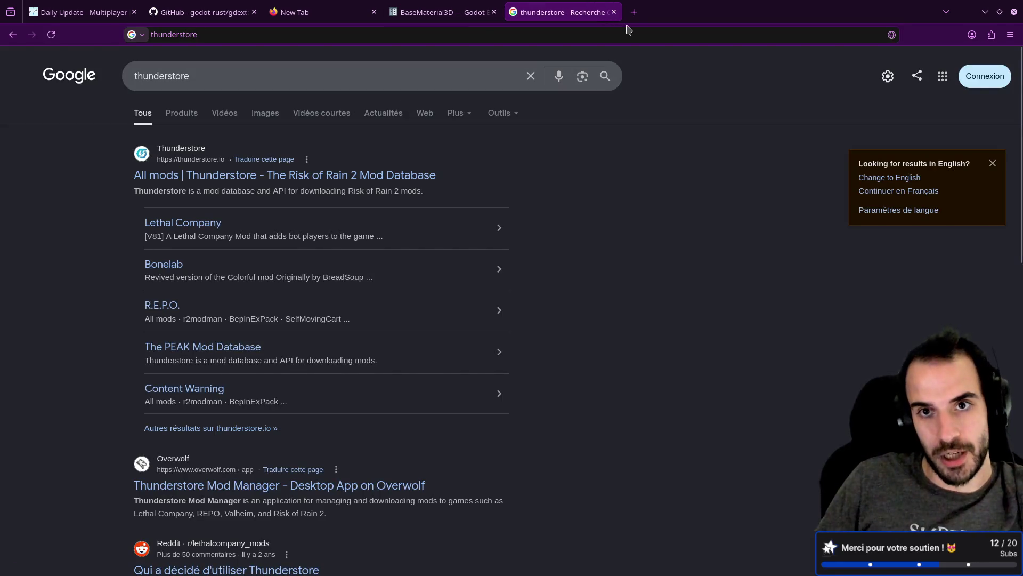
Search 'bepinex' in another tab and read the BepInEx GitHub repository README.
{"action": "left_click", "coordinate": [634, 12]}
{"action": "type", "text": "bepinex"}
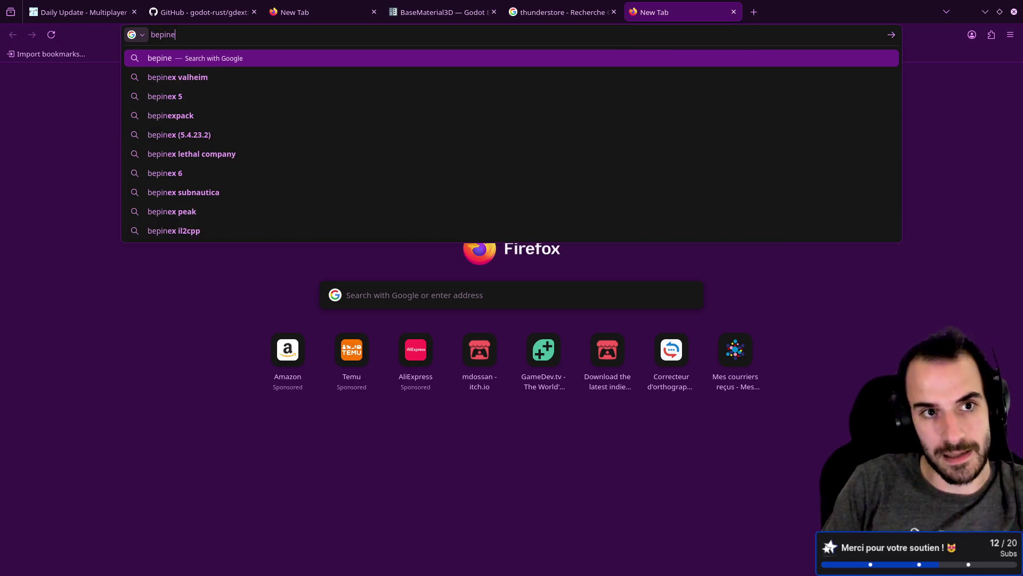
{"action": "key", "text": "Return"}
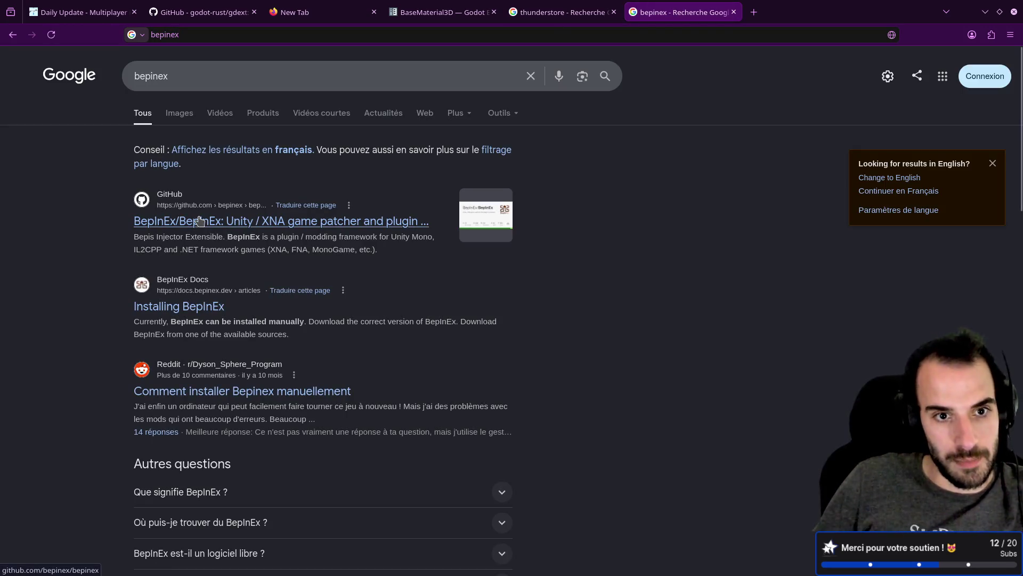
{"action": "left_click", "coordinate": [349, 220]}
{"action": "scroll", "coordinate": [351, 238], "scroll_direction": "down", "scroll_amount": 10}
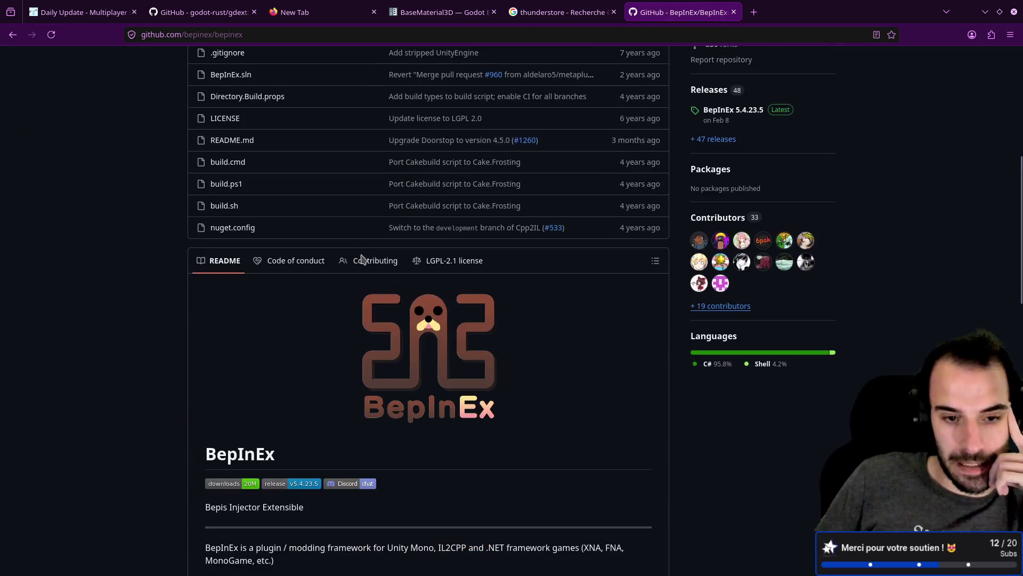
{"action": "scroll", "coordinate": [362, 259], "scroll_direction": "down", "scroll_amount": 2}
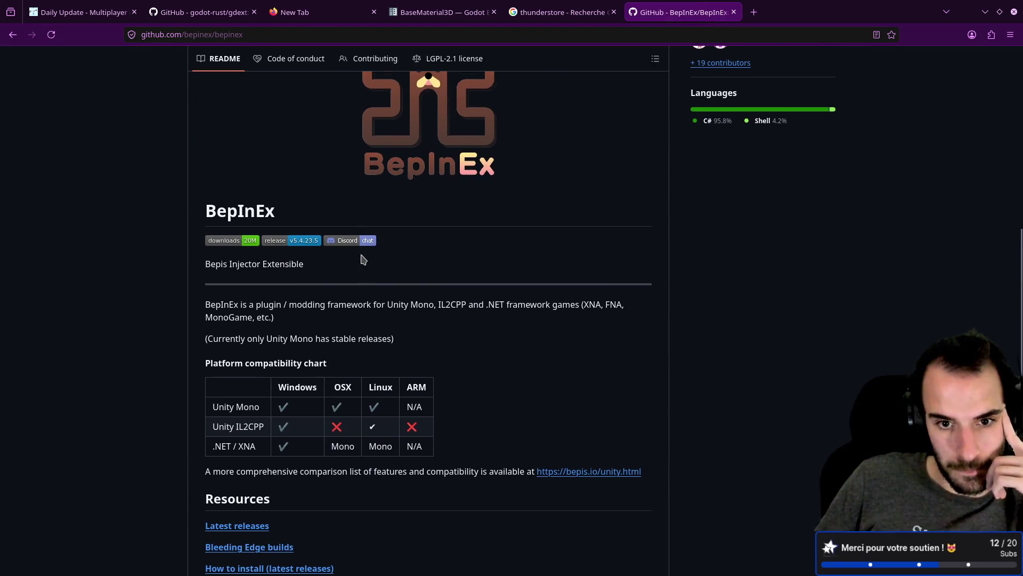
{"action": "scroll", "coordinate": [363, 259], "scroll_direction": "down", "scroll_amount": 3}
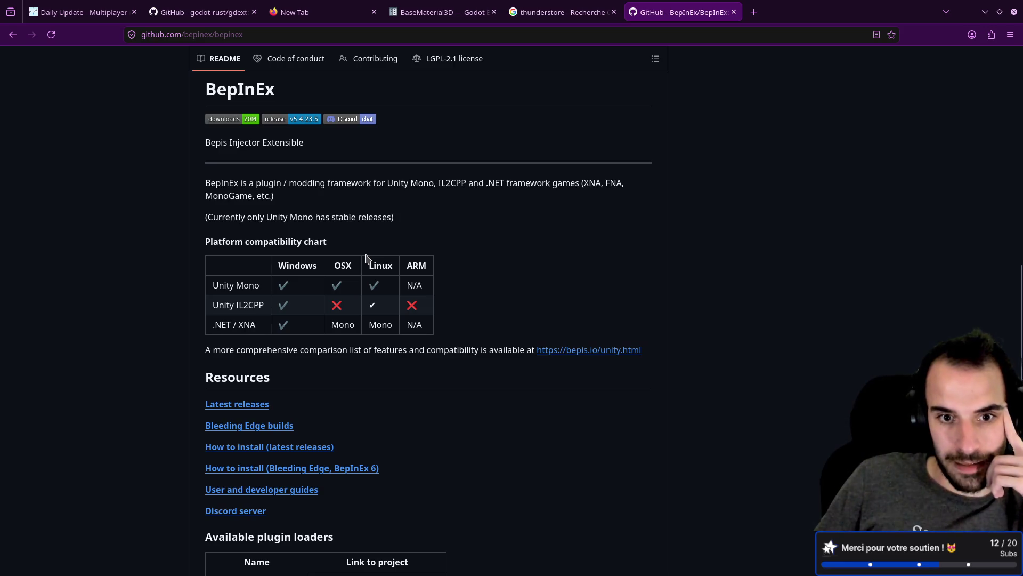
{"action": "scroll", "coordinate": [366, 258], "scroll_direction": "down", "scroll_amount": 3}
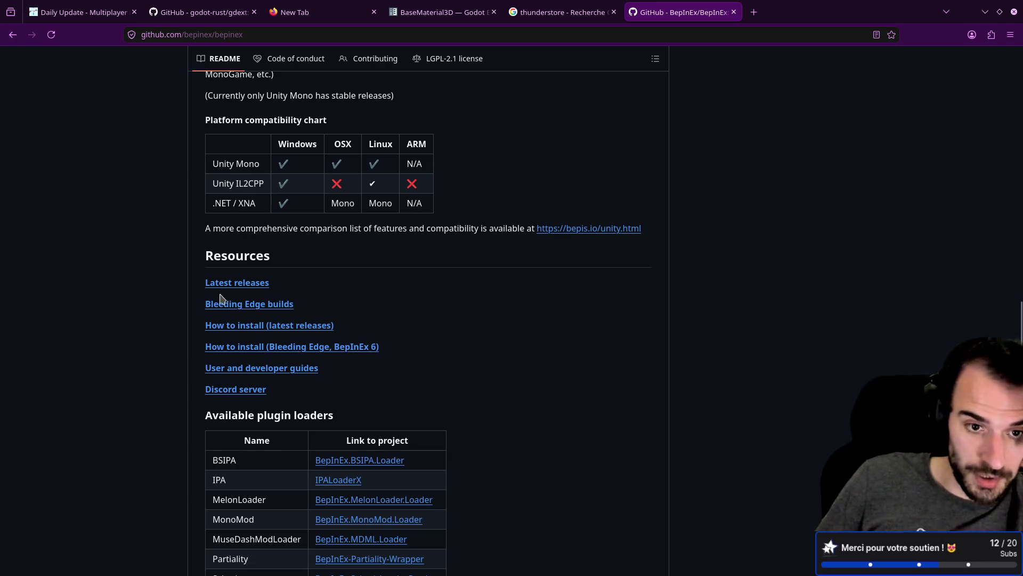
{"action": "scroll", "coordinate": [181, 297], "scroll_direction": "down", "scroll_amount": 4}
{"action": "scroll", "coordinate": [181, 296], "scroll_direction": "down", "scroll_amount": 1}
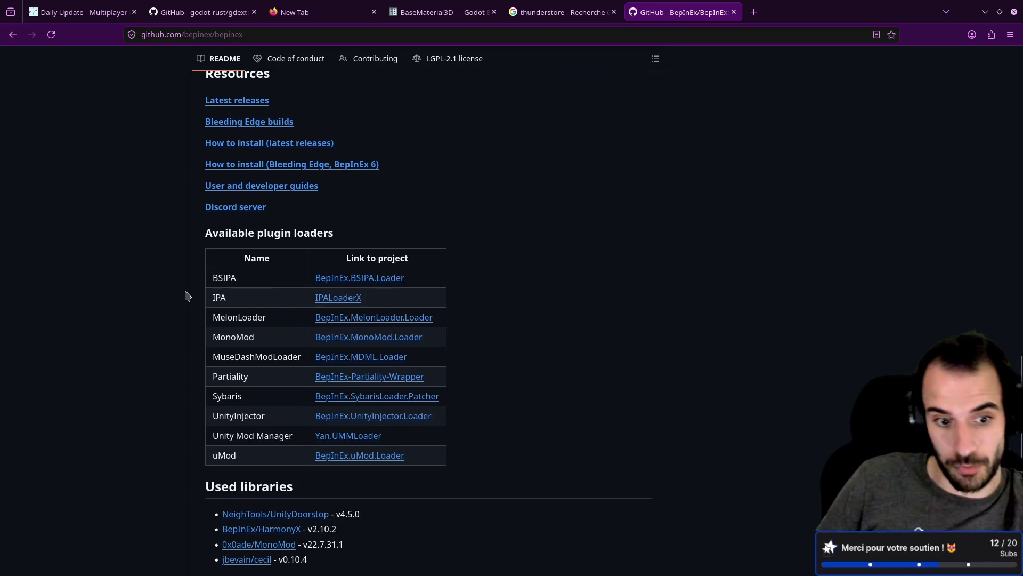
{"action": "left_click", "coordinate": [439, 11]}
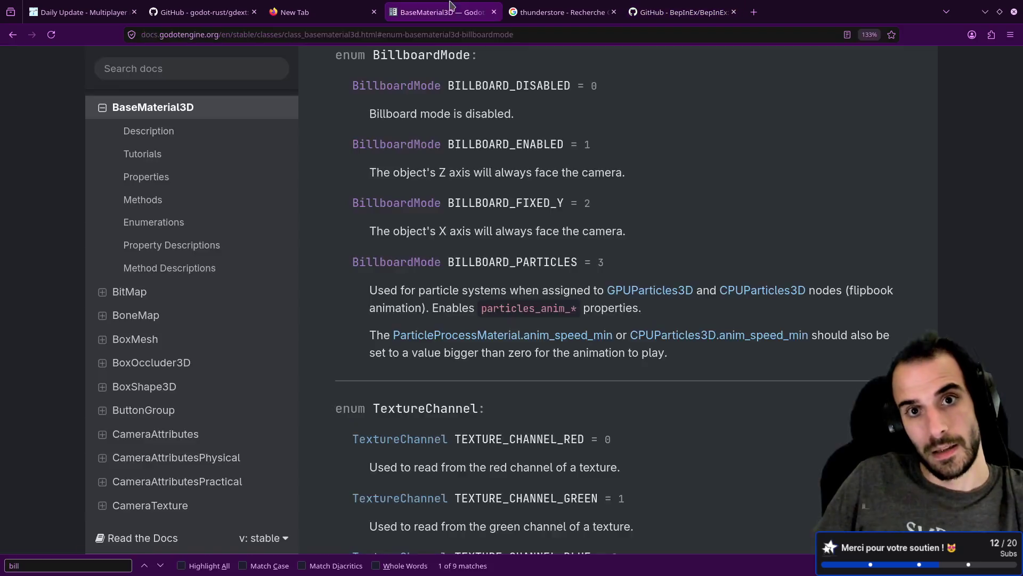
Browse the Thunderstore Risk of Rain 2 mods listing, then close its tab.
{"action": "left_click", "coordinate": [560, 11]}
{"action": "left_click", "coordinate": [243, 183]}
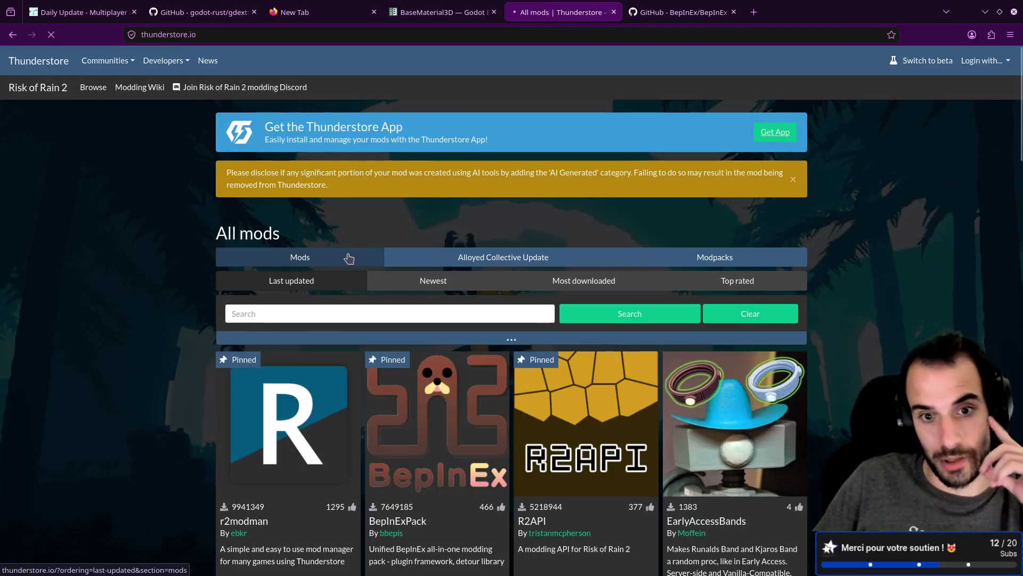
{"action": "scroll", "coordinate": [388, 349], "scroll_direction": "down", "scroll_amount": 3}
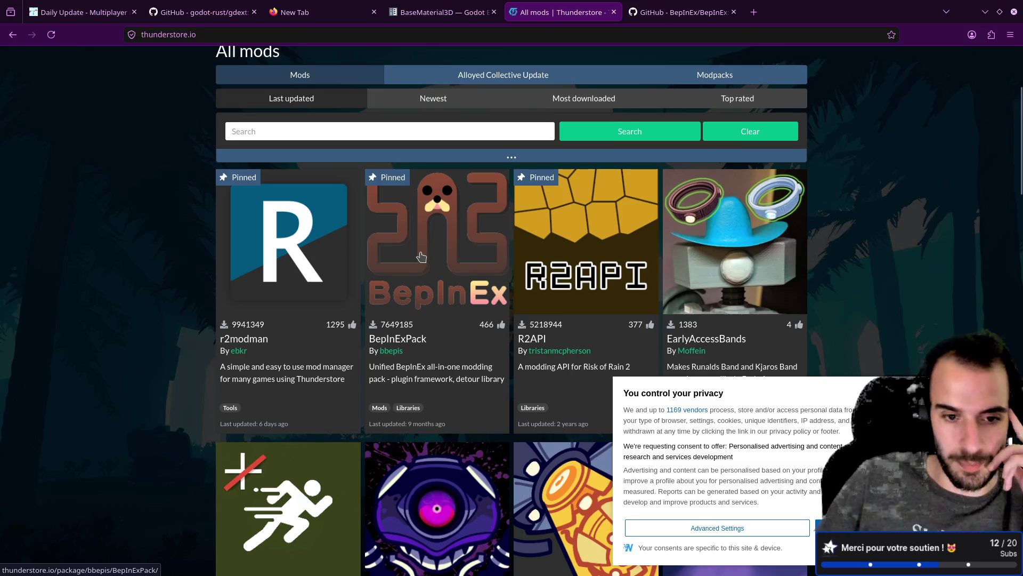
{"action": "scroll", "coordinate": [432, 251], "scroll_direction": "down", "scroll_amount": 4}
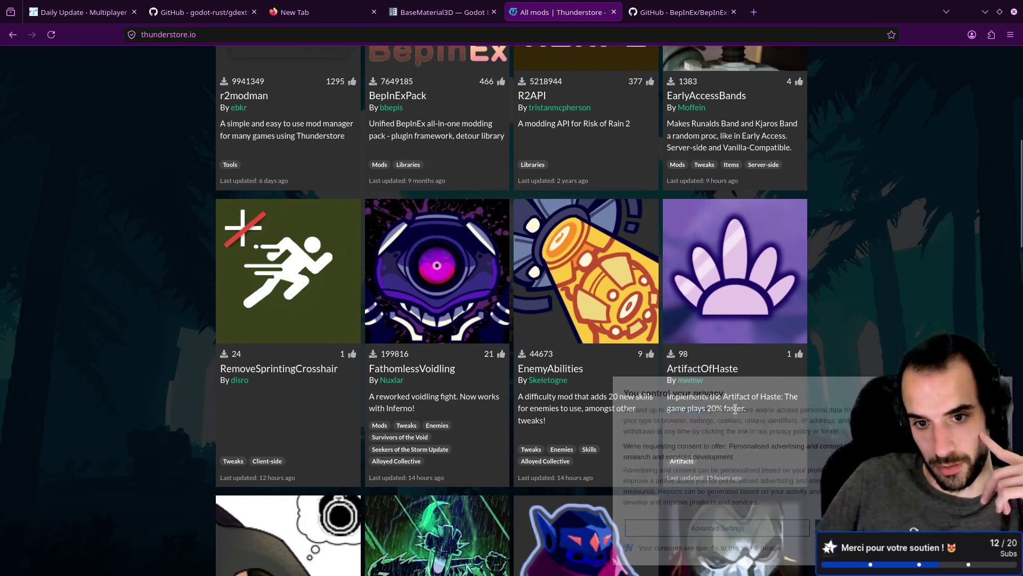
{"action": "scroll", "coordinate": [496, 383], "scroll_direction": "down", "scroll_amount": 5}
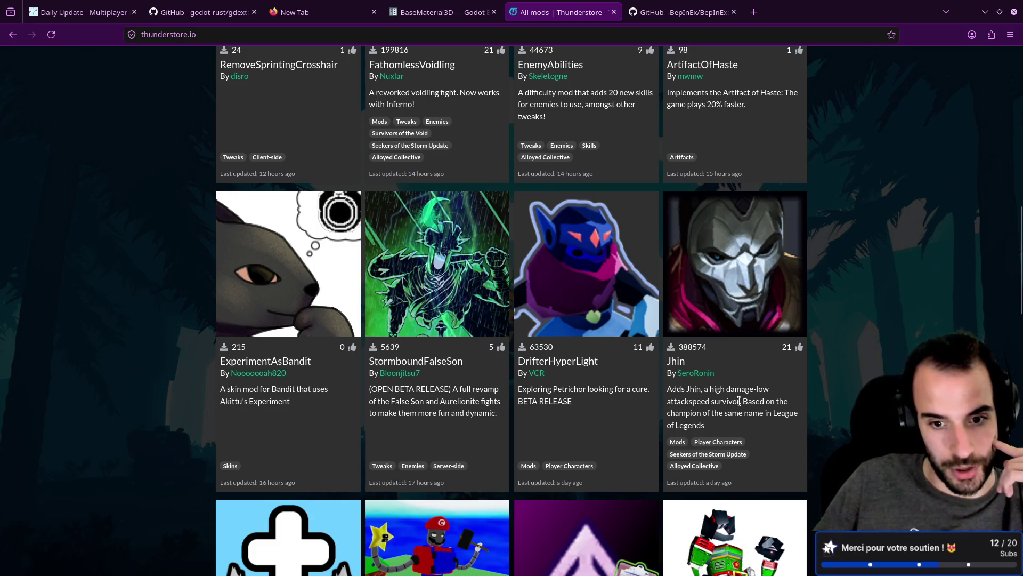
{"action": "key", "text": "Home"}
{"action": "middle_click", "coordinate": [568, 4]}
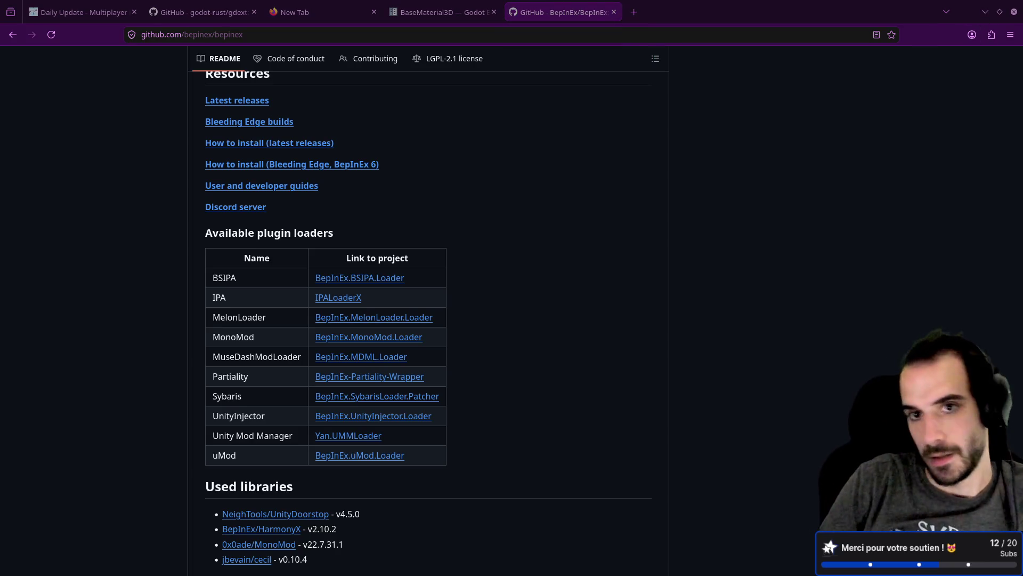
Search 'godot steam integration' and open the Steam API asset library result.
{"action": "left_click", "coordinate": [633, 11]}
{"action": "type", "text": "g"}
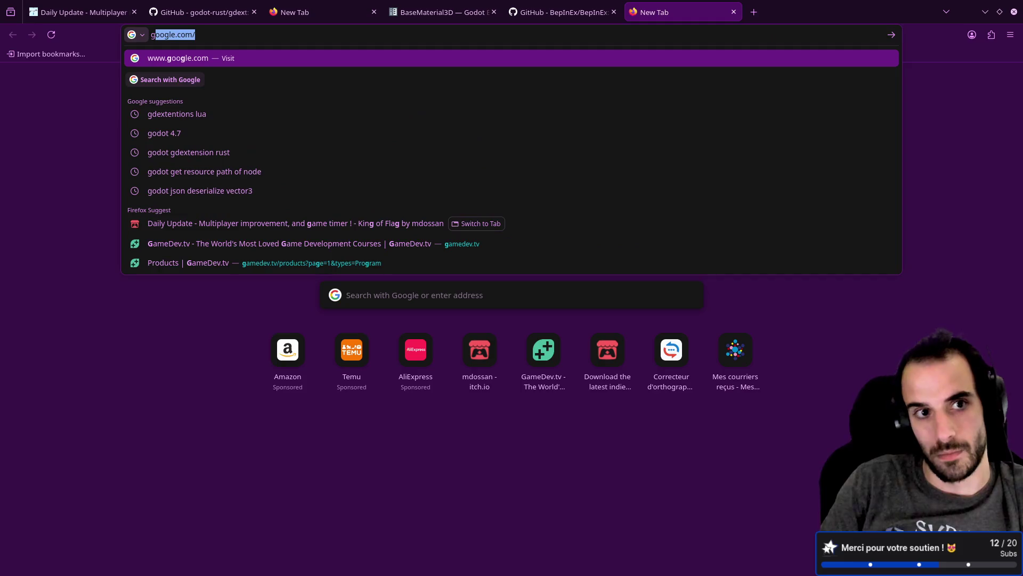
{"action": "type", "text": "odot steam inte"}
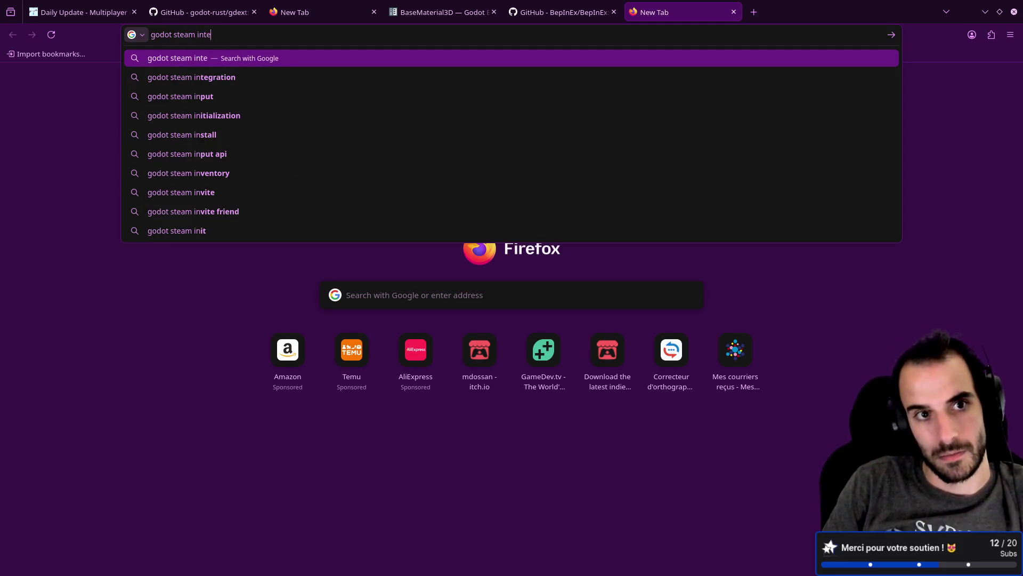
{"action": "type", "text": "gration"}
{"action": "key", "text": "Return"}
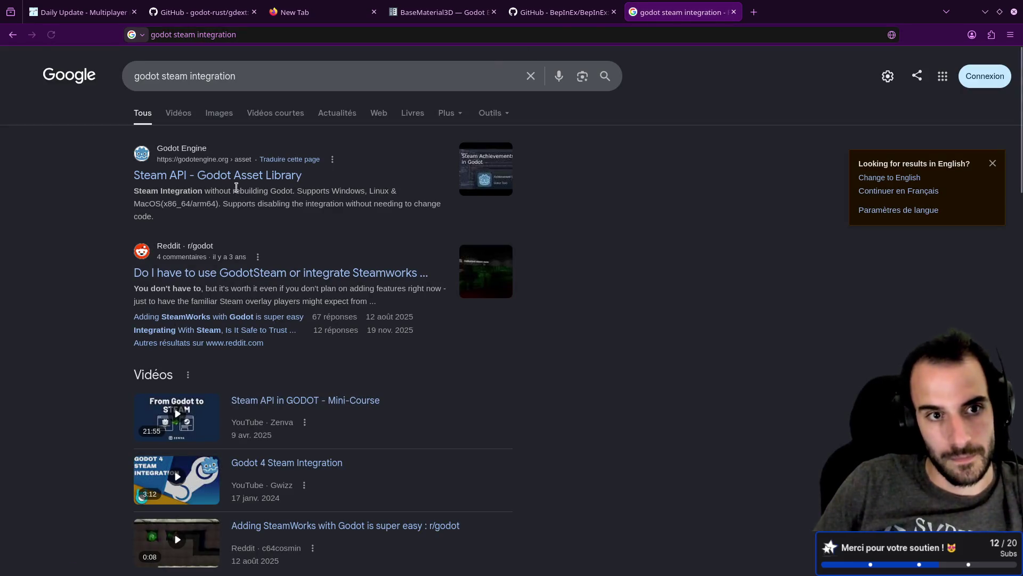
{"action": "left_click", "coordinate": [241, 179]}
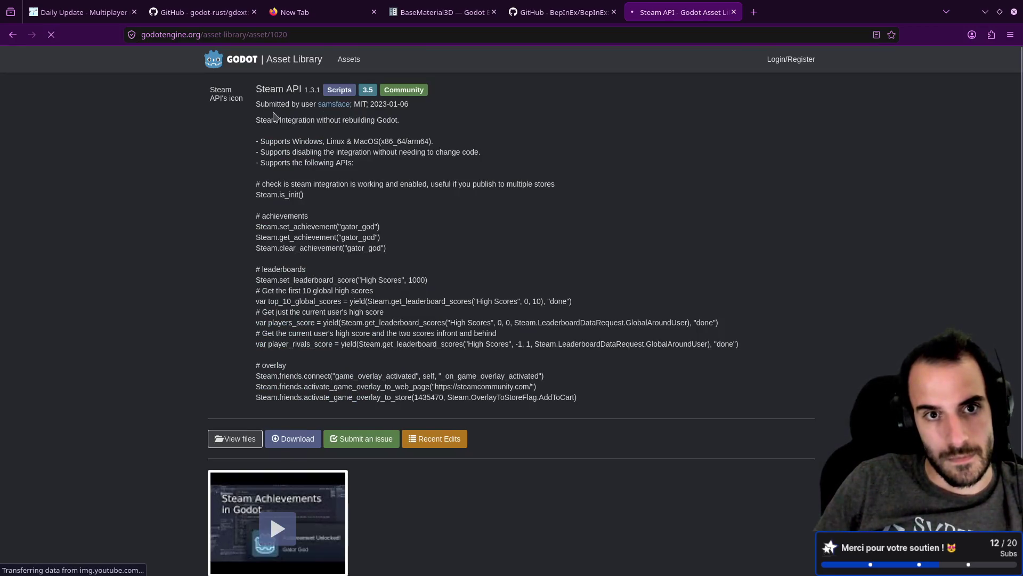
{"action": "scroll", "coordinate": [370, 200], "scroll_direction": "down", "scroll_amount": 2}
{"action": "scroll", "coordinate": [369, 195], "scroll_direction": "up", "scroll_amount": 2}
Look at the Steam API asset author's other assets, then close that tab.
{"action": "key", "text": "alt+Left"}
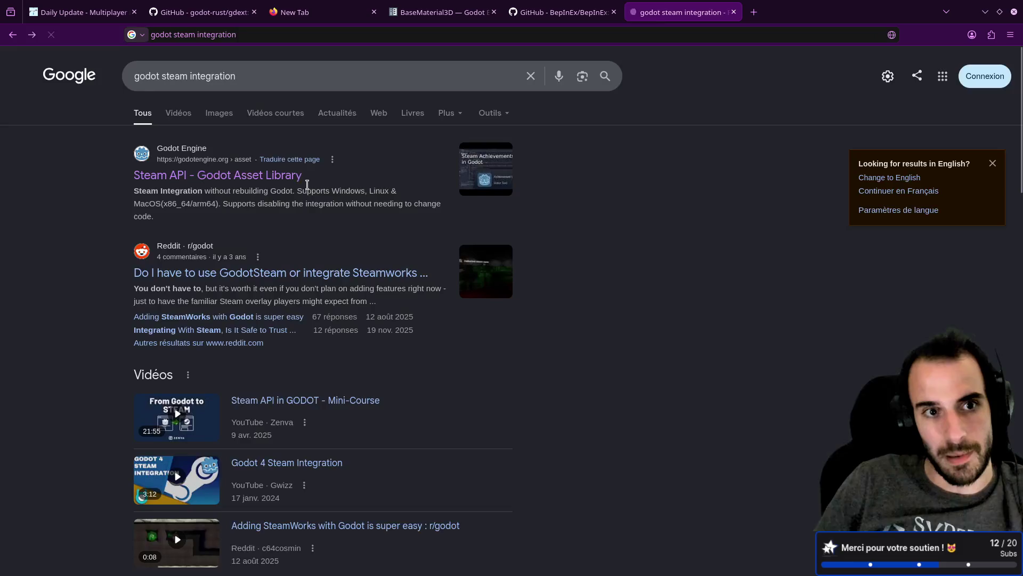
{"action": "left_click", "coordinate": [236, 177]}
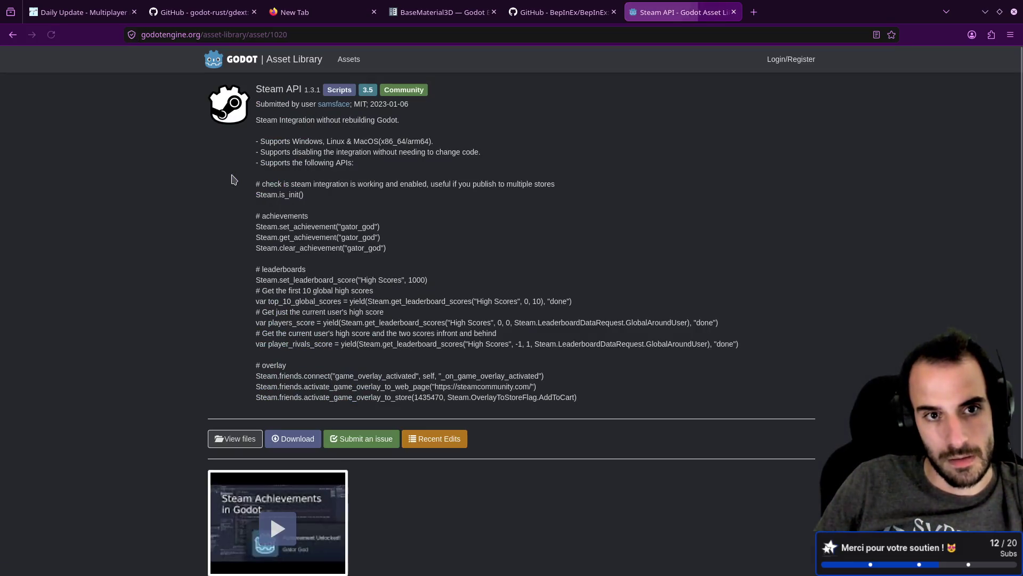
{"action": "middle_click", "coordinate": [334, 104]}
{"action": "left_click", "coordinate": [800, 12]}
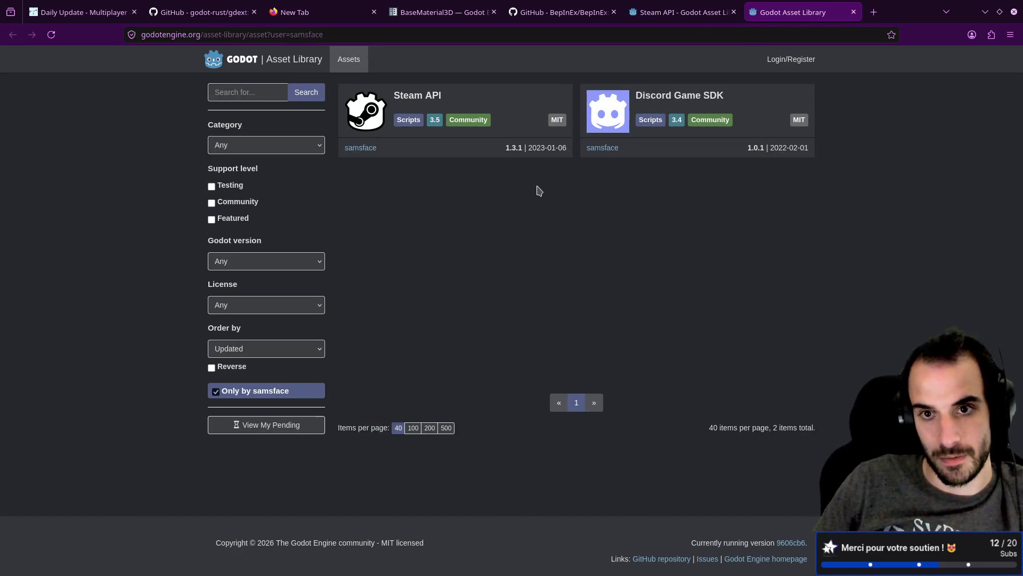
{"action": "middle_click", "coordinate": [794, 11]}
Check the Godot Steamworks documentation result from the search.
{"action": "scroll", "coordinate": [369, 182], "scroll_direction": "down", "scroll_amount": 3}
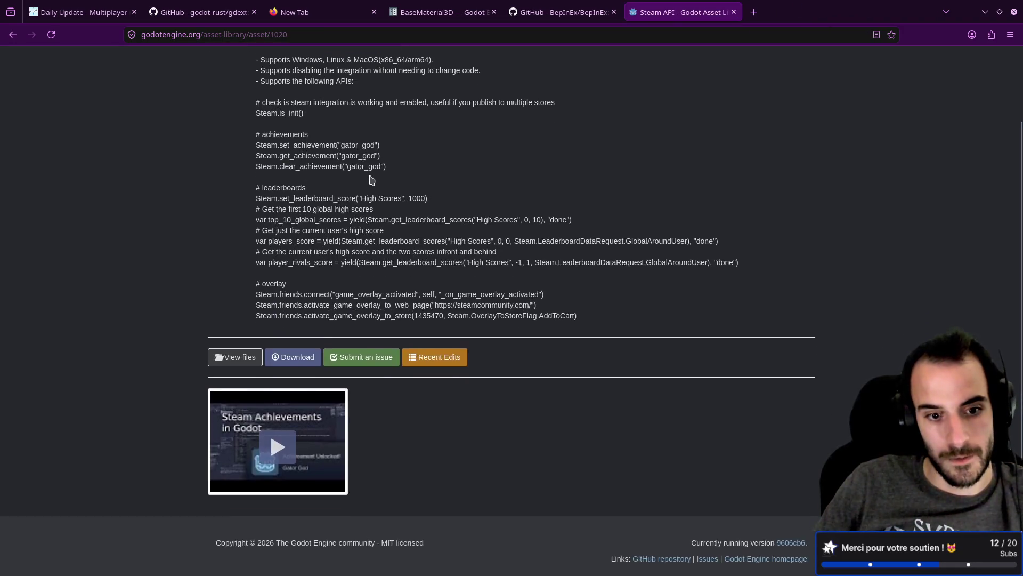
{"action": "key", "text": "alt+Left"}
{"action": "scroll", "coordinate": [371, 162], "scroll_direction": "down", "scroll_amount": 8}
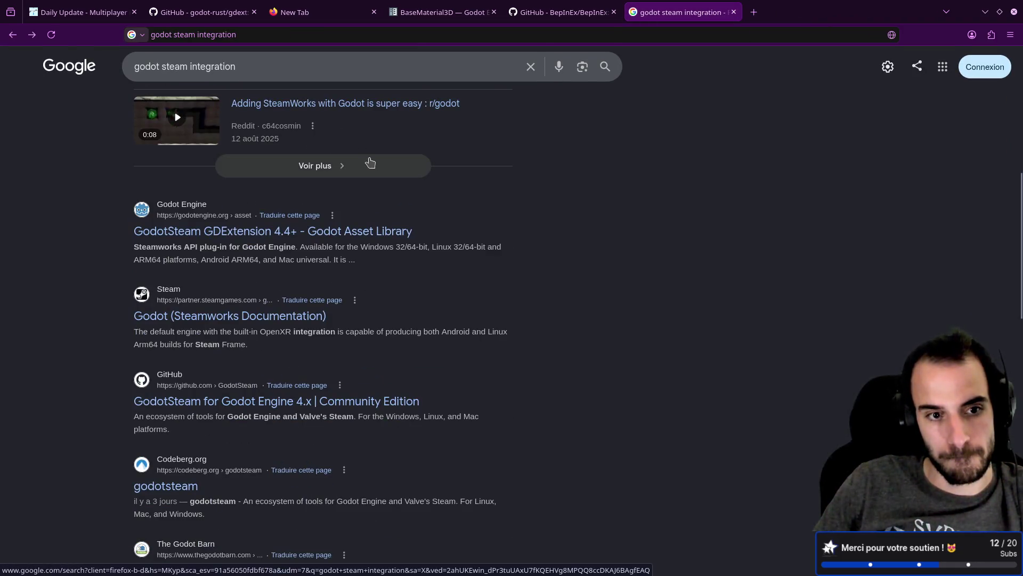
{"action": "left_click", "coordinate": [213, 322]}
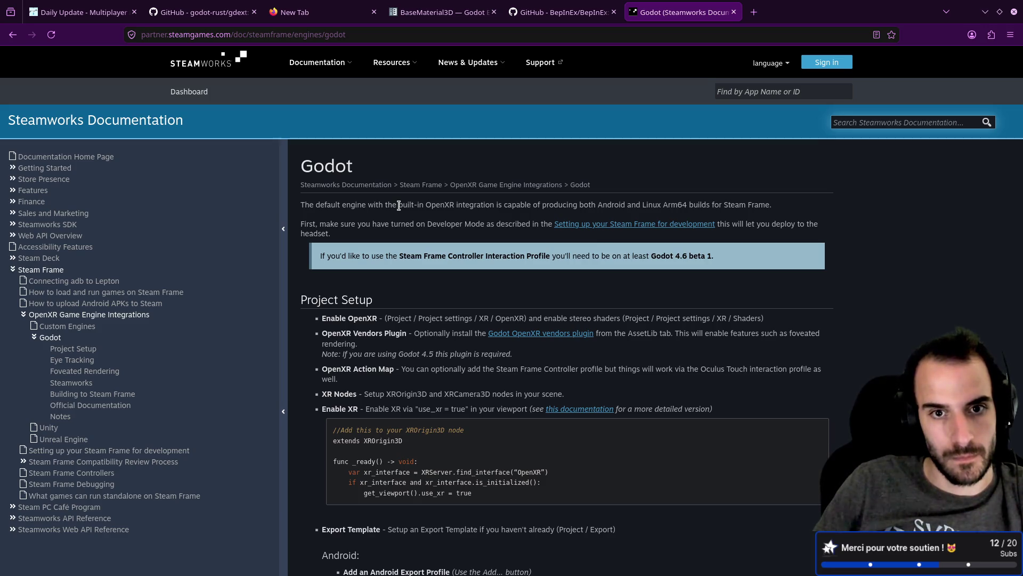
{"action": "scroll", "coordinate": [399, 206], "scroll_direction": "down", "scroll_amount": 10}
{"action": "key", "text": "alt+Left"}
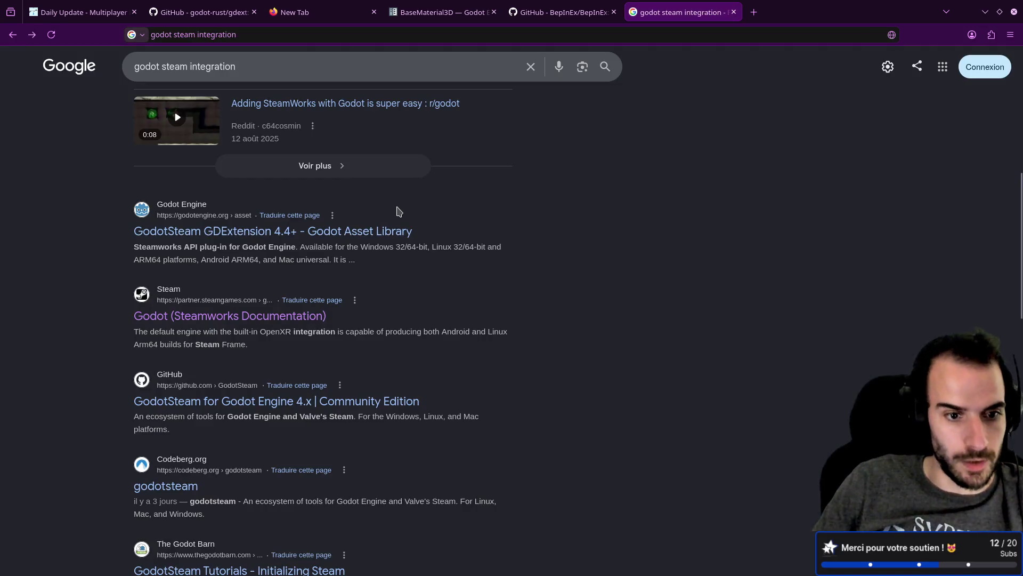
Visit the GodotSteam GitHub repository, then scan the remaining search results.
{"action": "scroll", "coordinate": [399, 212], "scroll_direction": "down", "scroll_amount": 2}
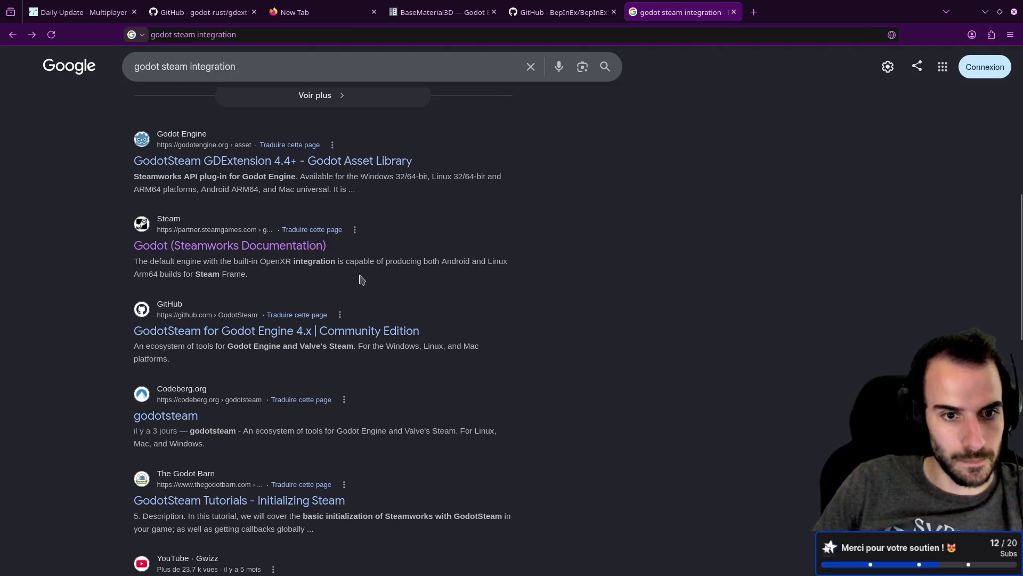
{"action": "left_click", "coordinate": [347, 335]}
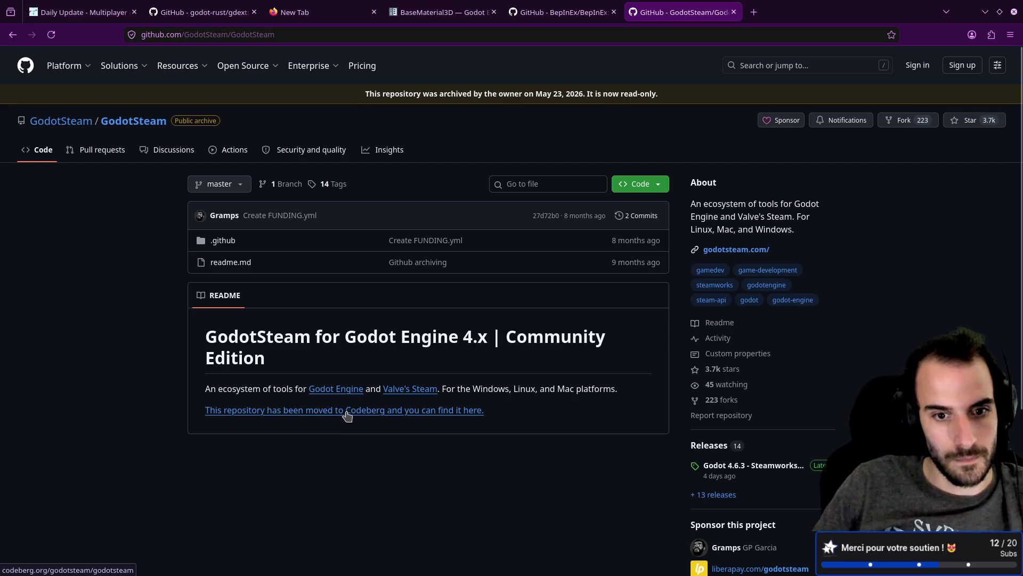
{"action": "key", "text": "alt+Left"}
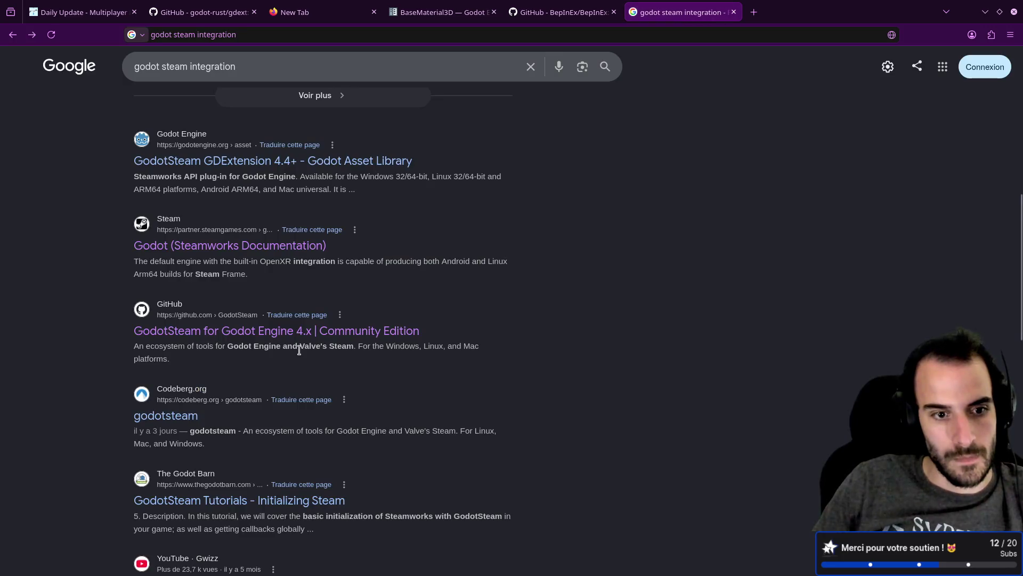
{"action": "scroll", "coordinate": [307, 355], "scroll_direction": "down", "scroll_amount": 3}
{"action": "scroll", "coordinate": [307, 352], "scroll_direction": "down", "scroll_amount": 1}
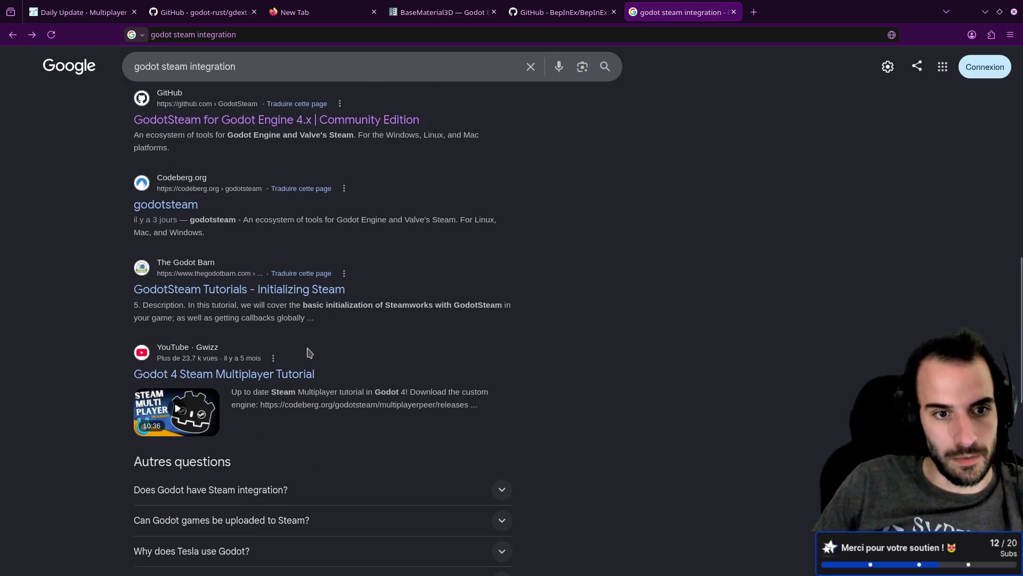
{"action": "scroll", "coordinate": [309, 352], "scroll_direction": "up", "scroll_amount": 3}
{"action": "scroll", "coordinate": [314, 353], "scroll_direction": "up", "scroll_amount": 10}
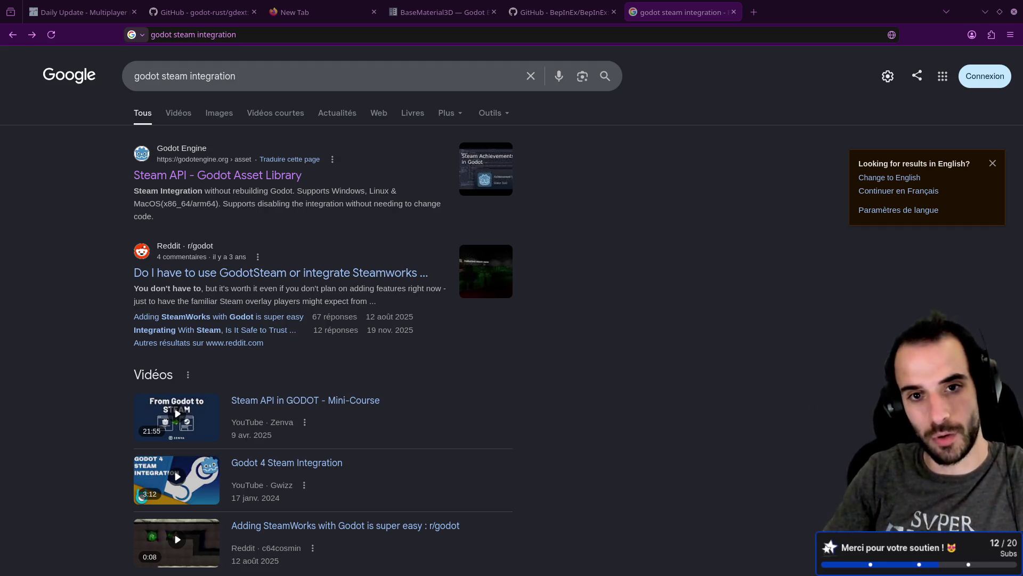
{"action": "scroll", "coordinate": [636, 298], "scroll_direction": "down", "scroll_amount": 9}
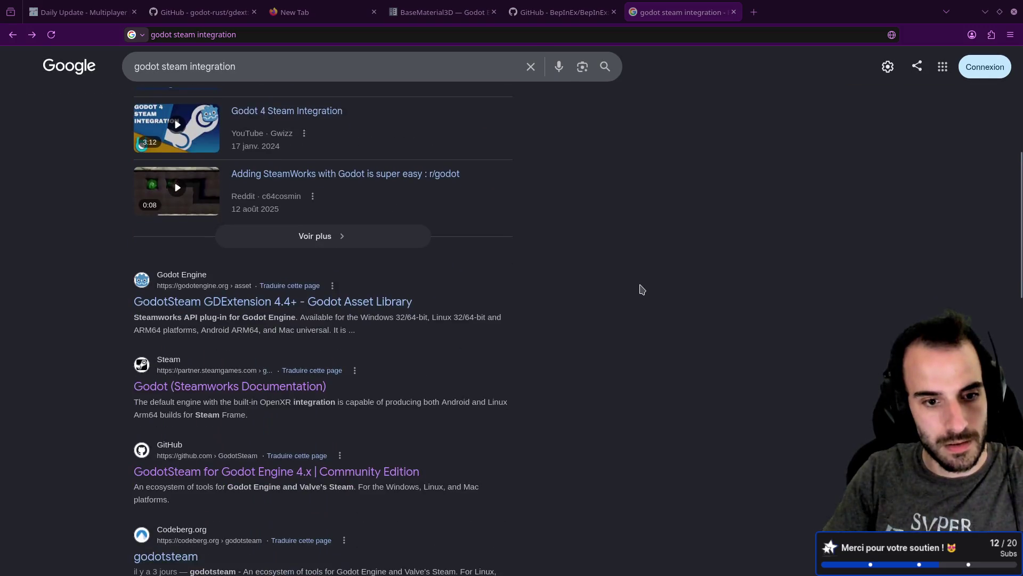
{"action": "scroll", "coordinate": [430, 293], "scroll_direction": "down", "scroll_amount": 3}
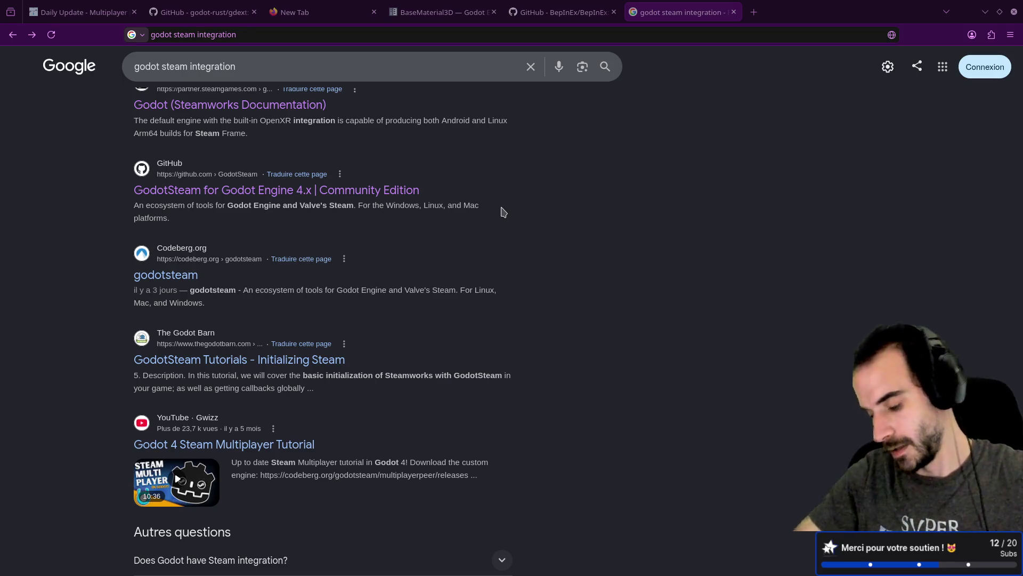
Close the empty new tab and bring up the godot-rust/gdext repository.
{"action": "left_click", "coordinate": [557, 11]}
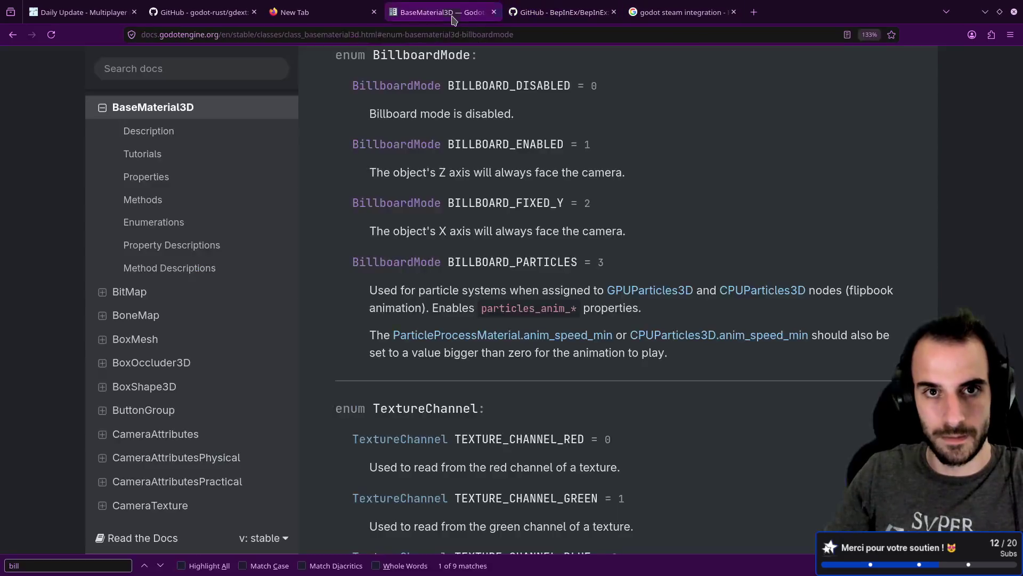
{"action": "left_click", "coordinate": [452, 16]}
{"action": "left_click", "coordinate": [333, 8]}
{"action": "middle_click", "coordinate": [333, 8]}
{"action": "left_click", "coordinate": [219, 8]}
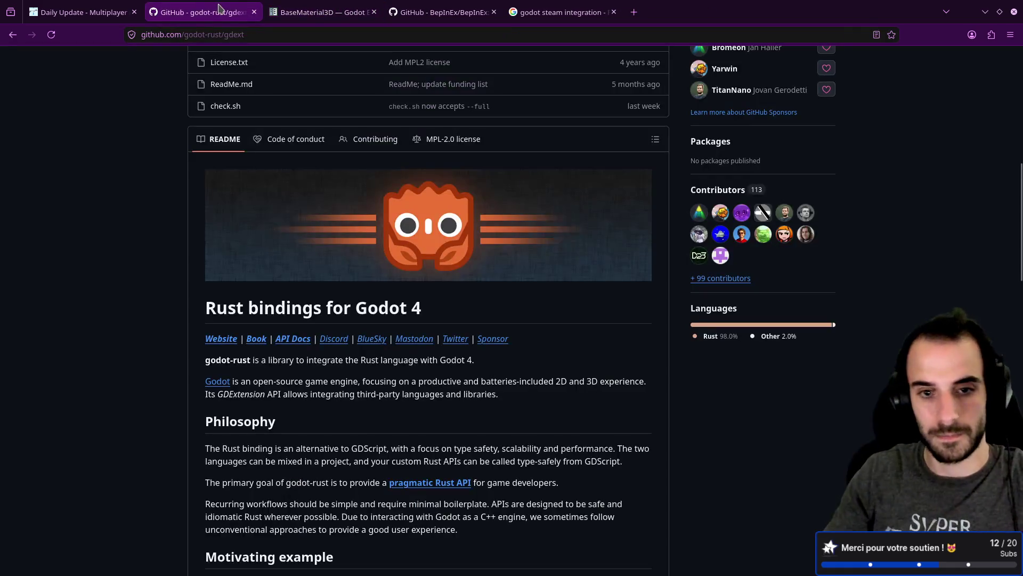
Set the target value on line 12 to get_path().
{"action": "key", "text": "ctrl+alt+Right"}
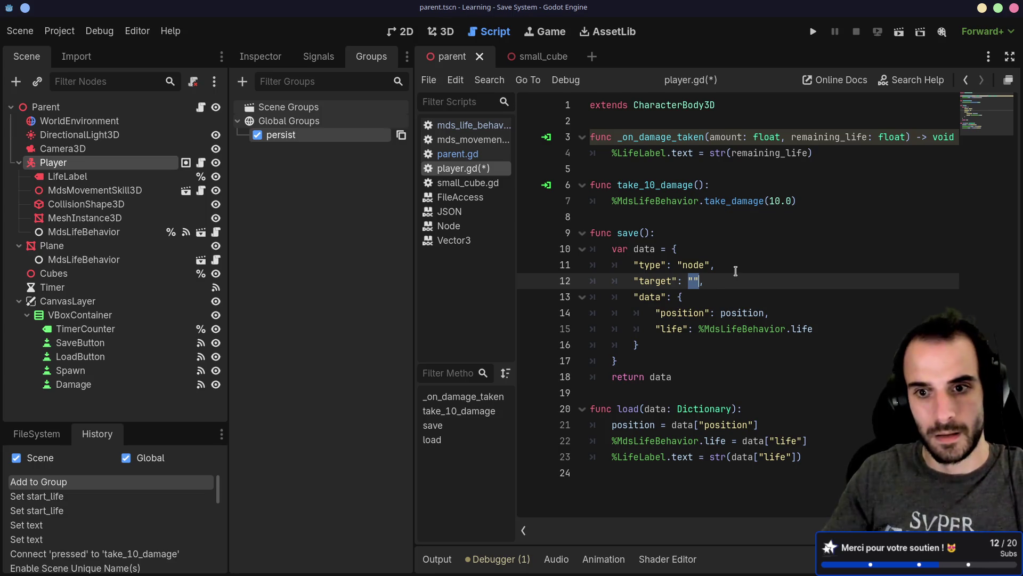
{"action": "type", "text": "ge"}
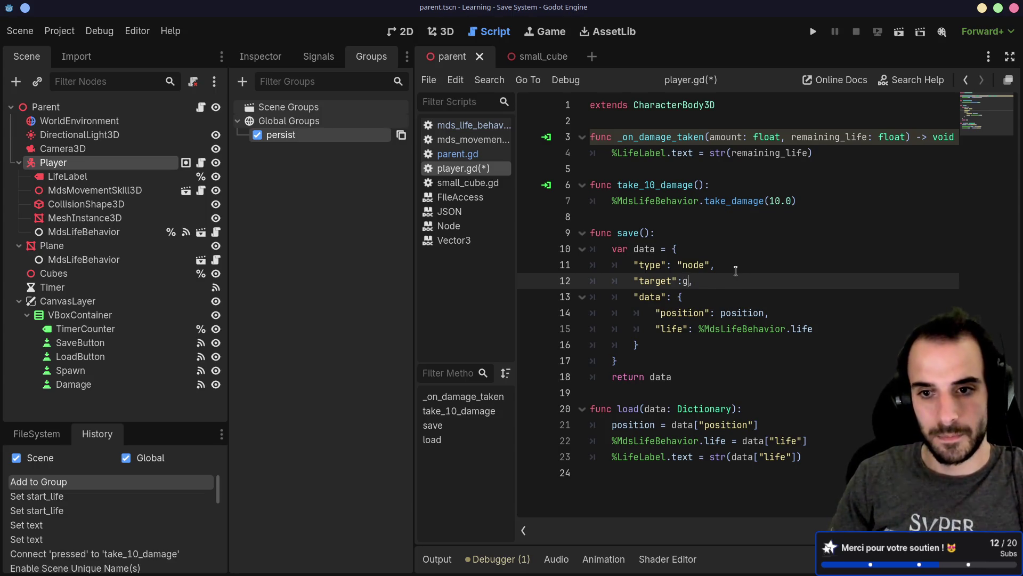
{"action": "type", "text": "t_"}
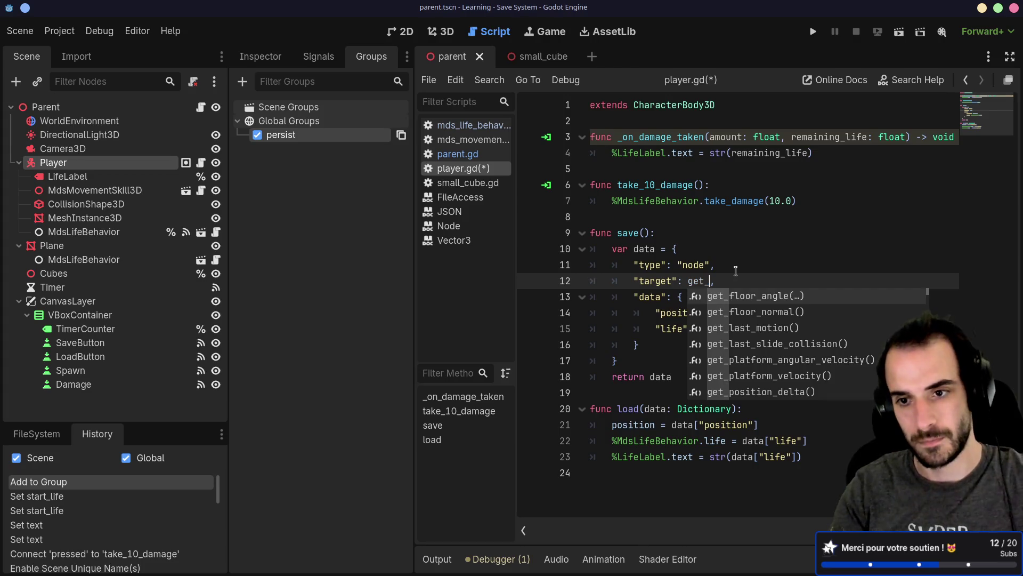
{"action": "type", "text": "path"}
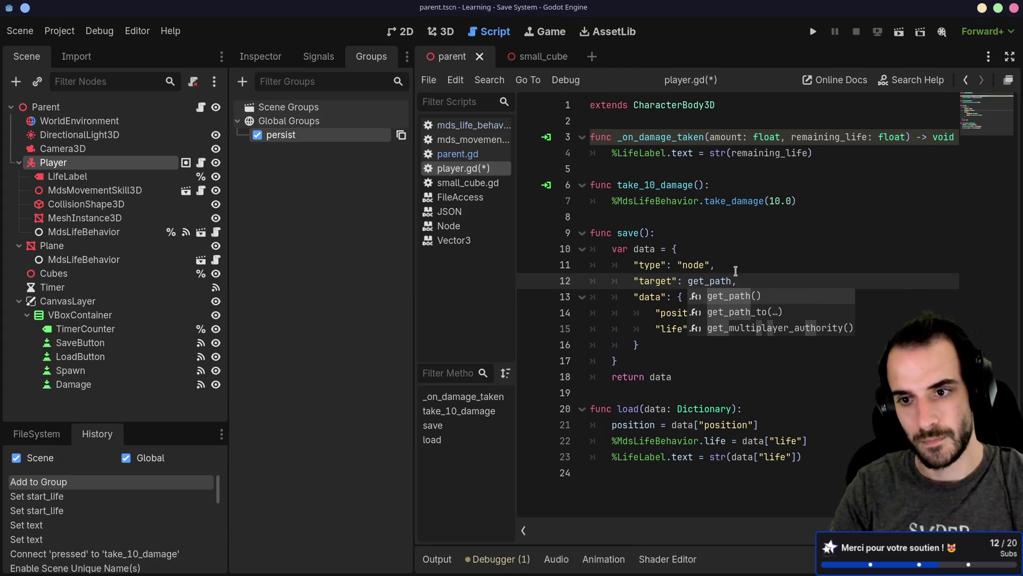
{"action": "key", "text": "Escape"}
{"action": "right_click", "coordinate": [745, 279]}
{"action": "key", "text": "Escape"}
{"action": "type", "text": "()"}
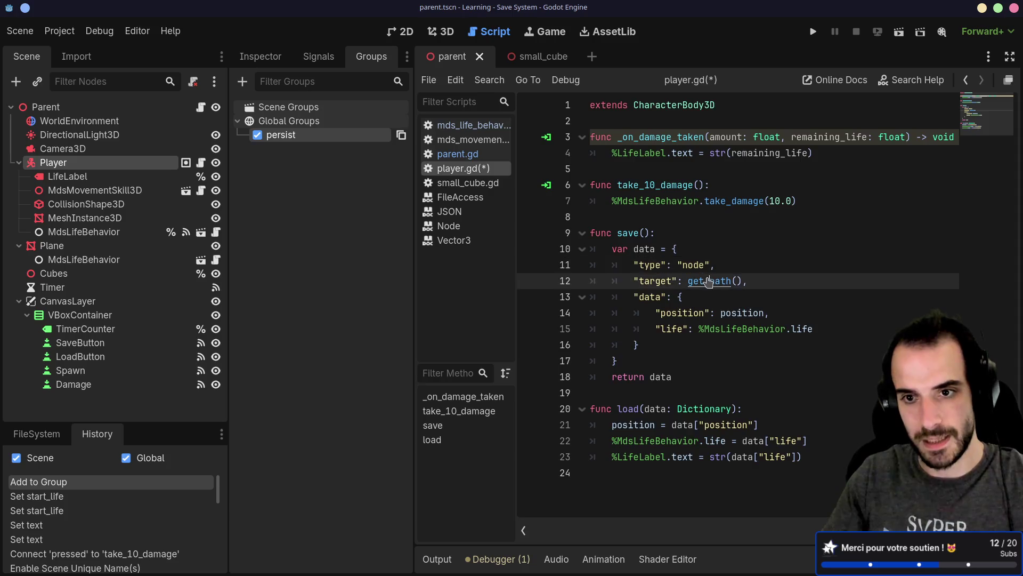
Read the get_path documentation and return to player.gd.
{"action": "left_click", "coordinate": [708, 280], "text": "ctrl"}
{"action": "left_click_drag", "start_coordinate": [553, 155], "coordinate": [676, 155]}
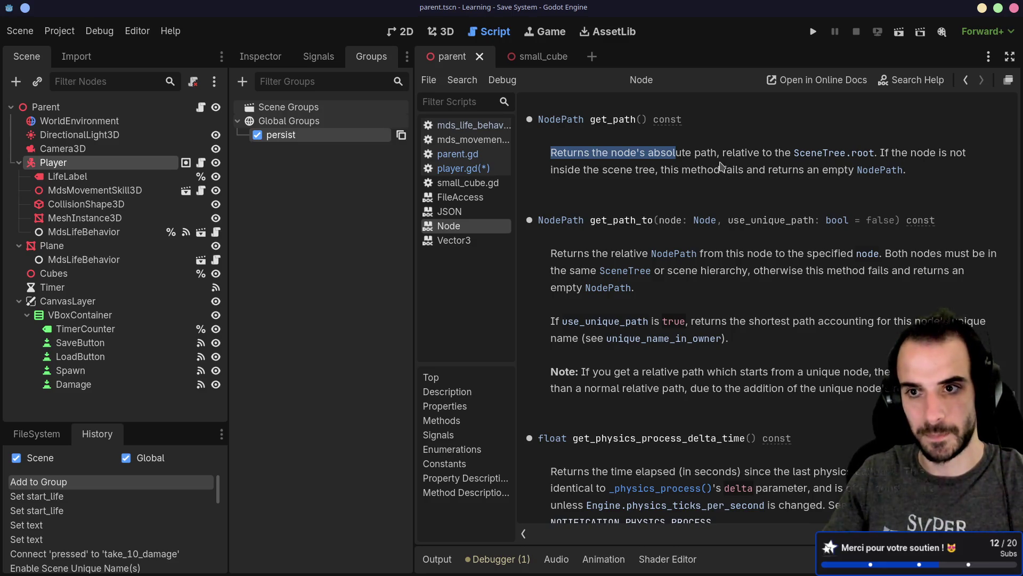
{"action": "key", "text": "alt+Left"}
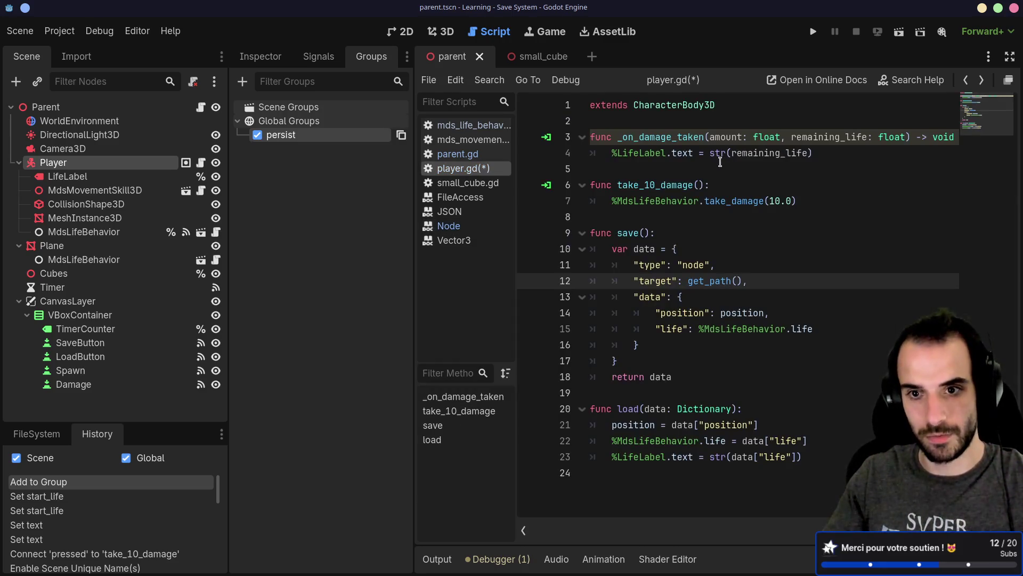
Append a '# Douteux' comment to the end of line 12.
{"action": "left_click", "coordinate": [655, 281]}
{"action": "left_click", "coordinate": [764, 281]}
{"action": "type", "text": "# Douteux"}
{"action": "left_click", "coordinate": [741, 328]}
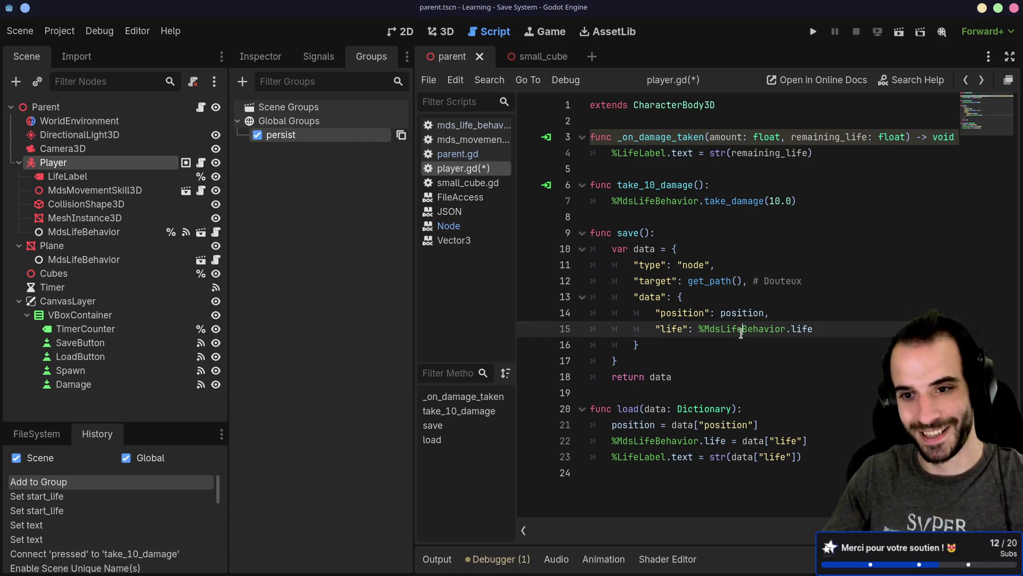
{"action": "left_click_drag", "start_coordinate": [804, 281], "coordinate": [748, 281]}
{"action": "left_click", "coordinate": [737, 282]}
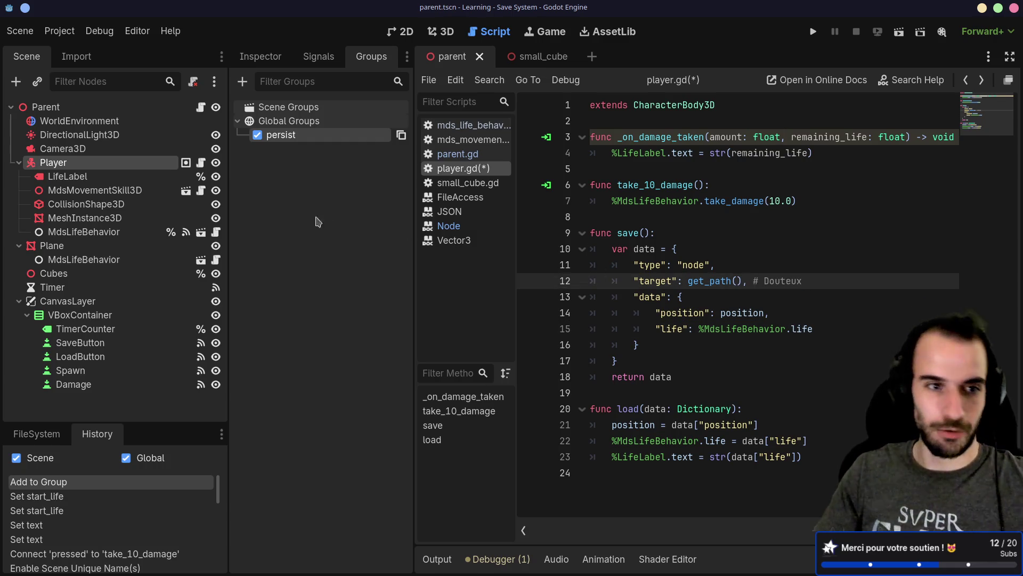
{"action": "left_click", "coordinate": [19, 162]}
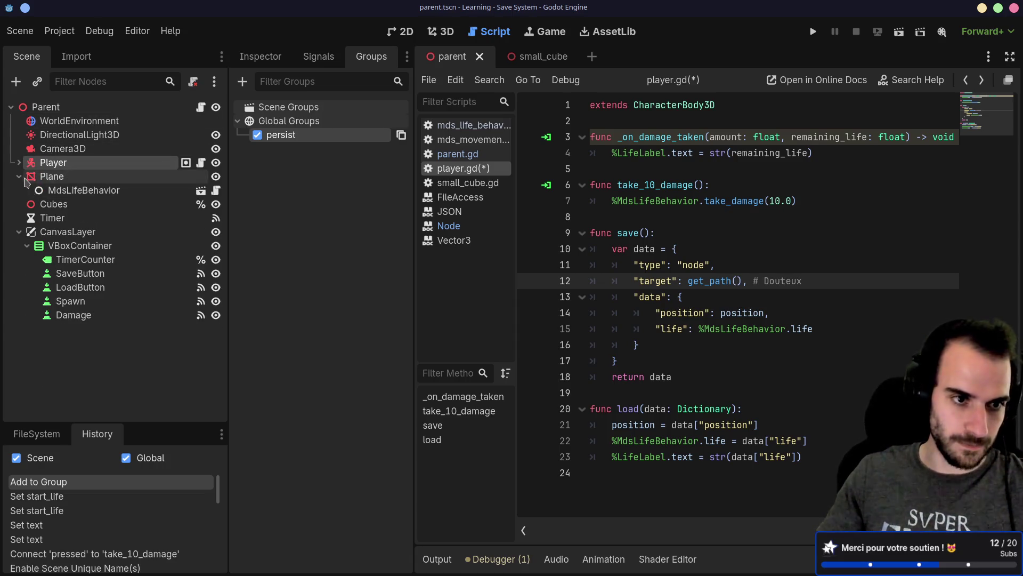
{"action": "left_click", "coordinate": [19, 177]}
{"action": "left_click_drag", "start_coordinate": [44, 167], "coordinate": [51, 177]}
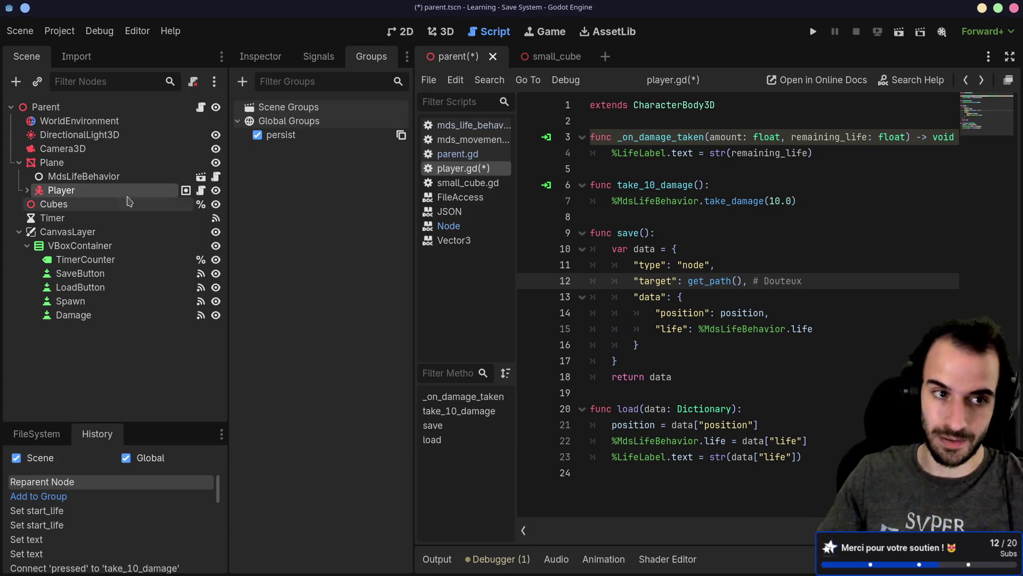
{"action": "left_click_drag", "start_coordinate": [42, 191], "coordinate": [47, 159]}
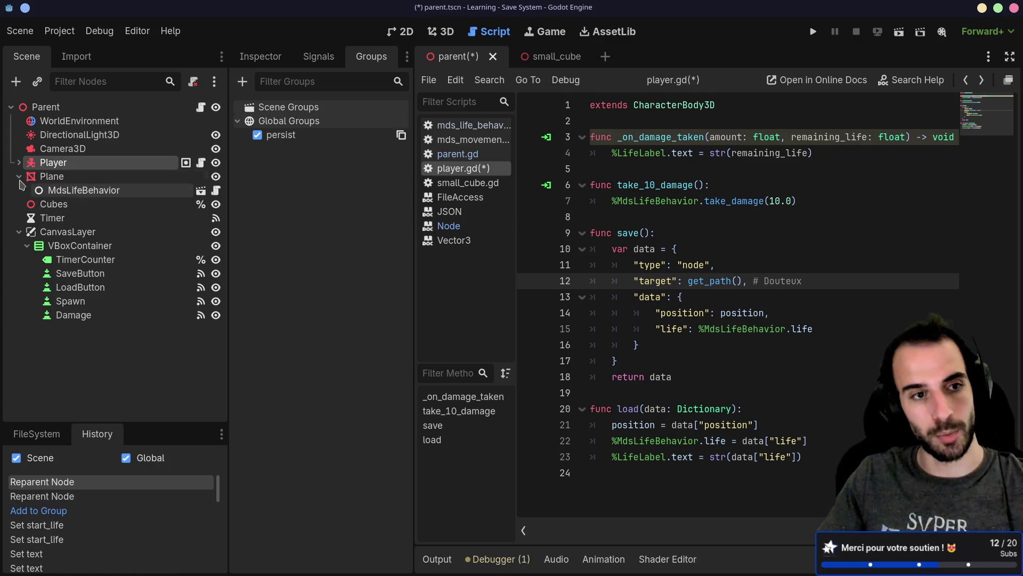
{"action": "left_click", "coordinate": [20, 163]}
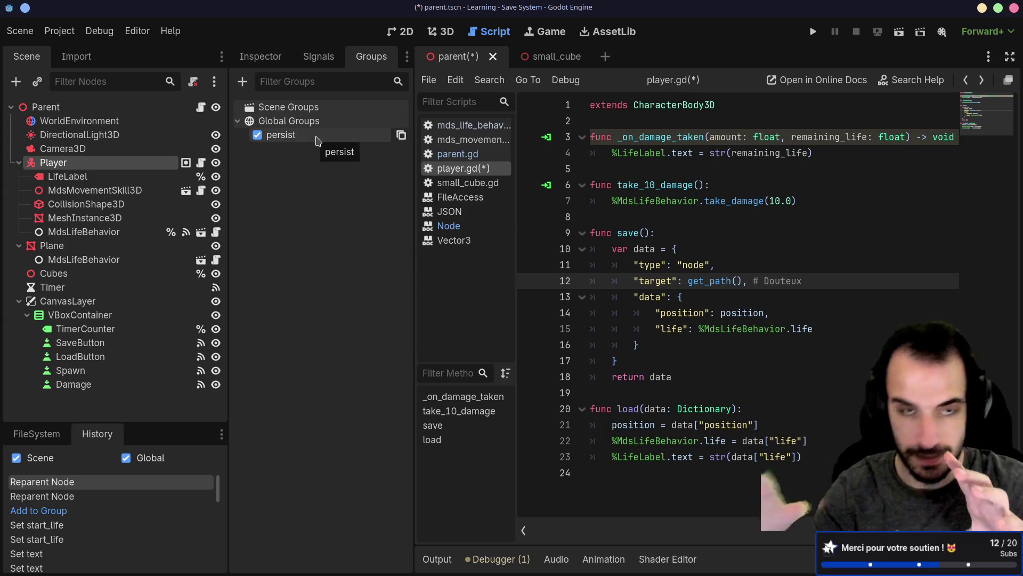
Add a String metadata entry named persist_id to the Player node.
{"action": "left_click", "coordinate": [259, 54]}
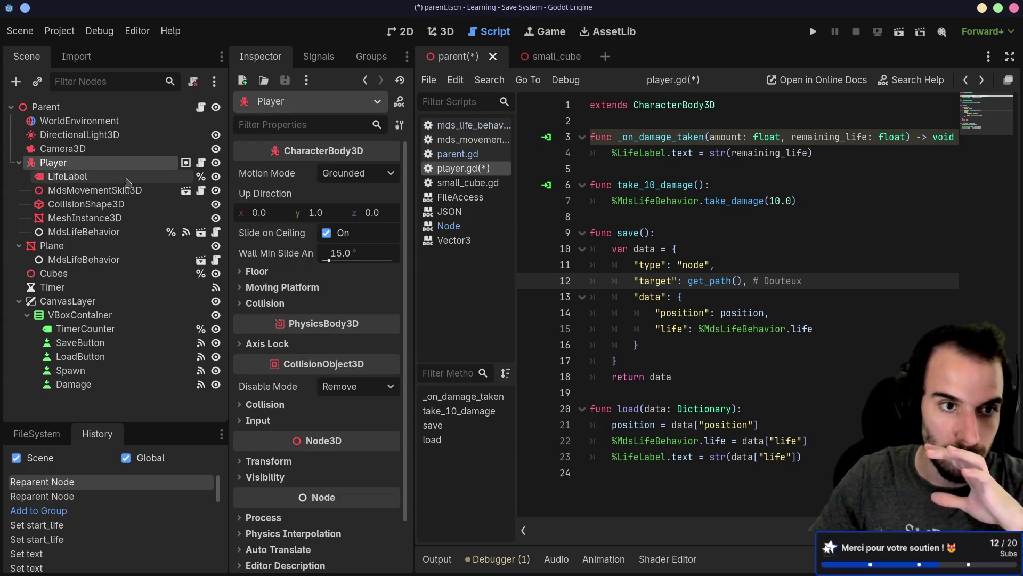
{"action": "scroll", "coordinate": [336, 256], "scroll_direction": "down", "scroll_amount": 3}
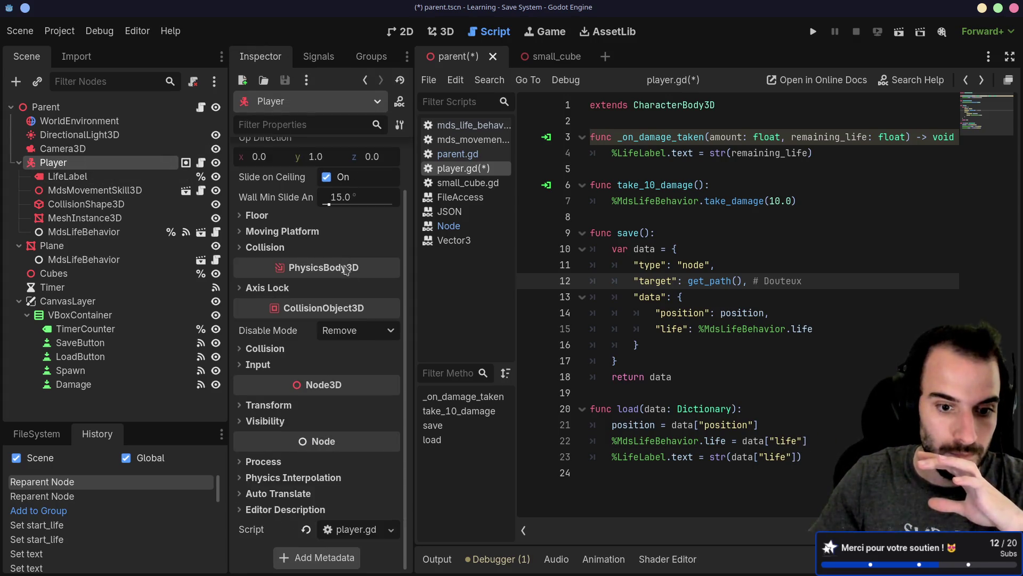
{"action": "left_click", "coordinate": [326, 568]}
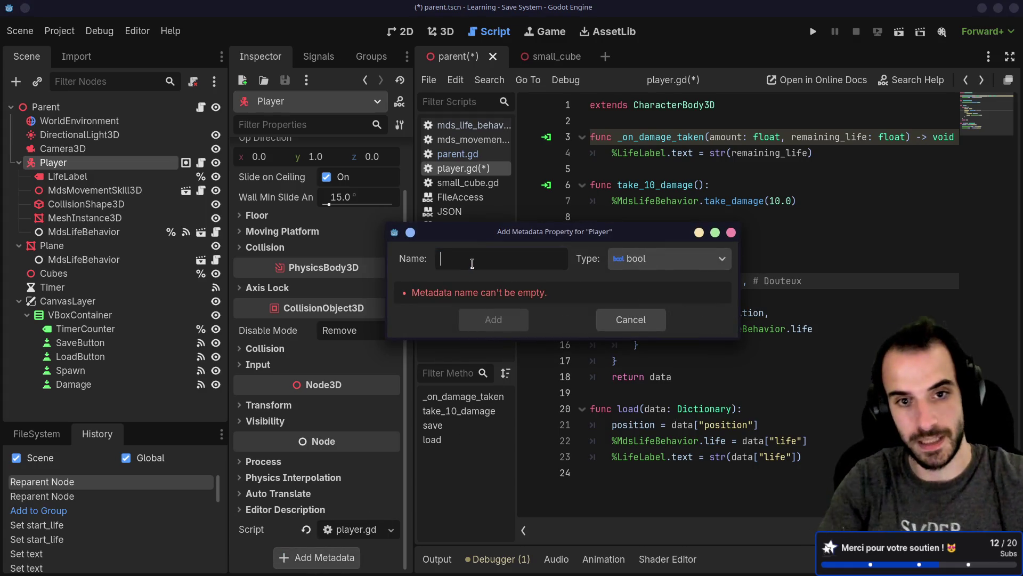
{"action": "type", "text": "persist_id"}
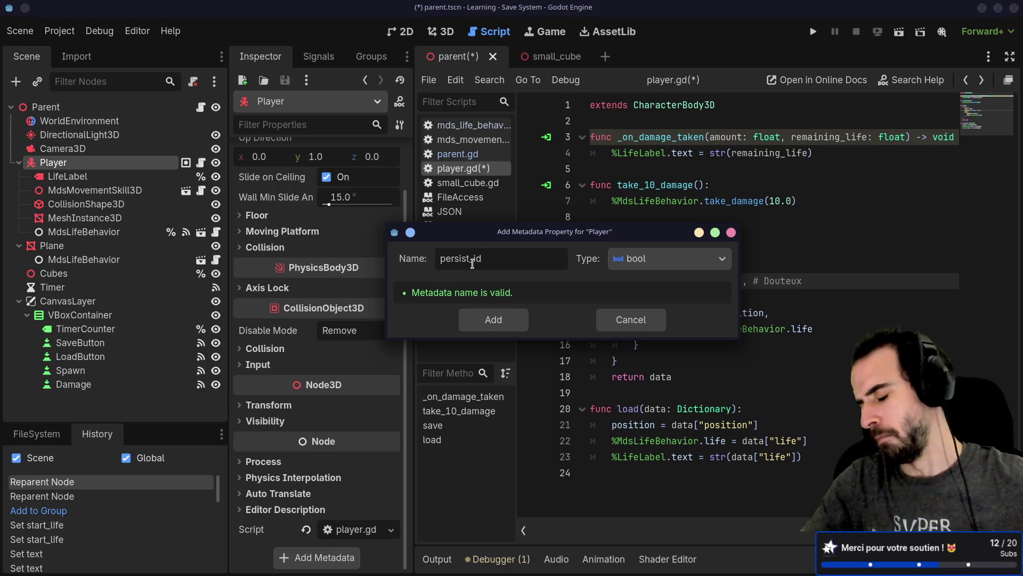
{"action": "left_click", "coordinate": [660, 259]}
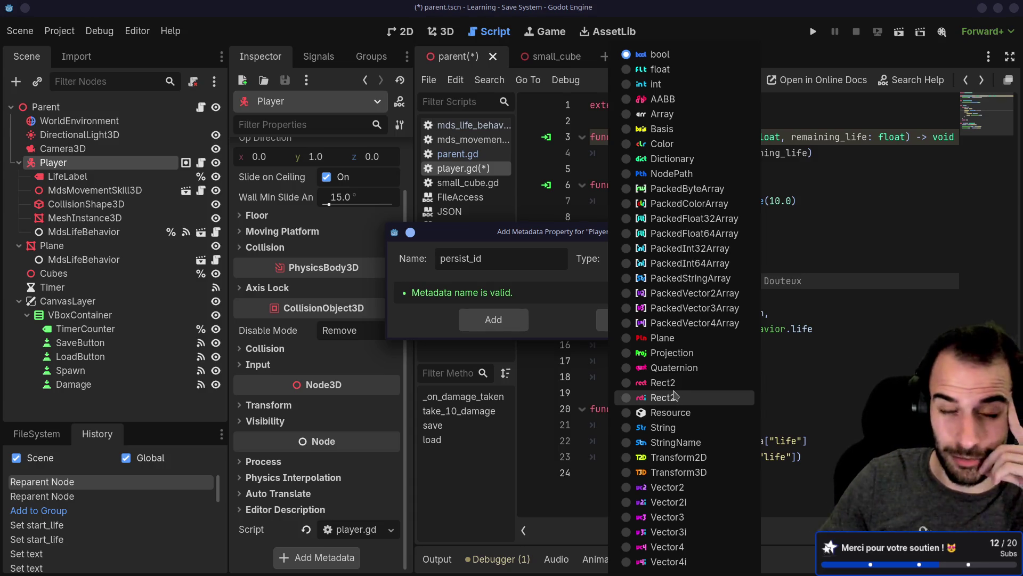
{"action": "left_click", "coordinate": [663, 427]}
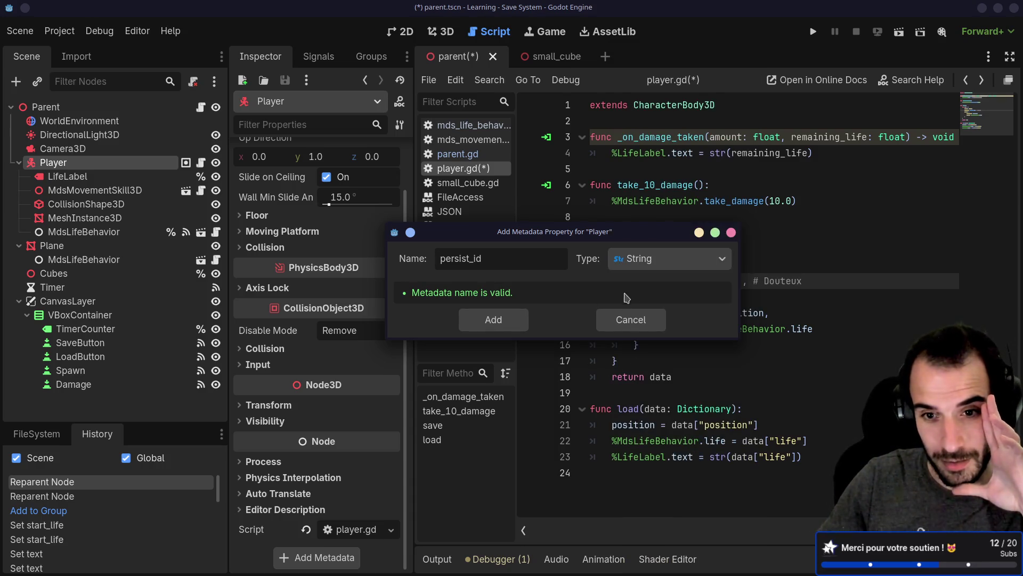
{"action": "left_click", "coordinate": [493, 320]}
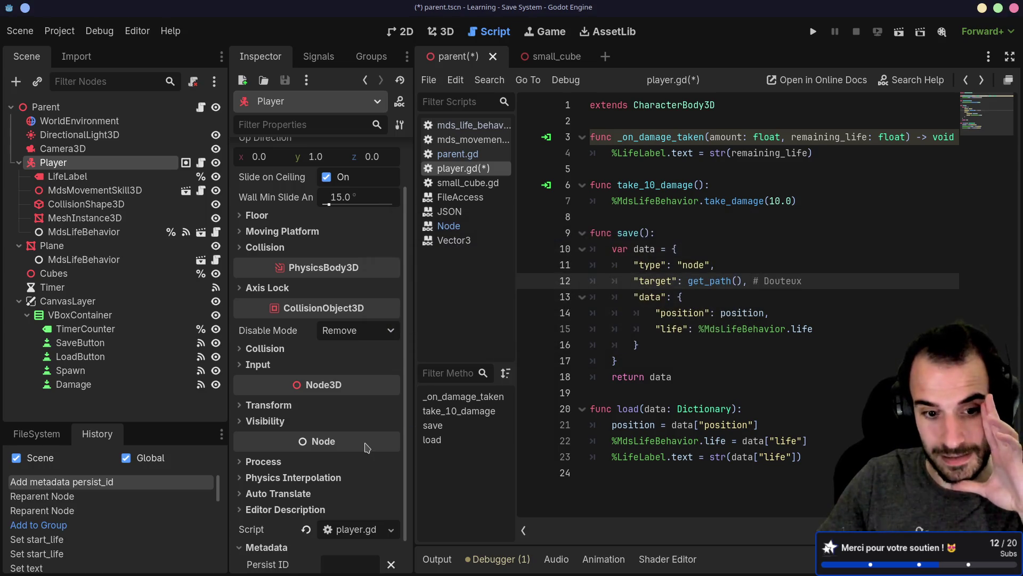
Set Persist ID to 'player' and save the scene and script.
{"action": "left_click", "coordinate": [334, 536]}
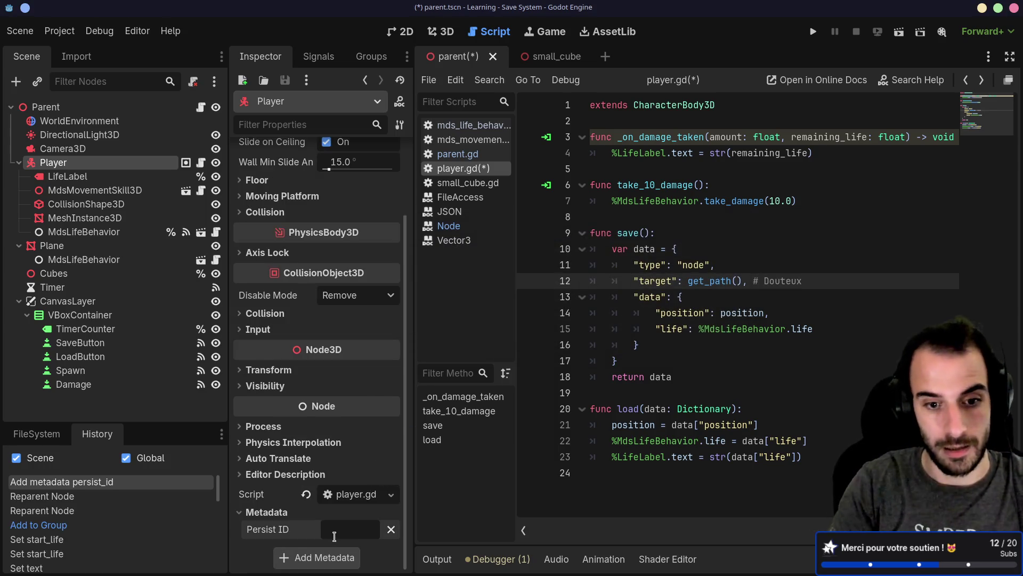
{"action": "type", "text": "player"}
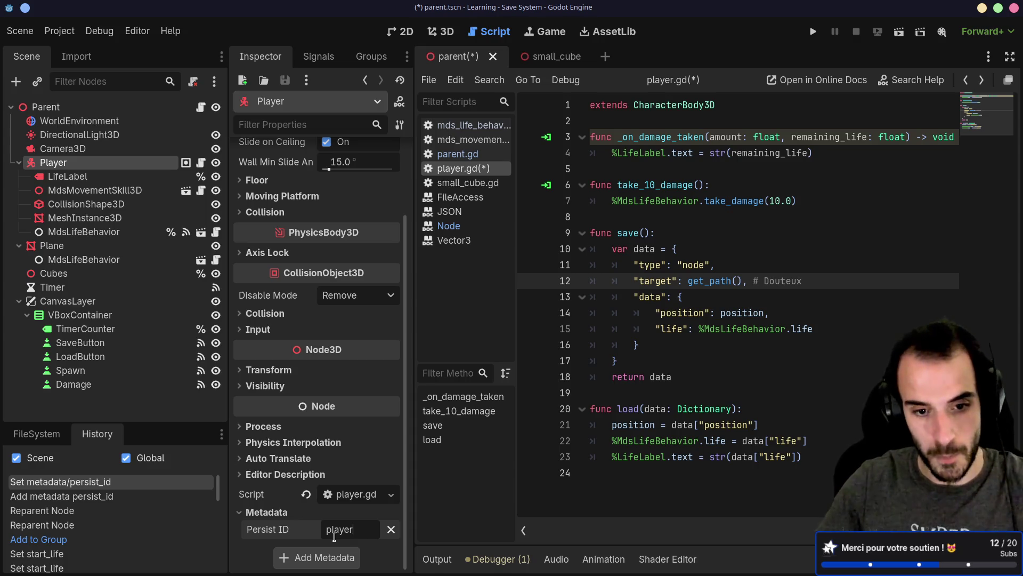
{"action": "key", "text": "ctrl+s"}
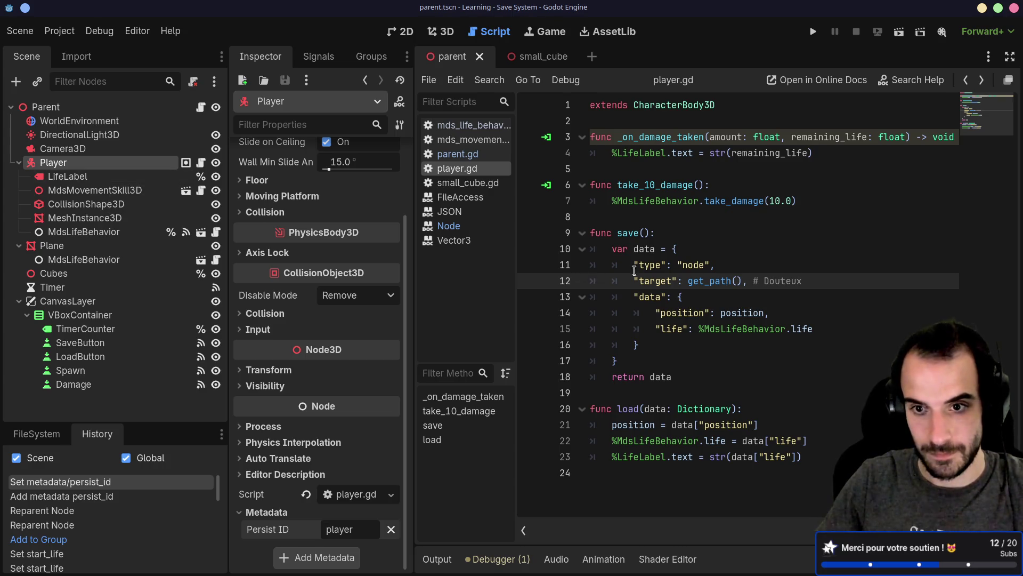
Rename the "target" key on line 12 to "persist_id".
{"action": "double_click", "coordinate": [694, 265]}
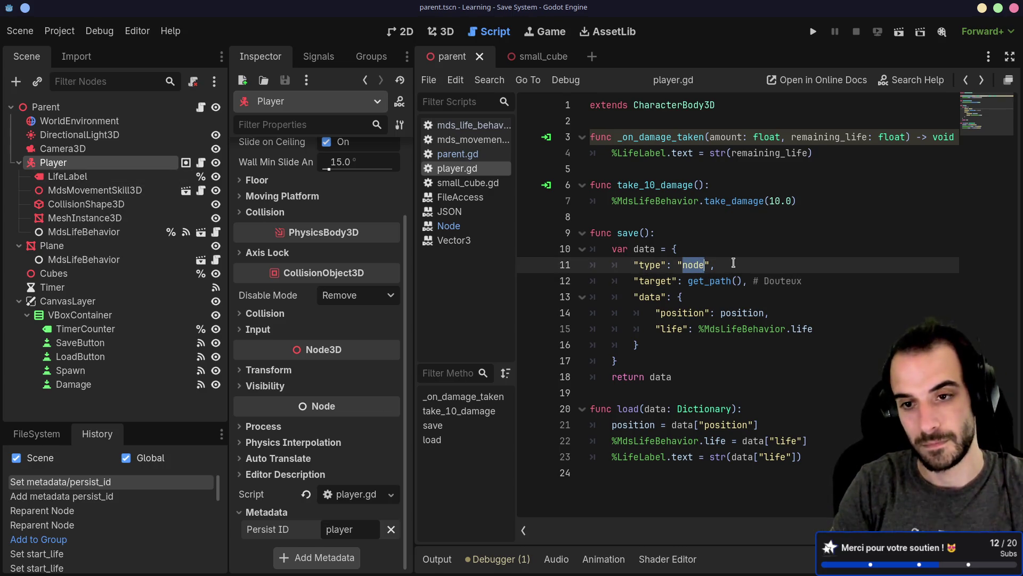
{"action": "double_click", "coordinate": [667, 281]}
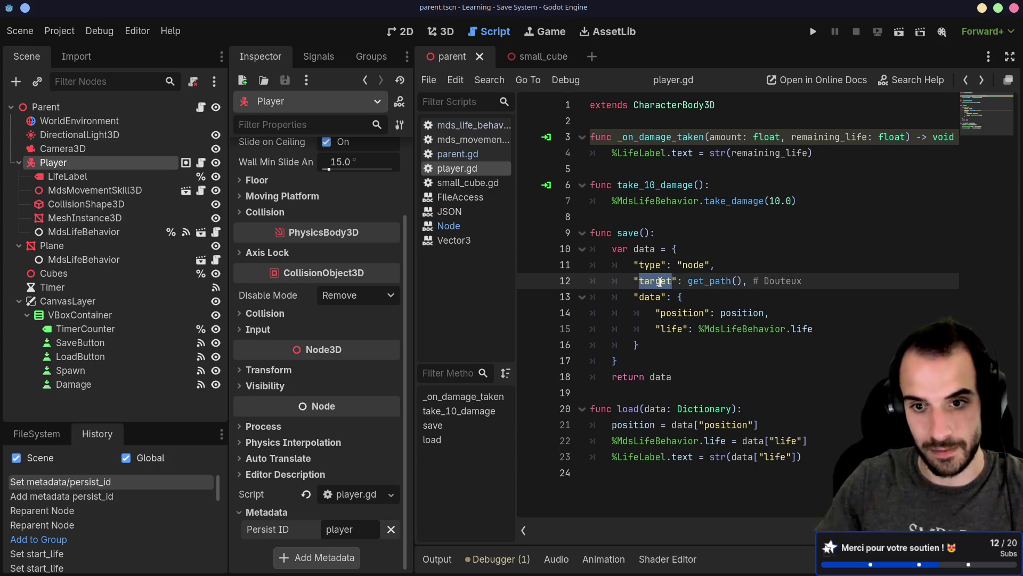
{"action": "type", "text": "persist_id"}
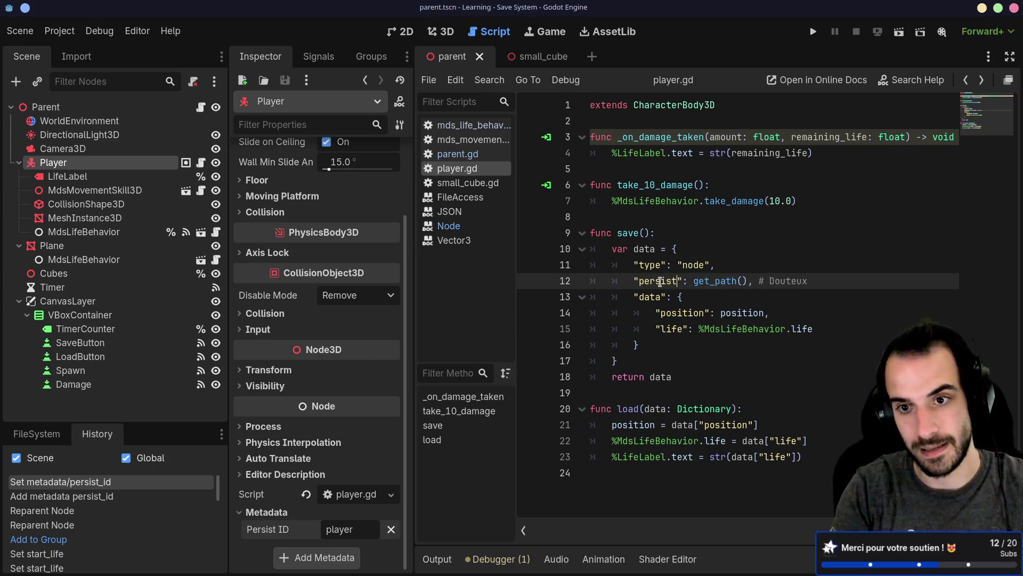
Replace get_path() with get_meta("persist_id") and save the script.
{"action": "left_click_drag", "start_coordinate": [710, 281], "coordinate": [764, 283]}
{"action": "key", "text": "BackSpace"}
{"action": "type", "text": "get"}
{"action": "key", "text": "BackSpace"}
{"action": "key", "text": "BackSpace"}
{"action": "key", "text": "BackSpace"}
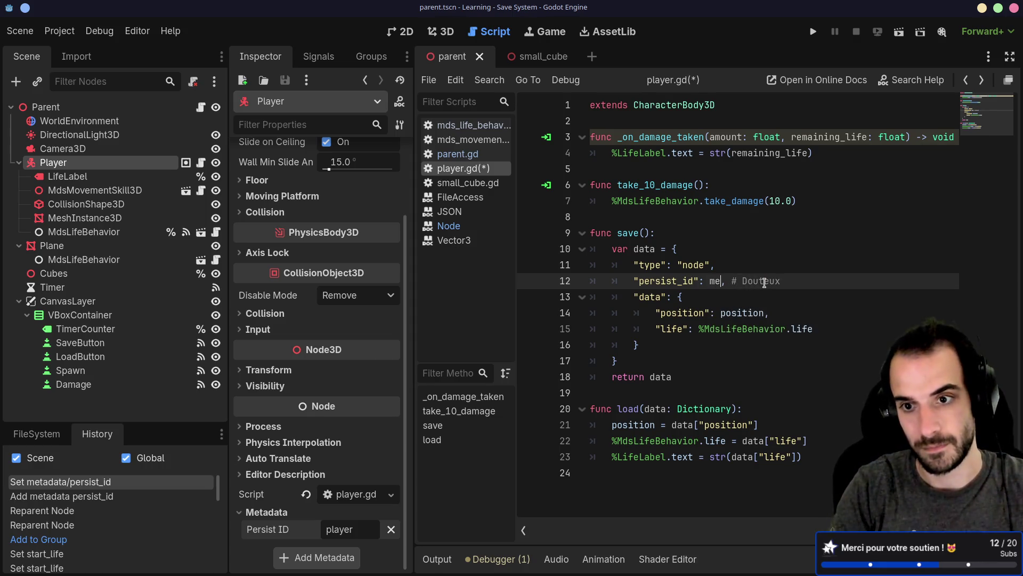
{"action": "type", "text": "get_meta"}
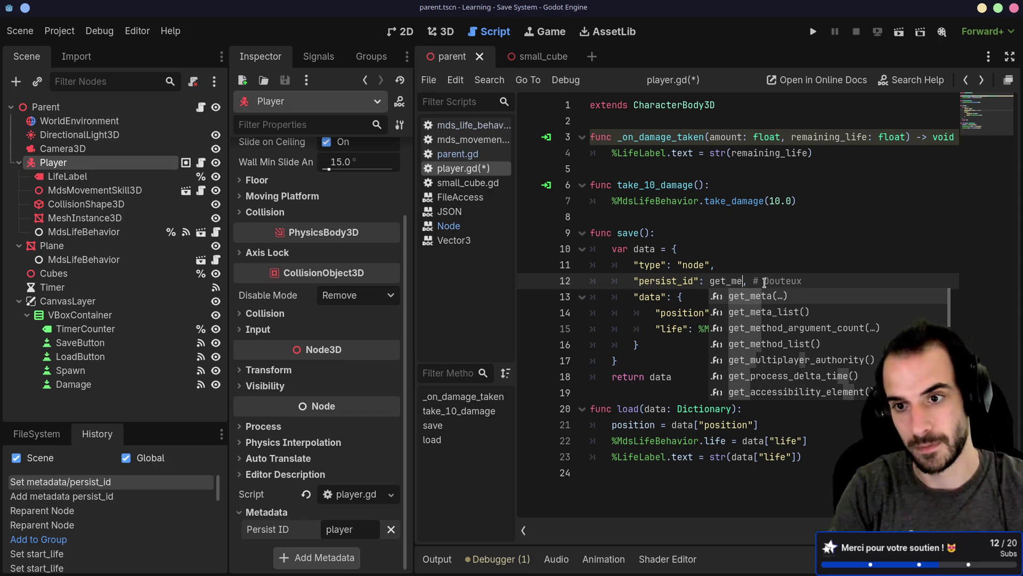
{"action": "key", "text": "Return"}
{"action": "type", "text": "\""}
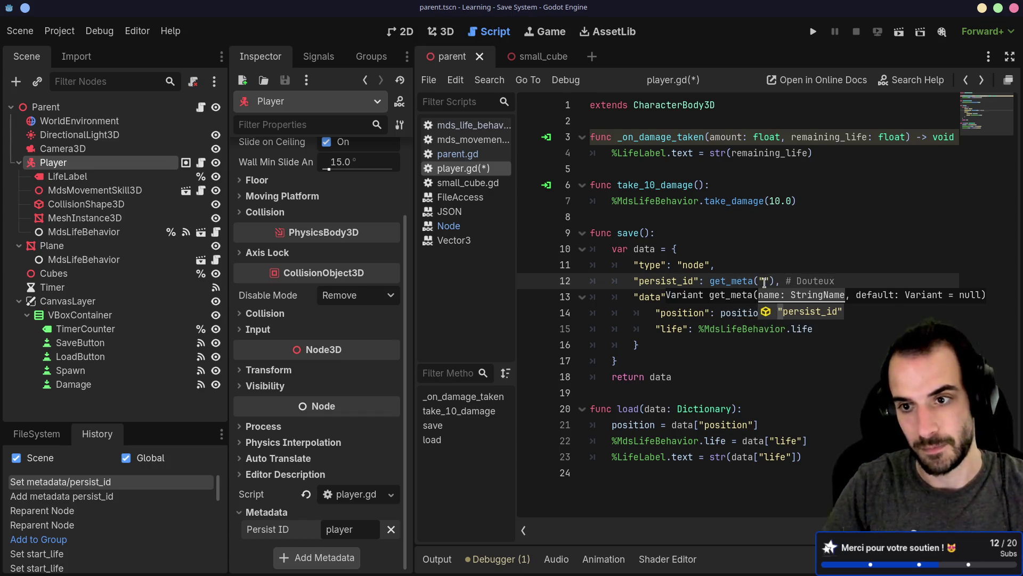
{"action": "key", "text": "Return"}
{"action": "key", "text": "Up"}
{"action": "key", "text": "Up"}
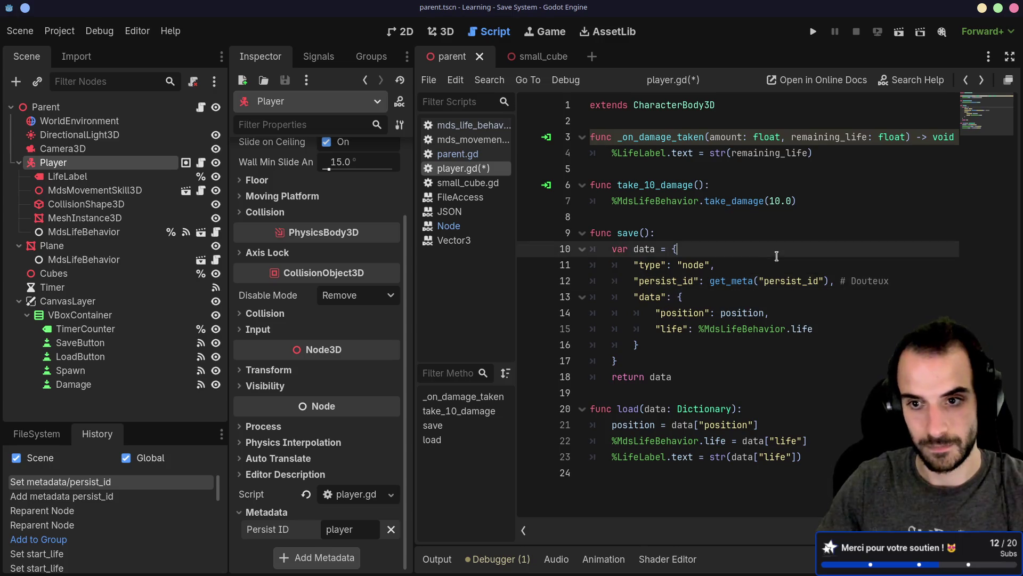
{"action": "key", "text": "Down"}
{"action": "key", "text": "ctrl+s"}
Review the Douteux comment line and the Player's Persist ID value.
{"action": "left_click", "coordinate": [837, 282]}
{"action": "left_click_drag", "start_coordinate": [836, 281], "coordinate": [983, 291]}
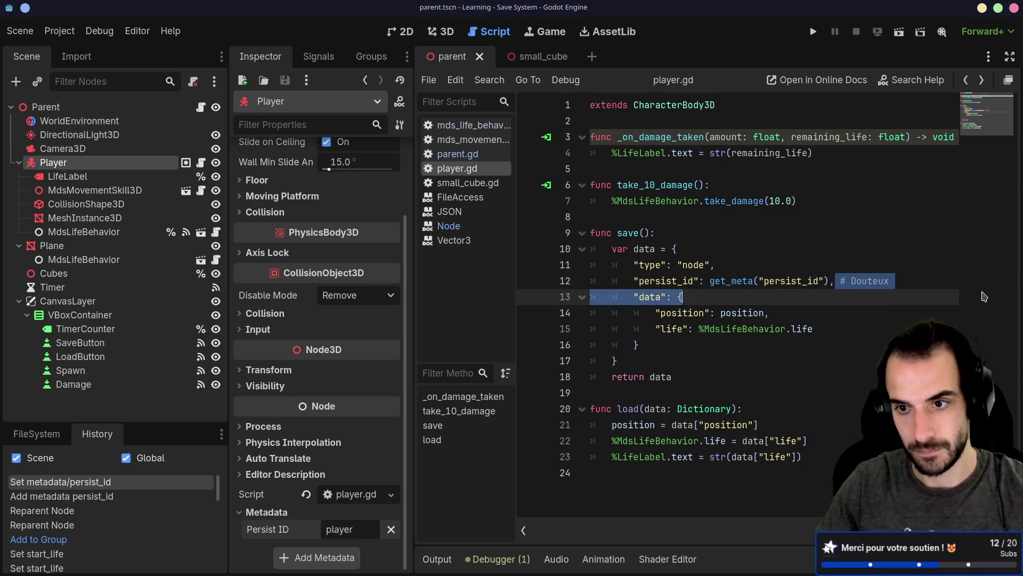
{"action": "left_click", "coordinate": [814, 297]}
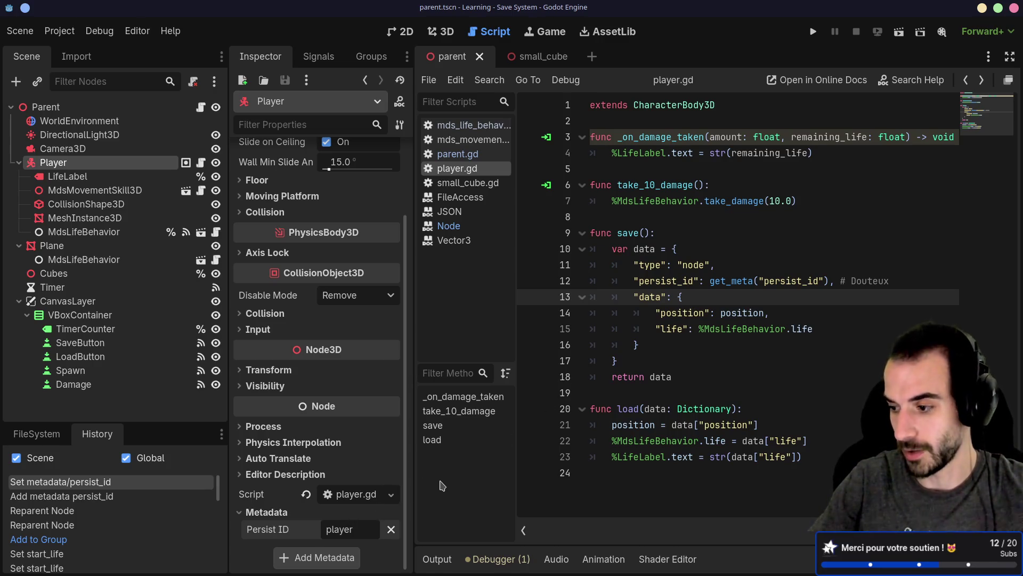
{"action": "left_click", "coordinate": [367, 529]}
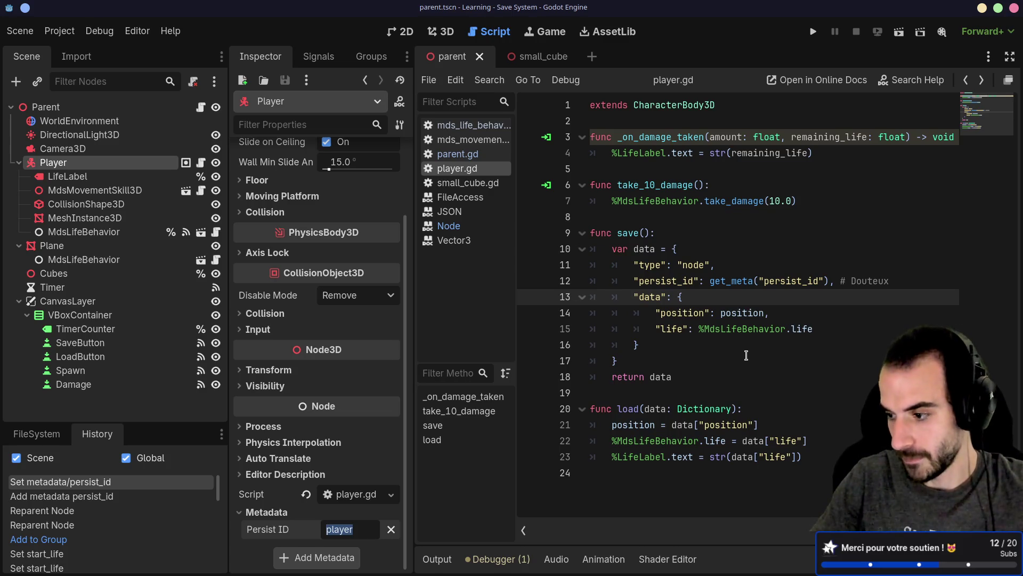
Remove the Player's Persist ID metadata and add a fresh persist_id metadata entry.
{"action": "left_click", "coordinate": [291, 531]}
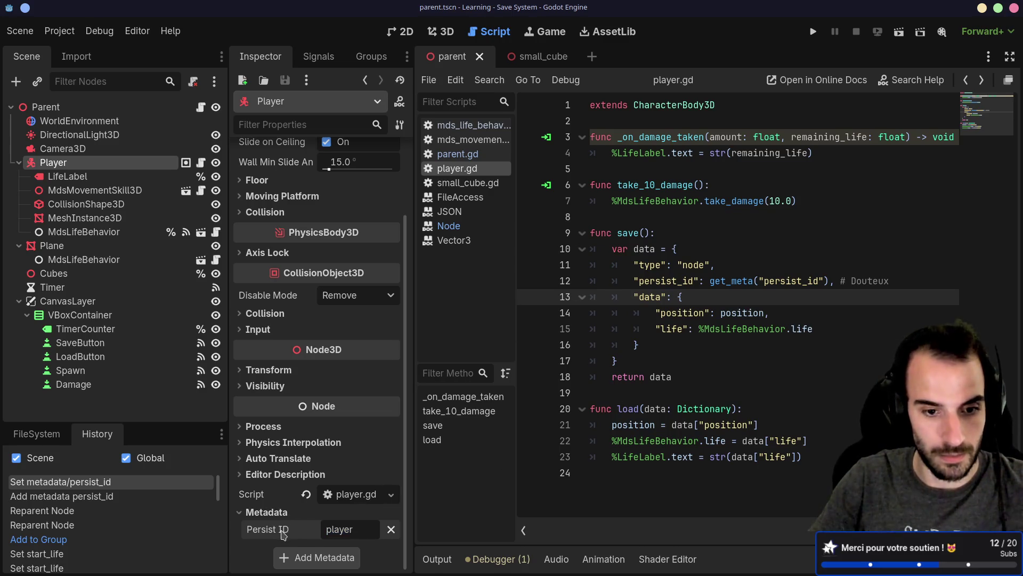
{"action": "left_click", "coordinate": [391, 529]}
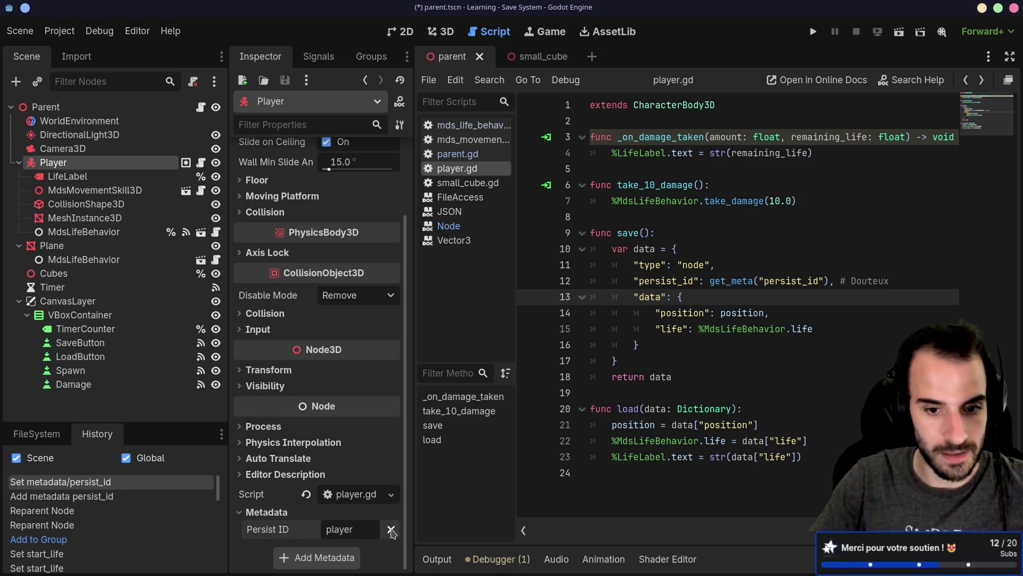
{"action": "left_click", "coordinate": [318, 557]}
{"action": "type", "text": "per"}
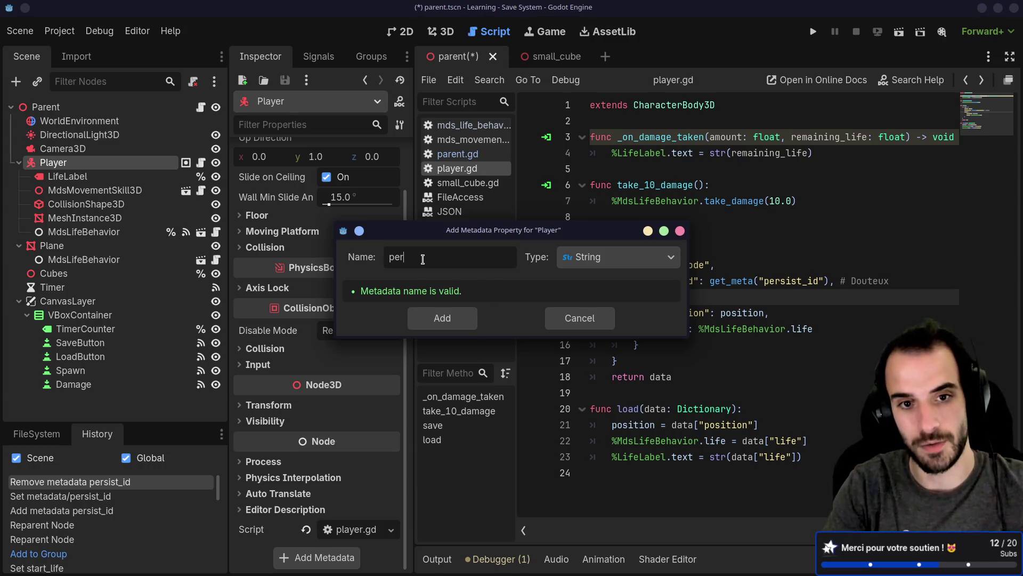
{"action": "type", "text": "sis"}
{"action": "key", "text": "BackSpace"}
{"action": "key", "text": "BackSpace"}
{"action": "key", "text": "BackSpace"}
{"action": "type", "text": "persist"}
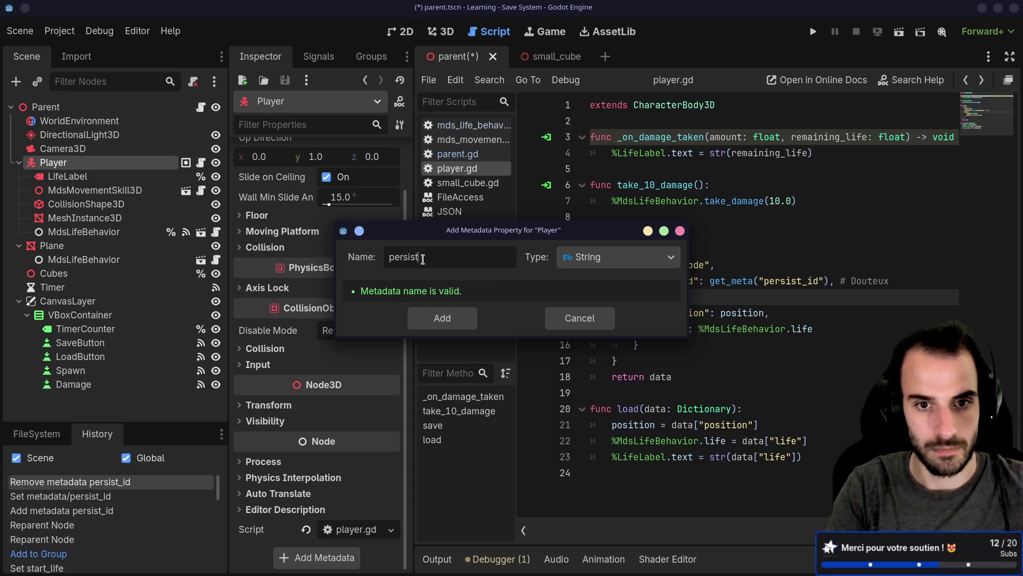
{"action": "left_click", "coordinate": [443, 318]}
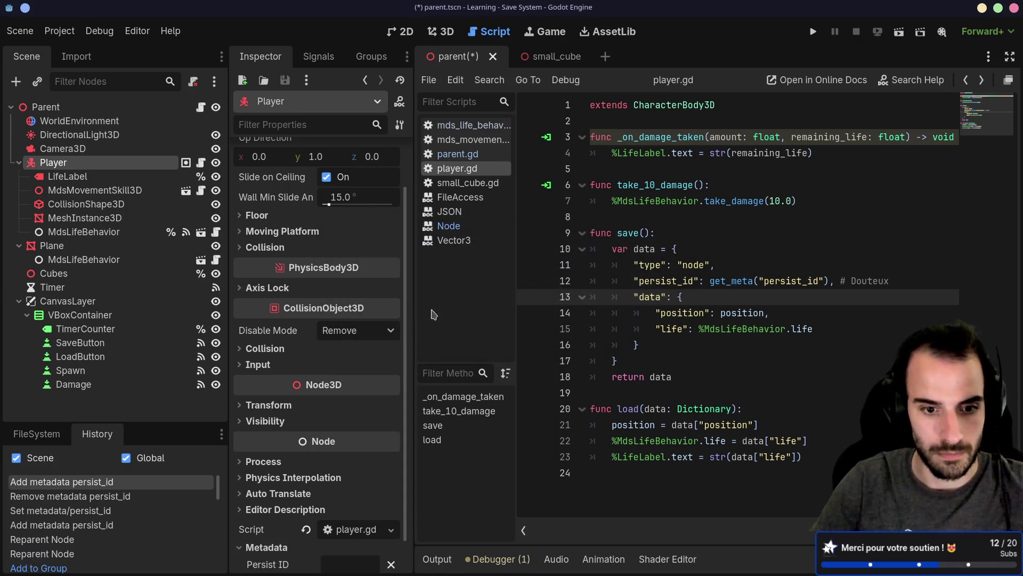
Save the scene with the updated Player metadata.
{"action": "scroll", "coordinate": [300, 359], "scroll_direction": "down", "scroll_amount": 1}
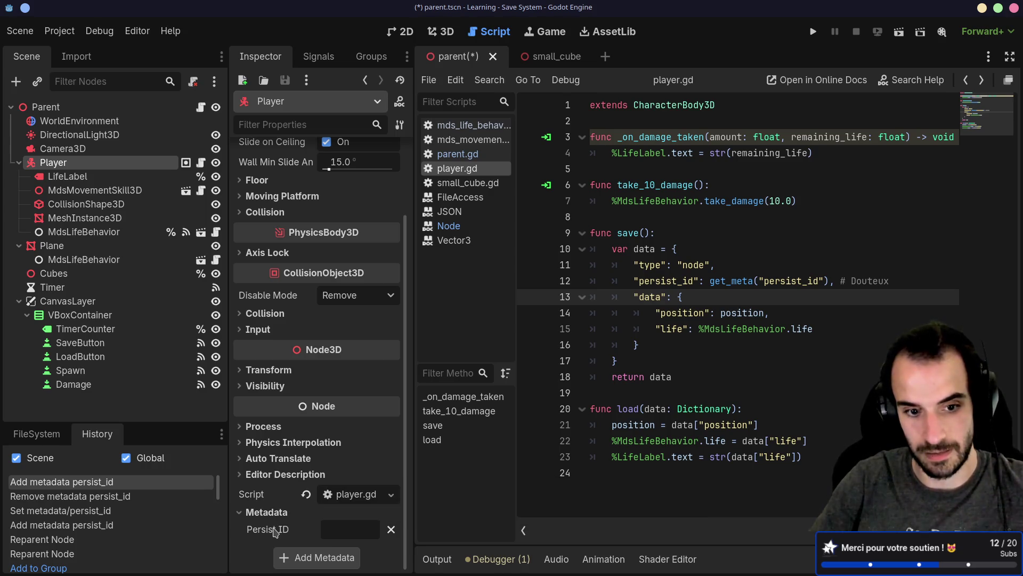
{"action": "left_click", "coordinate": [655, 313]}
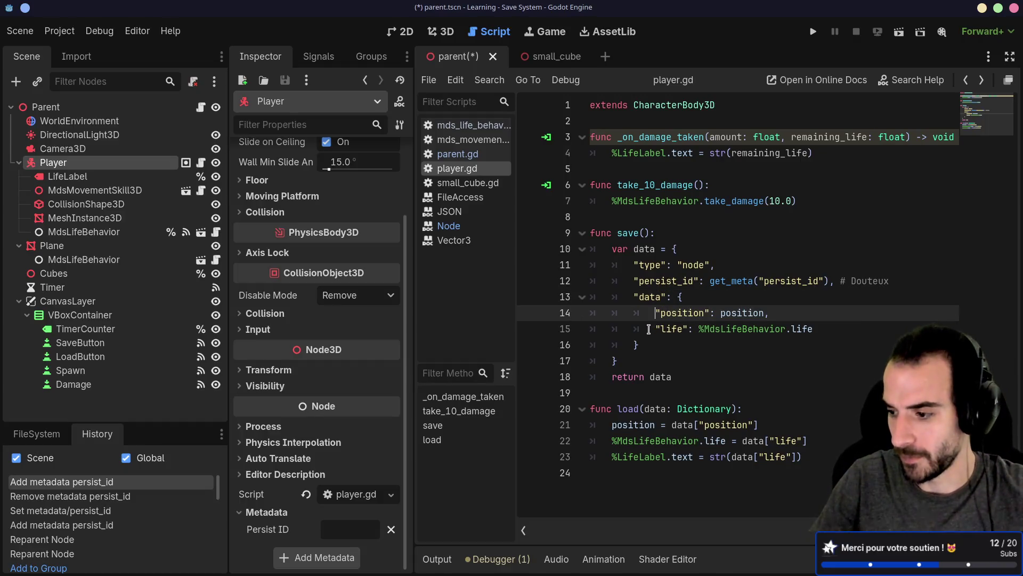
{"action": "key", "text": "ctrl+s"}
{"action": "left_click", "coordinate": [598, 341]}
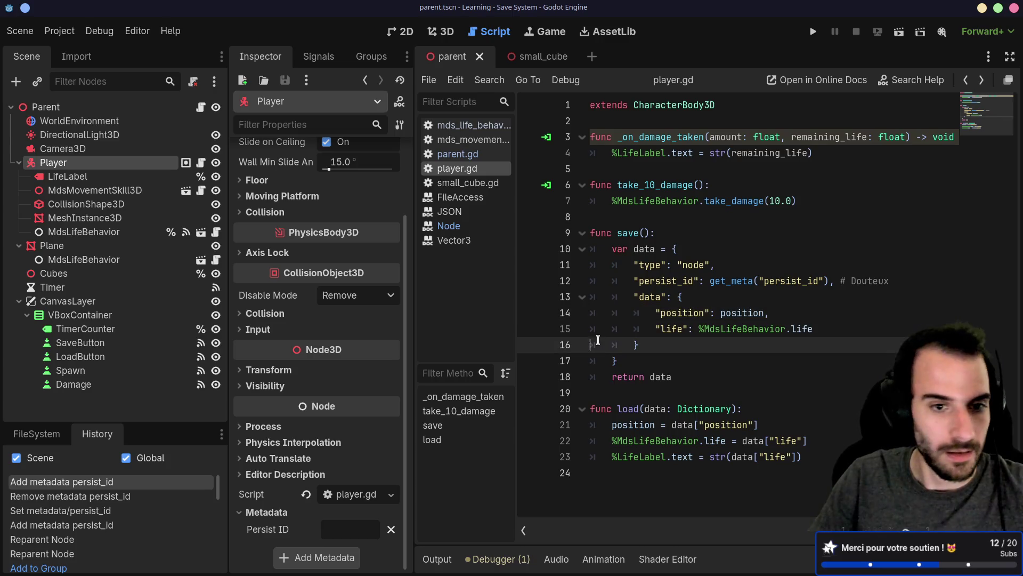
Narrow the scene tree and Inspector docks to widen the script editor, then glance at save.json.
{"action": "left_click_drag", "start_coordinate": [229, 251], "coordinate": [197, 250]}
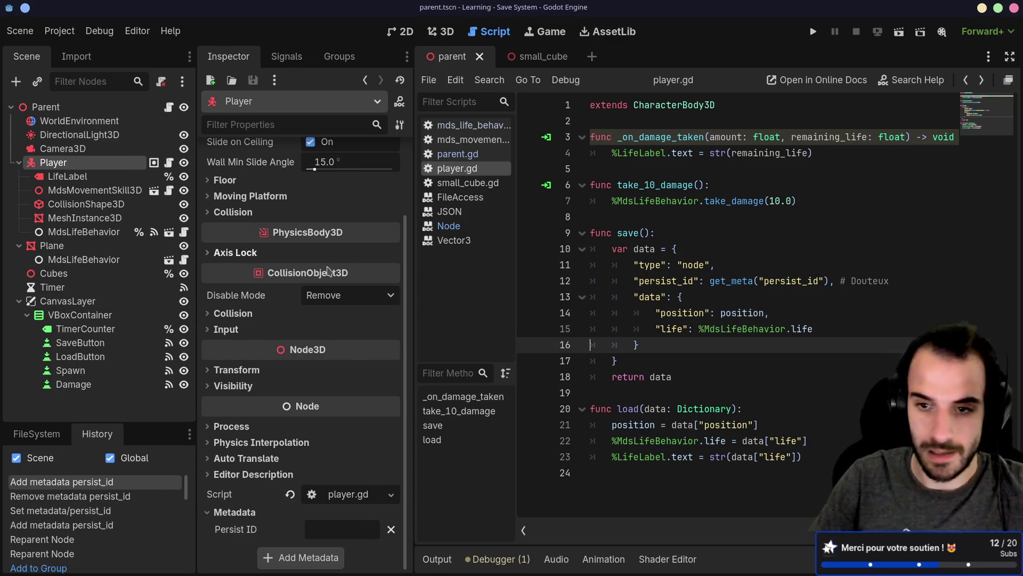
{"action": "left_click_drag", "start_coordinate": [410, 277], "coordinate": [350, 277]}
{"action": "left_click", "coordinate": [656, 314]}
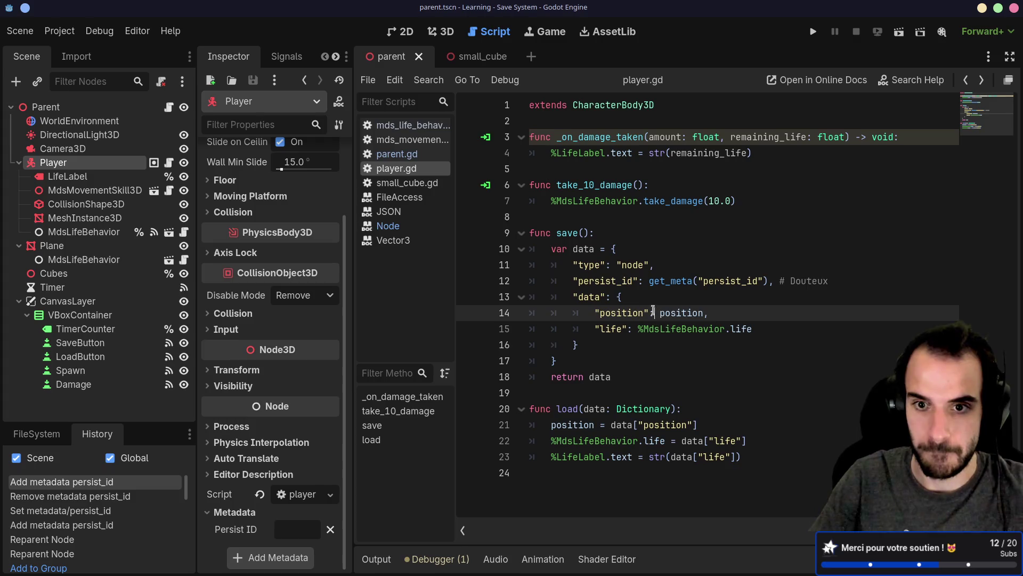
{"action": "left_click", "coordinate": [614, 265]}
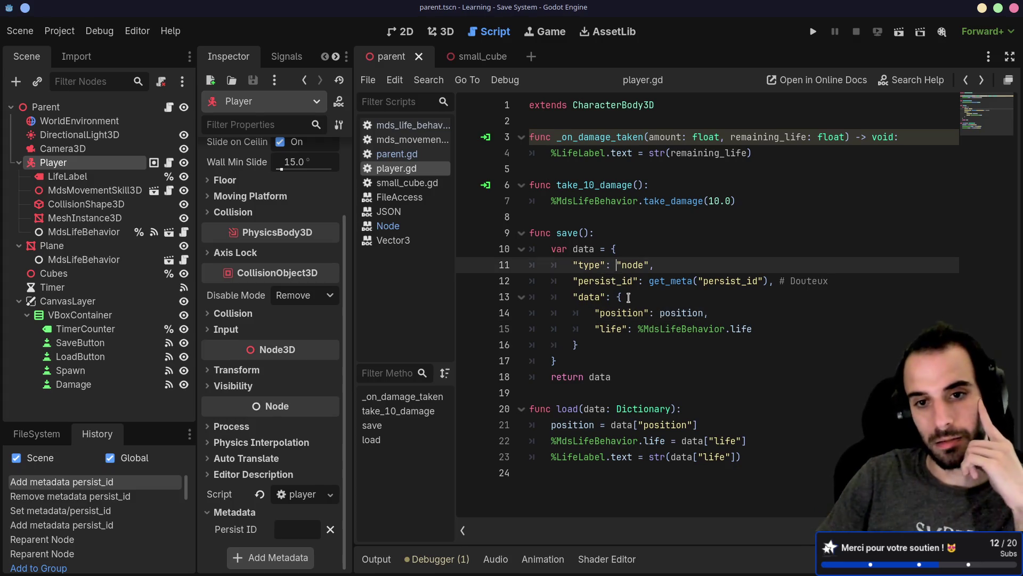
{"action": "key", "text": "alt+Tab"}
{"action": "key", "text": "alt+Tab"}
{"action": "key", "text": "alt+Tab"}
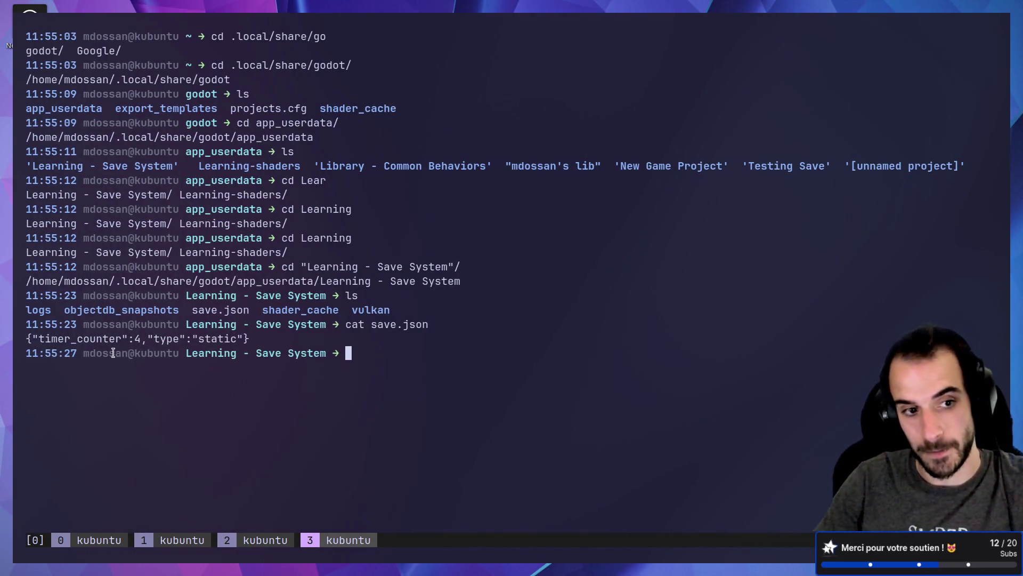
{"action": "key", "text": "alt+Tab"}
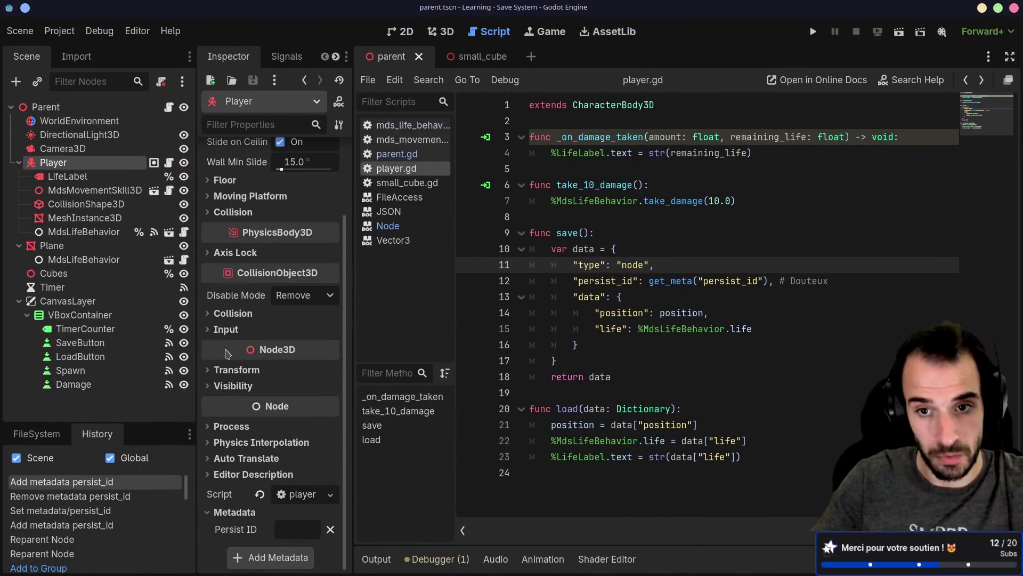
Review player.gd's save() type, persist_id and data entries, save the scripts, and open parent.gd.
{"action": "left_click_drag", "start_coordinate": [617, 266], "coordinate": [565, 266]}
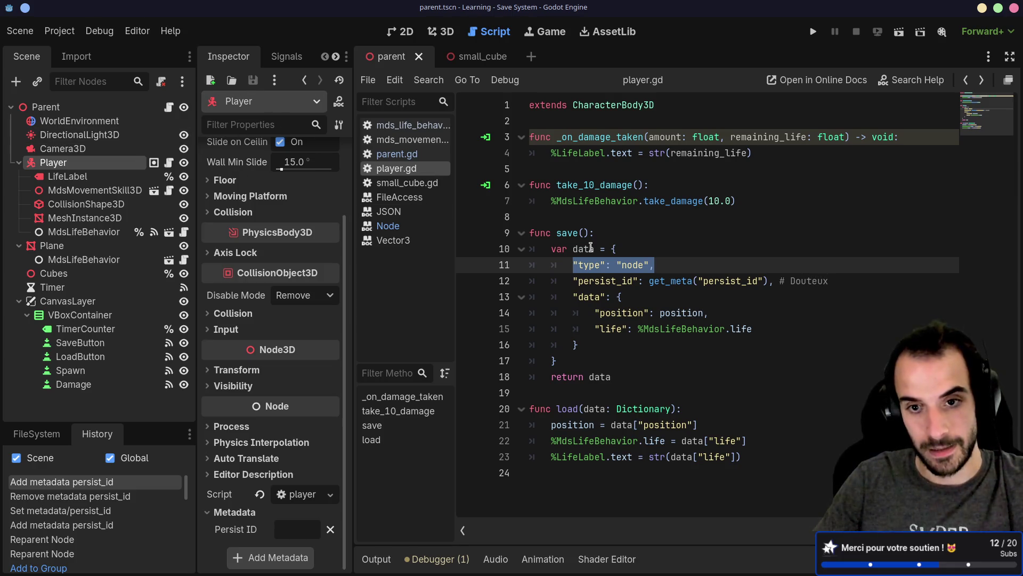
{"action": "mouse_move", "coordinate": [575, 281]}
{"action": "left_mouse_down"}
{"action": "mouse_move", "coordinate": [646, 283]}
{"action": "mouse_move", "coordinate": [628, 295]}
{"action": "mouse_move", "coordinate": [640, 287]}
{"action": "left_mouse_up"}
{"action": "left_click", "coordinate": [636, 294]}
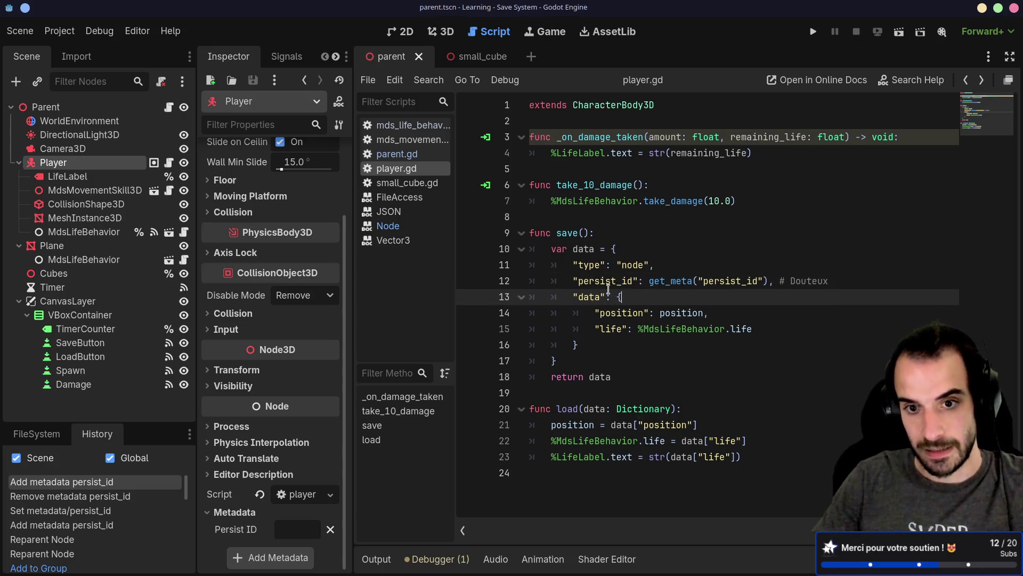
{"action": "left_click_drag", "start_coordinate": [574, 297], "coordinate": [602, 345]}
{"action": "left_click_drag", "start_coordinate": [563, 475], "coordinate": [530, 394]}
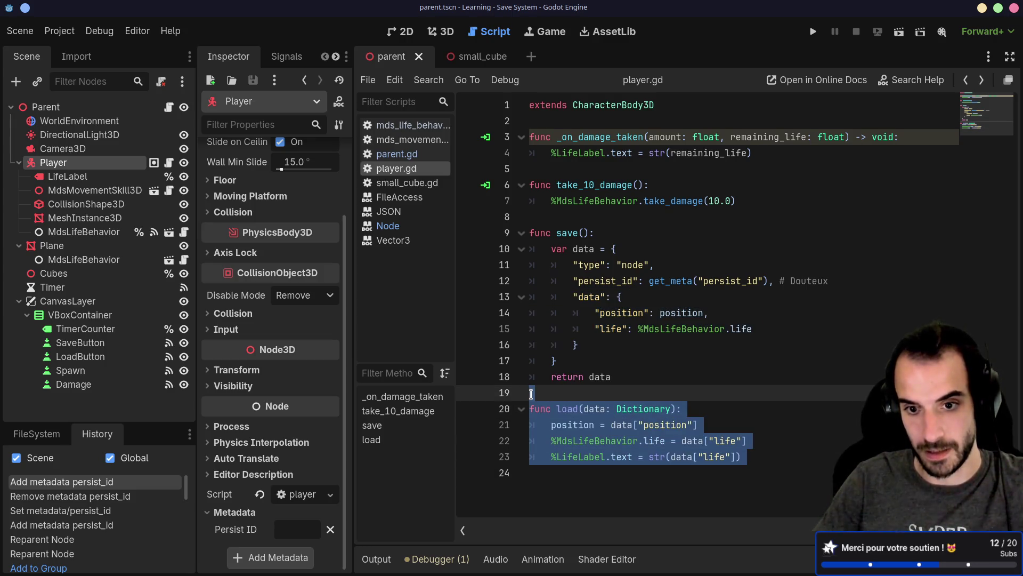
{"action": "left_click", "coordinate": [634, 312]}
{"action": "key", "text": "ctrl+s"}
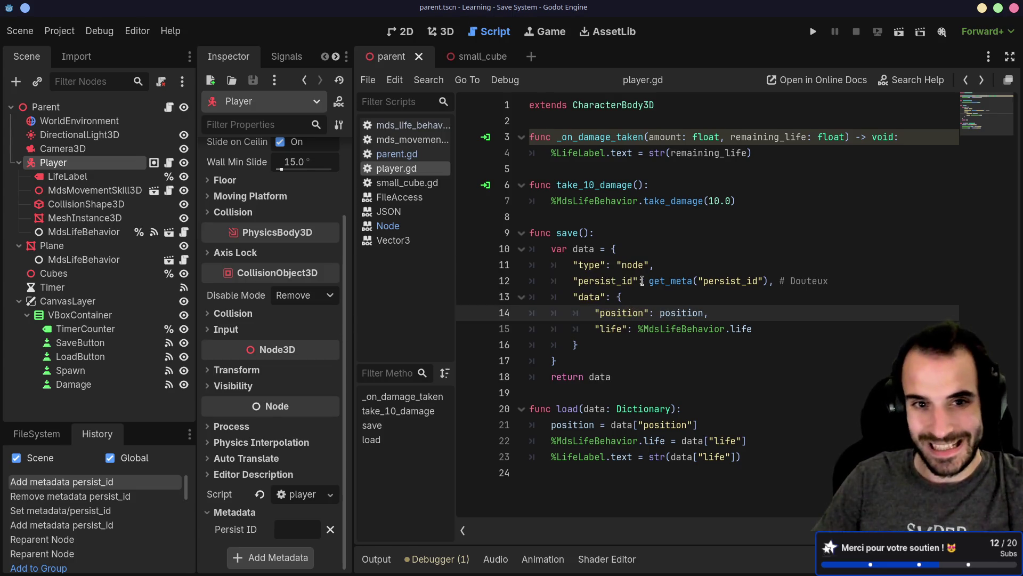
{"action": "left_click", "coordinate": [397, 154]}
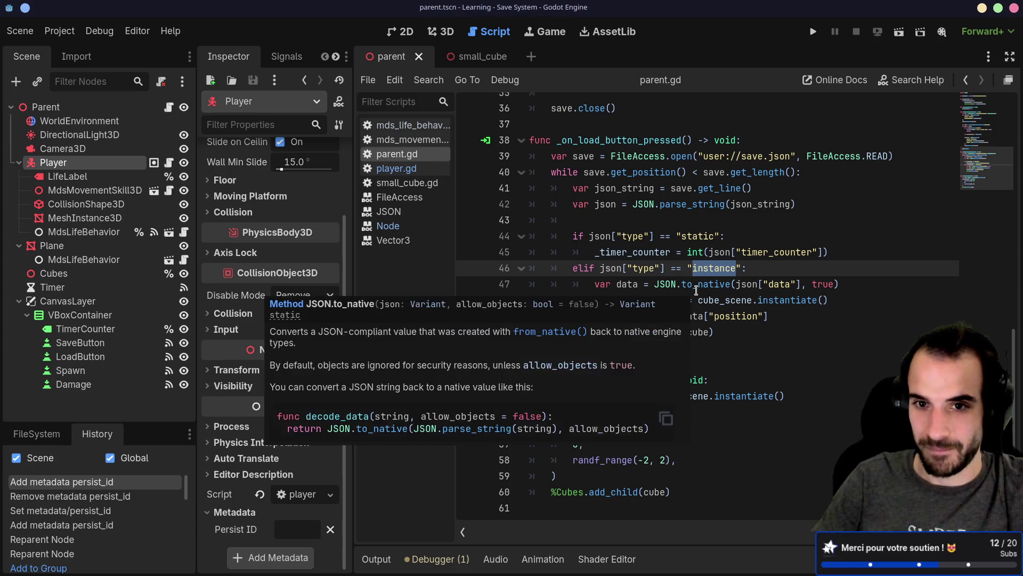
Inspect the has_method save check on line 23 of _on_save_button_pressed.
{"action": "scroll", "coordinate": [697, 290], "scroll_direction": "up", "scroll_amount": 8}
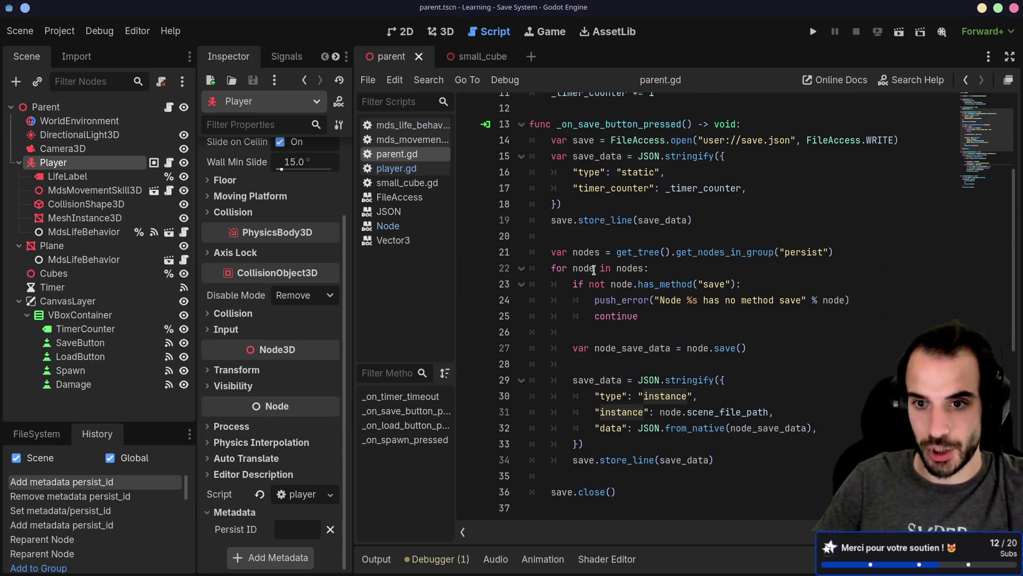
{"action": "double_click", "coordinate": [693, 285]}
{"action": "double_click", "coordinate": [719, 285]}
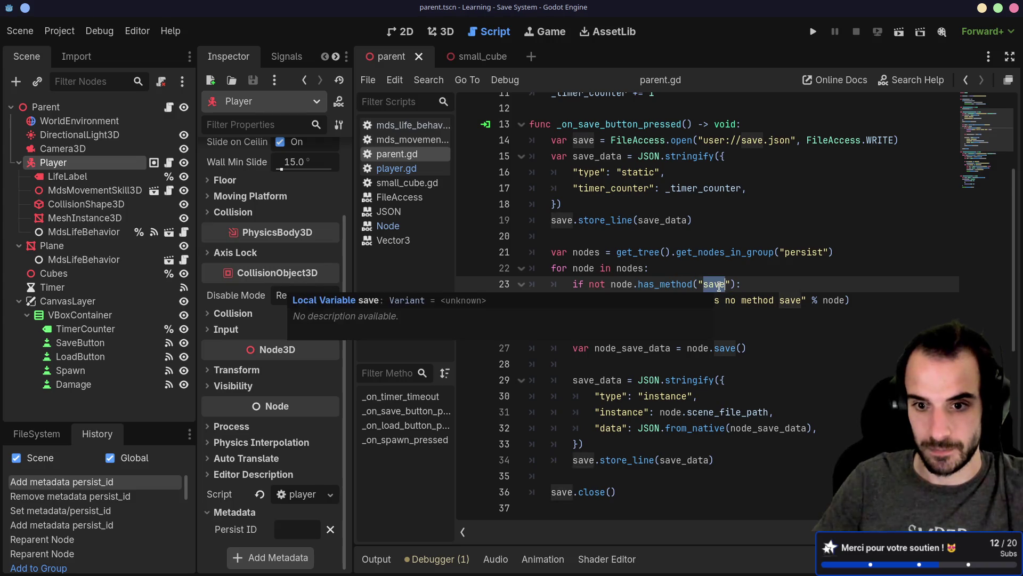
{"action": "scroll", "coordinate": [719, 286], "scroll_direction": "down", "scroll_amount": 1}
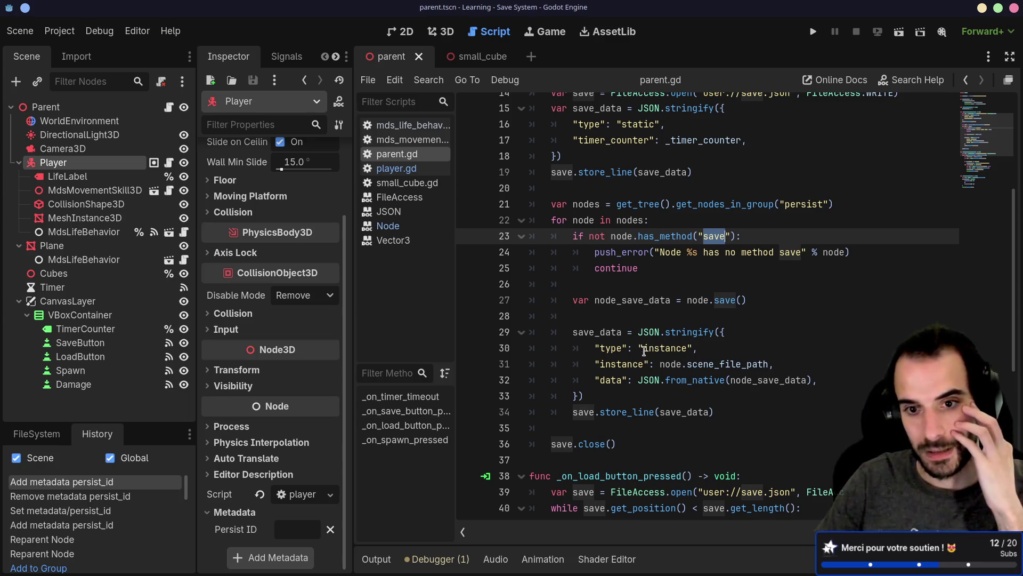
Select the JSON.stringify block on lines 29–33 of the save loop.
{"action": "left_click_drag", "start_coordinate": [585, 396], "coordinate": [557, 324]}
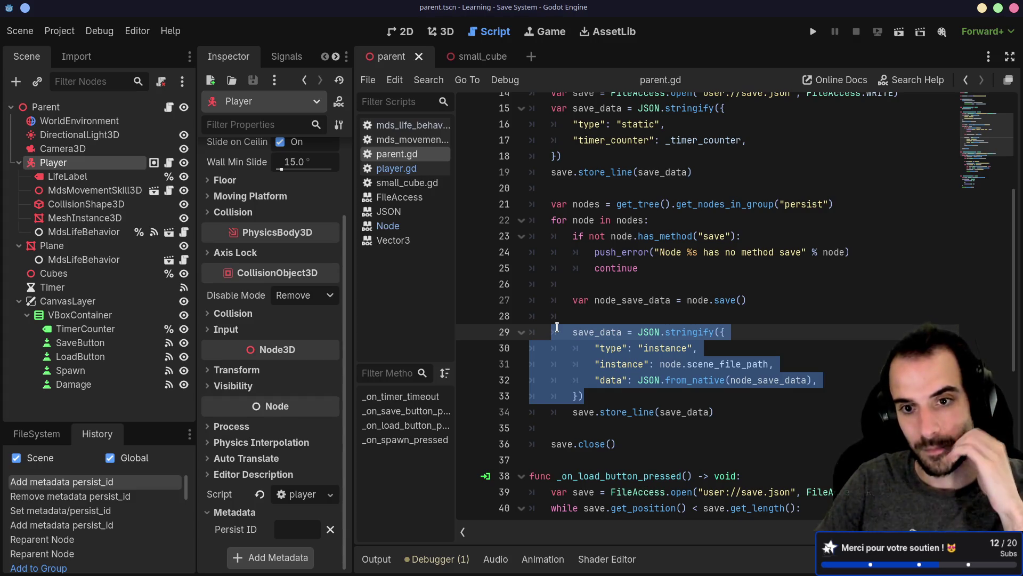
{"action": "left_click", "coordinate": [736, 412]}
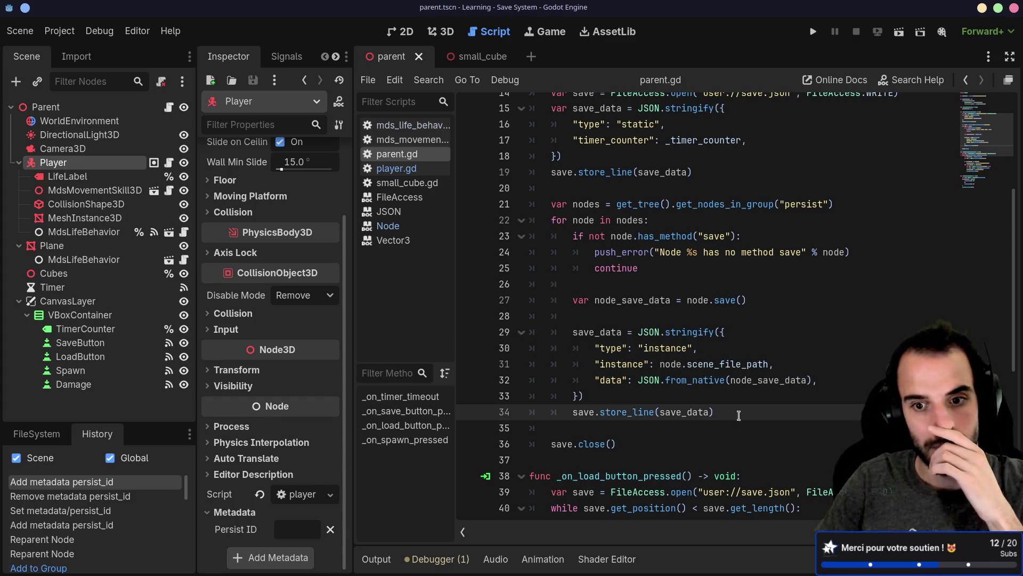
{"action": "left_click_drag", "start_coordinate": [736, 412], "coordinate": [570, 300]}
{"action": "left_click", "coordinate": [638, 347]}
{"action": "left_click", "coordinate": [667, 274]}
{"action": "left_click", "coordinate": [735, 412]}
{"action": "left_click", "coordinate": [717, 283]}
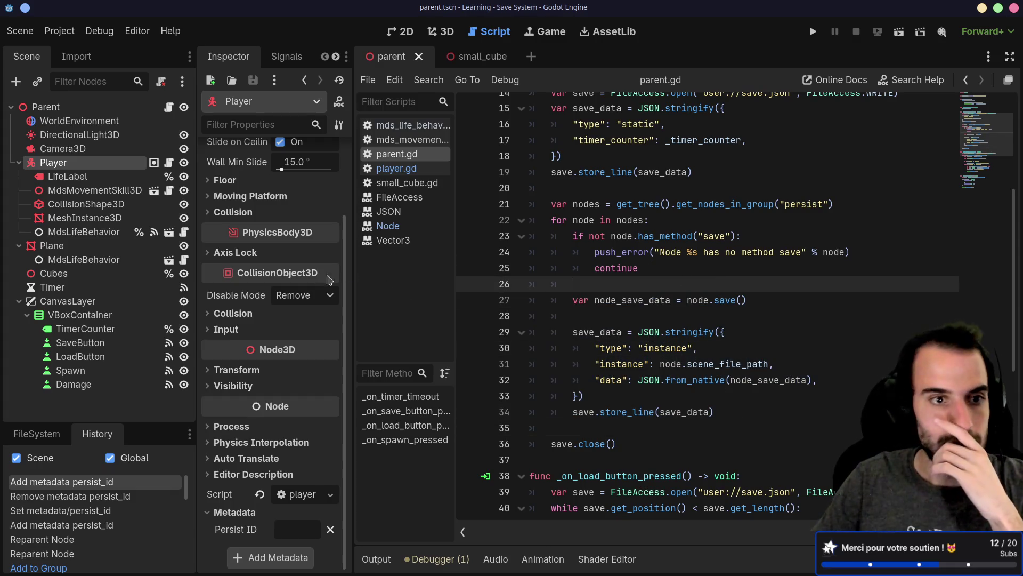
{"action": "mouse_move", "coordinate": [312, 280]}
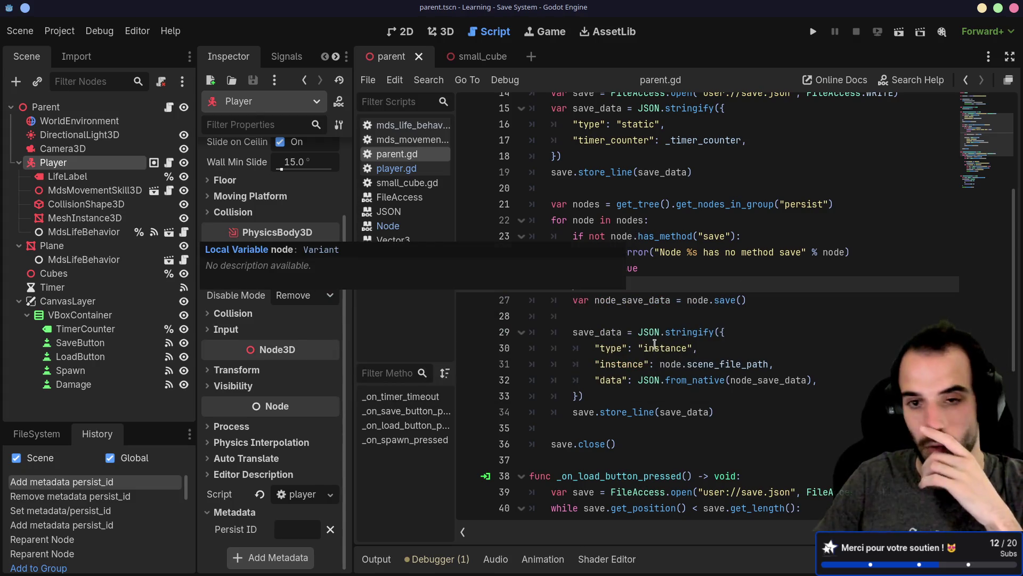
{"action": "key", "text": "Down"}
{"action": "key", "text": "Down"}
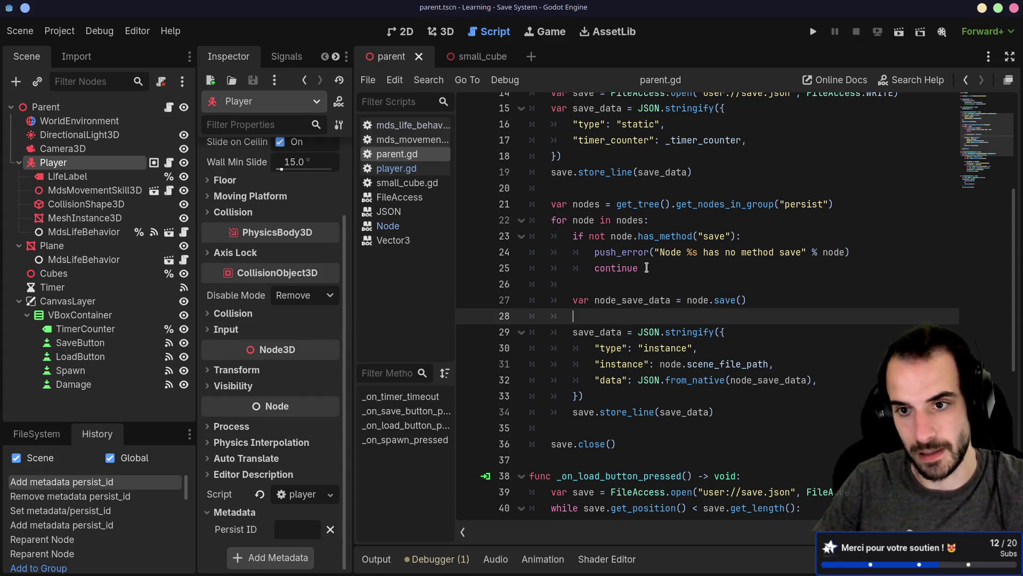
{"action": "left_click_drag", "start_coordinate": [595, 398], "coordinate": [509, 334]}
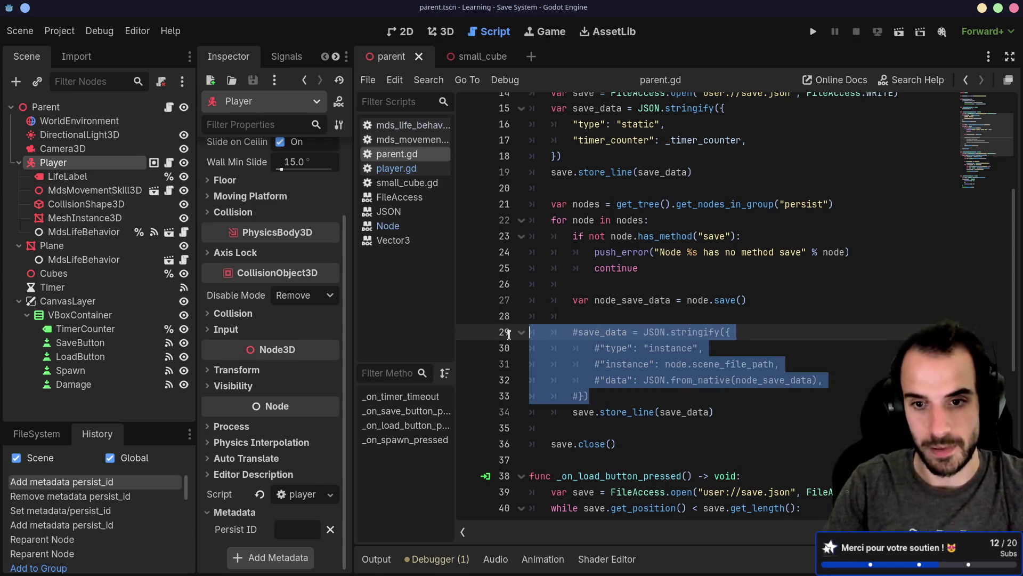
Comment out the JSON.stringify block on lines 29–33 with Ctrl+K and highlight node_save_data.
{"action": "key", "text": "ctrl+k"}
{"action": "scroll", "coordinate": [656, 362], "scroll_direction": "up", "scroll_amount": 1}
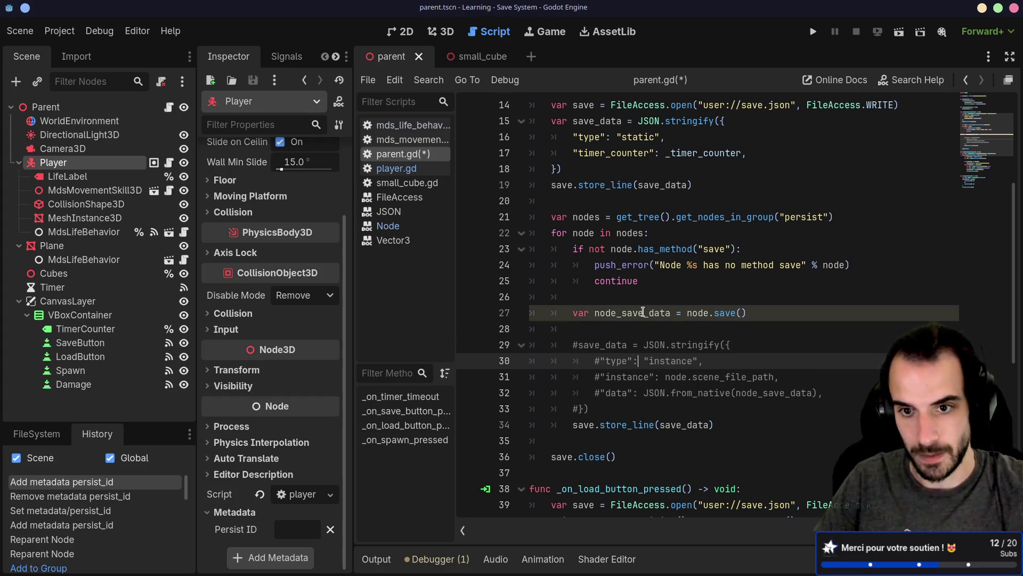
{"action": "double_click", "coordinate": [656, 313]}
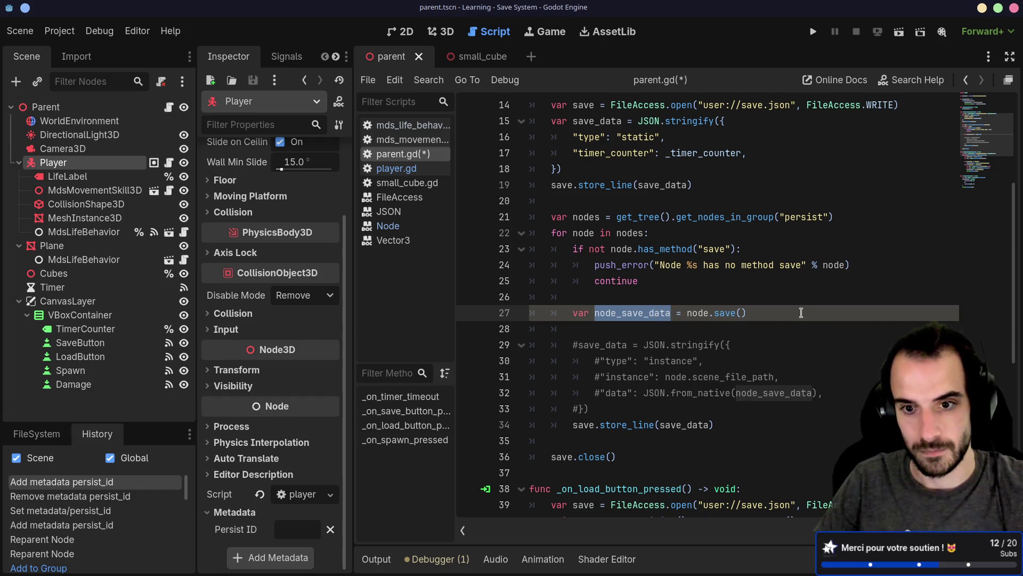
Add a new line after line 27, then delete the unfinished var line.
{"action": "left_click", "coordinate": [801, 313]}
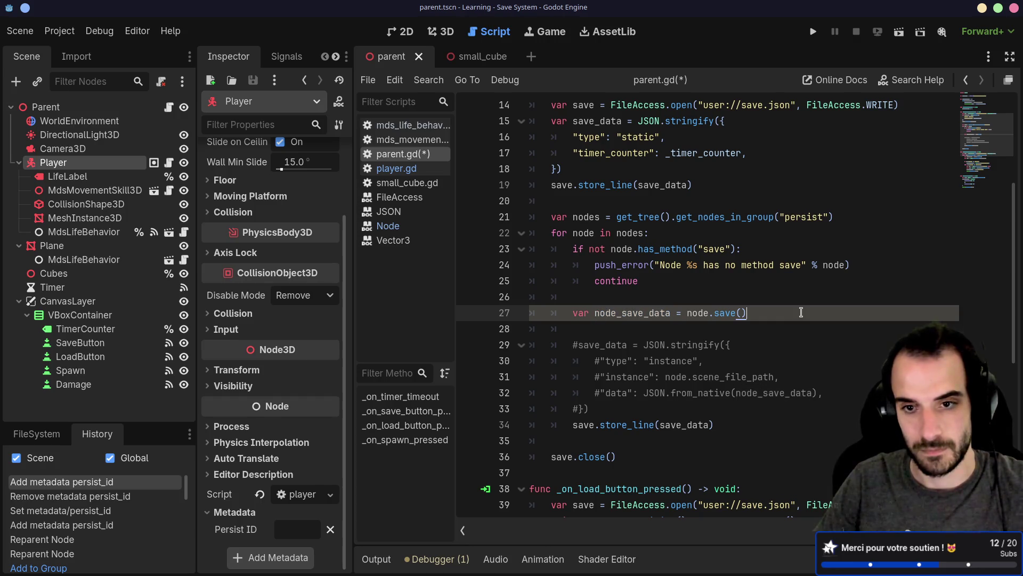
{"action": "key", "text": "Return"}
{"action": "type", "text": "var"}
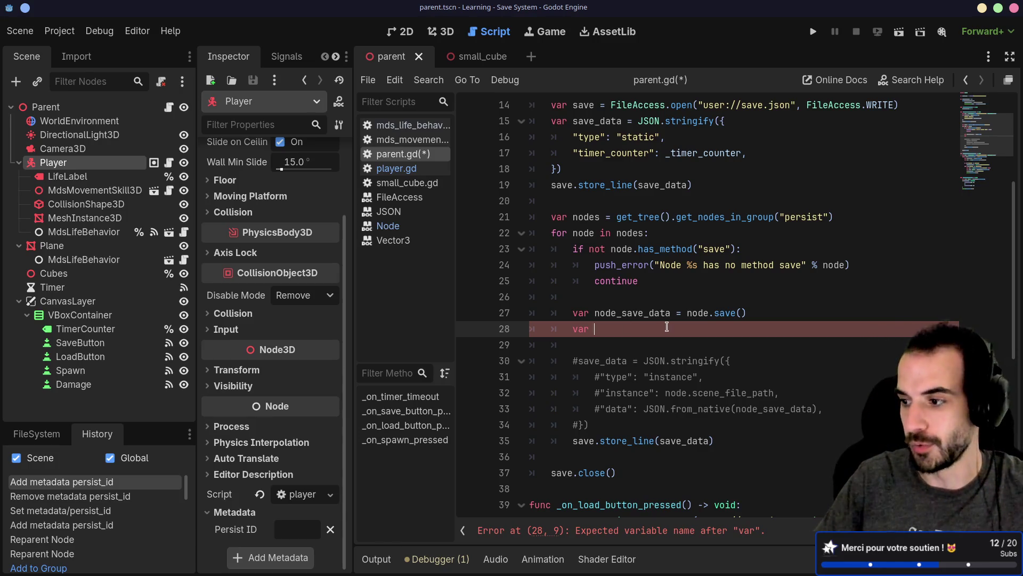
{"action": "left_click_drag", "start_coordinate": [613, 329], "coordinate": [531, 329]}
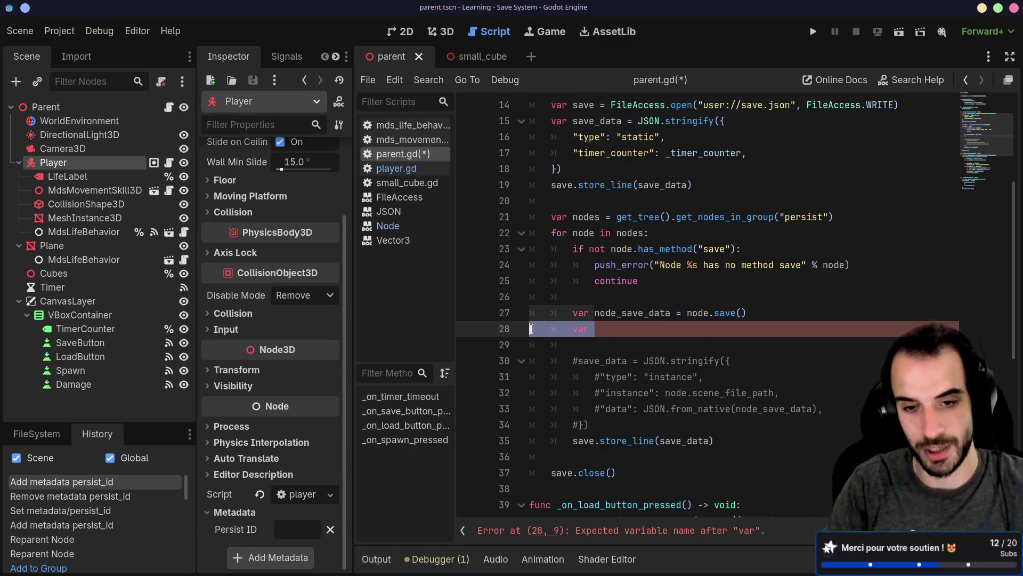
{"action": "key", "text": "BackSpace"}
{"action": "key", "text": "BackSpace"}
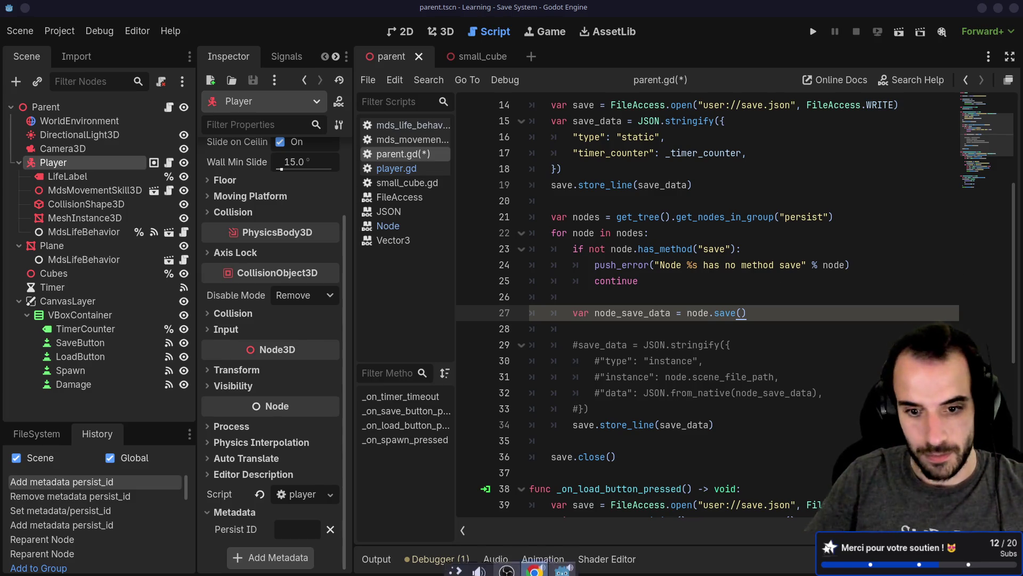
{"action": "mouse_move", "coordinate": [504, 564]}
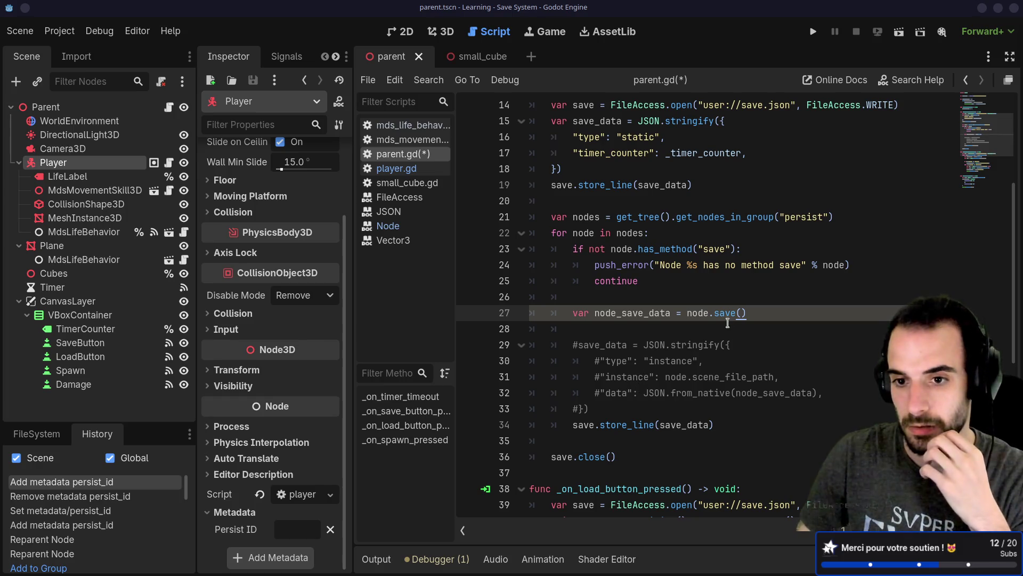
{"action": "double_click", "coordinate": [724, 313]}
Uncomment the JSON.stringify block on lines 29–33.
{"action": "double_click", "coordinate": [625, 314]}
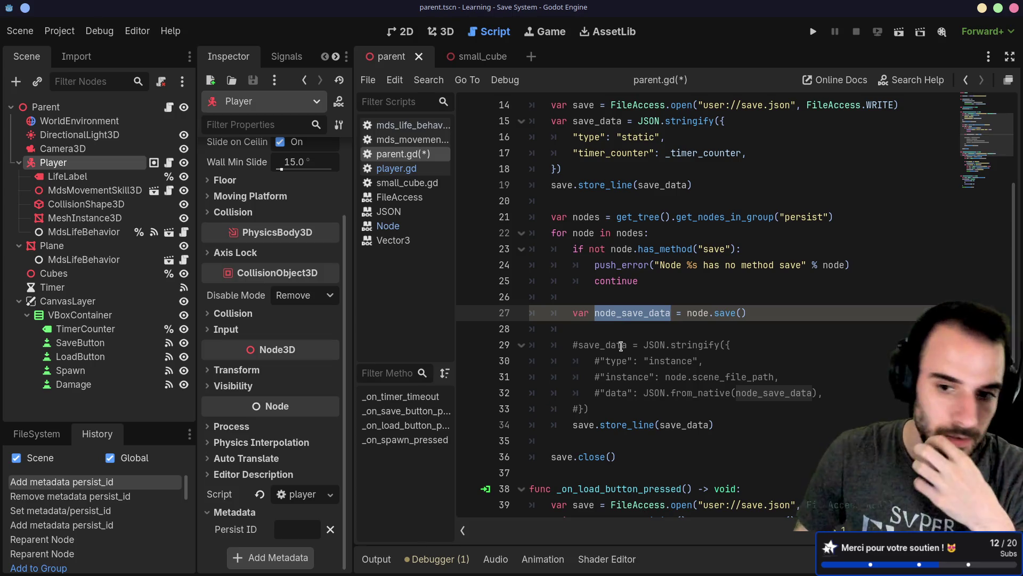
{"action": "left_click", "coordinate": [613, 356]}
{"action": "left_click", "coordinate": [637, 344]}
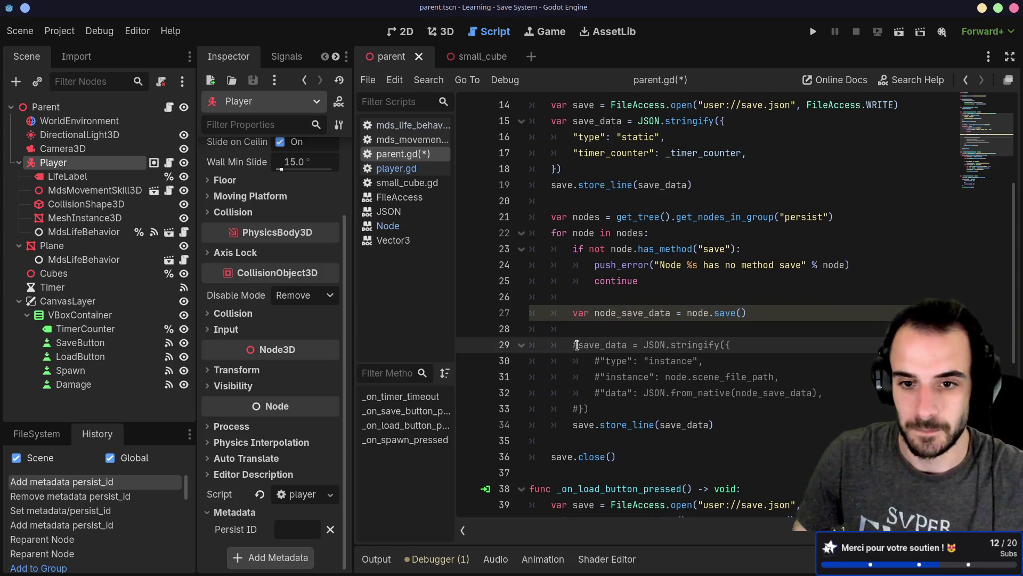
{"action": "left_click_drag", "start_coordinate": [594, 410], "coordinate": [548, 349]}
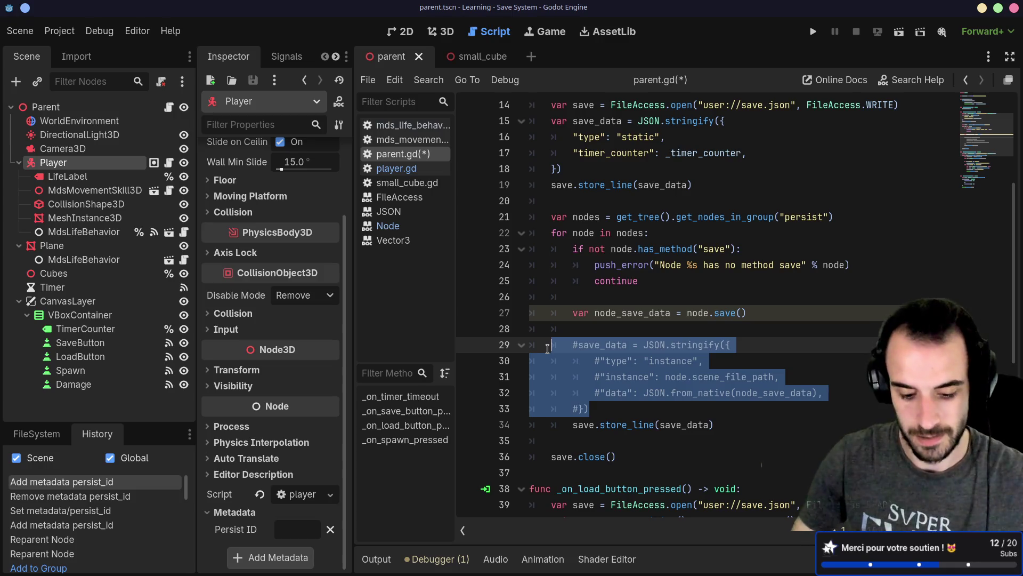
{"action": "key", "text": "ctrl+k"}
Set the "type" entry on line 30 to node_save_data["type"].
{"action": "left_click", "coordinate": [616, 362]}
{"action": "left_click", "coordinate": [641, 361]}
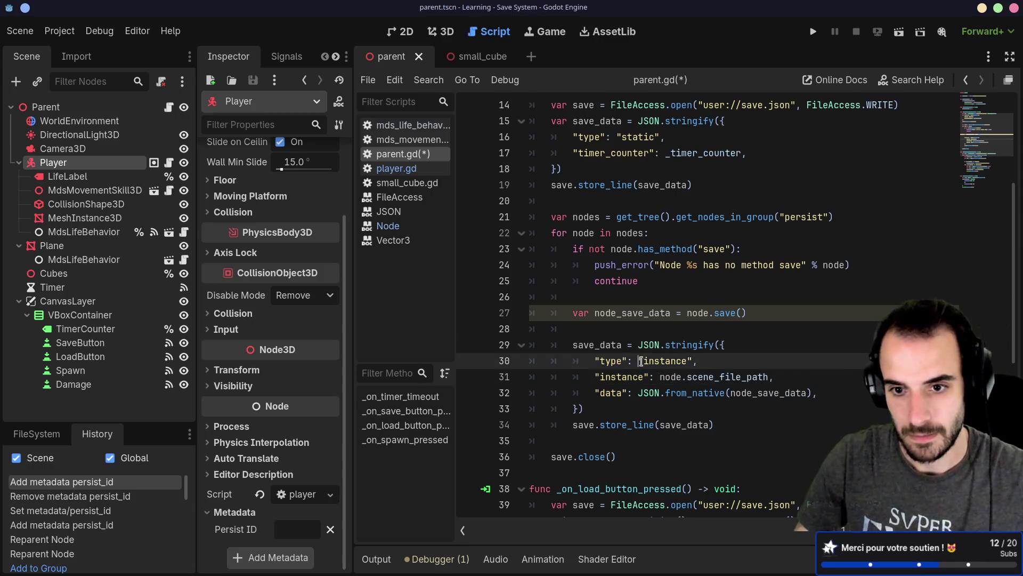
{"action": "left_click_drag", "start_coordinate": [641, 361], "coordinate": [693, 361]}
{"action": "type", "text": "node_sA"}
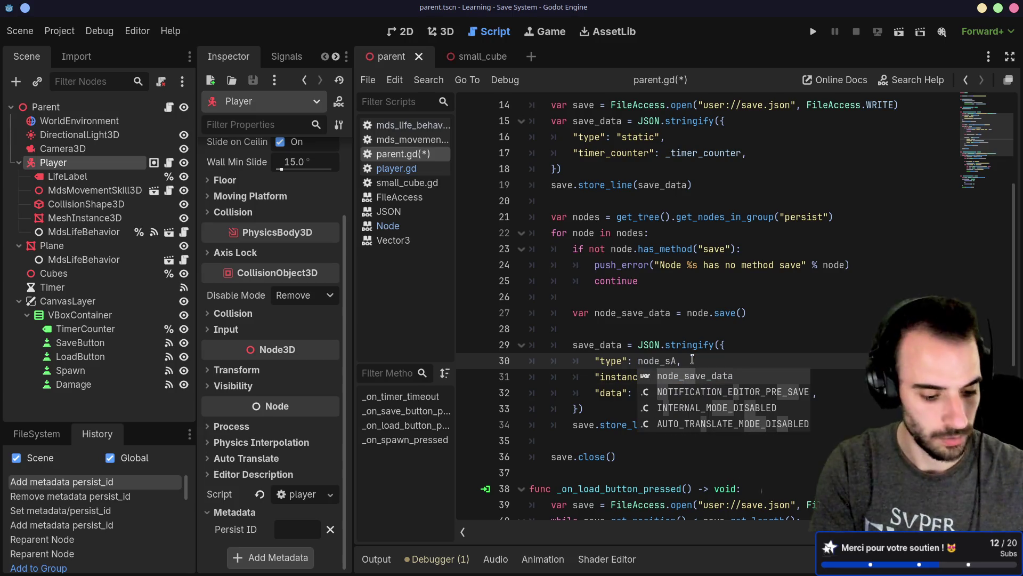
{"action": "key", "text": "Return"}
{"action": "type", "text": "[\""}
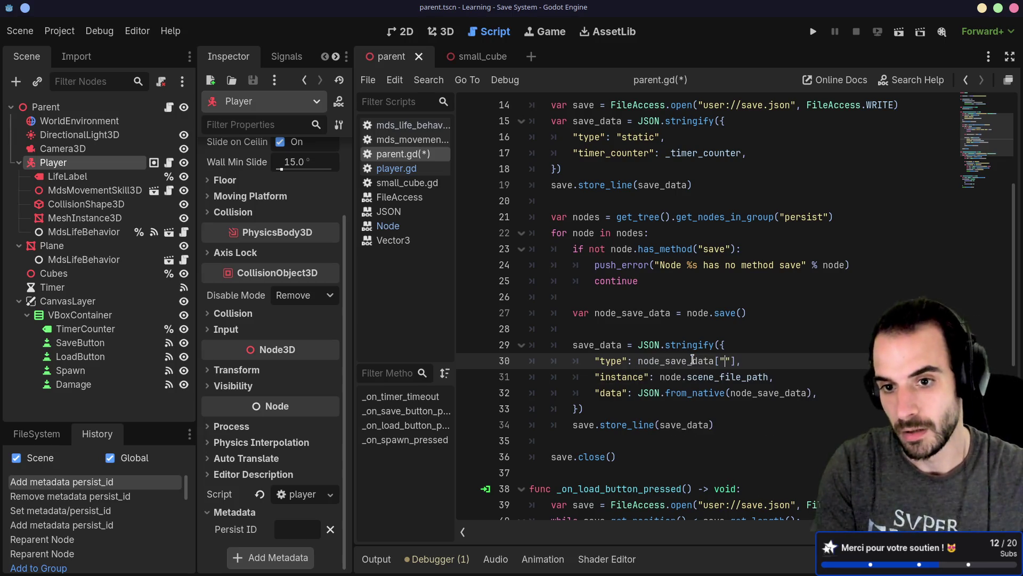
{"action": "type", "text": "type"}
Delete the "instance" scene-path line after checking player.gd's save keys.
{"action": "left_click_drag", "start_coordinate": [660, 377], "coordinate": [767, 377]}
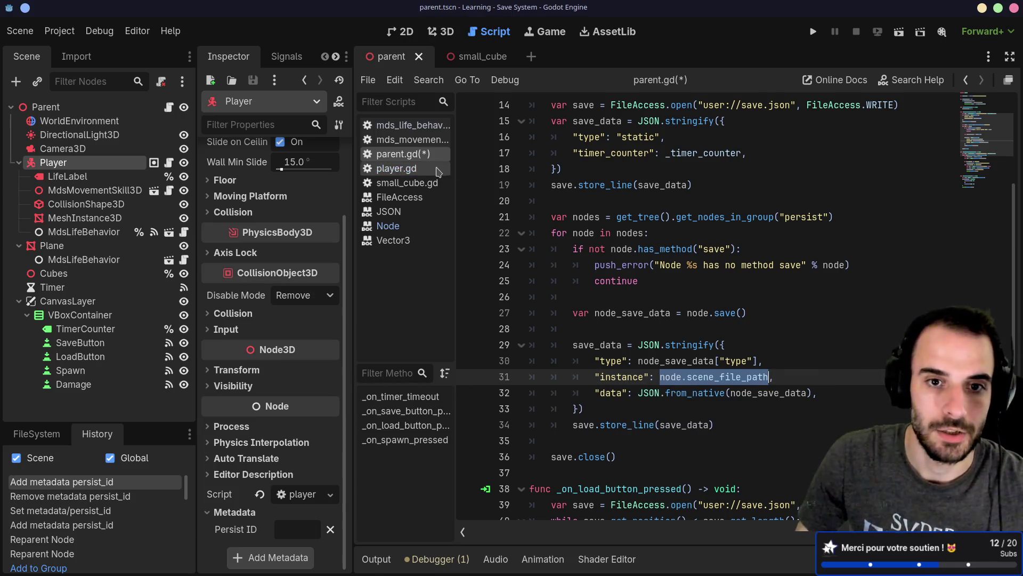
{"action": "left_click", "coordinate": [396, 168]}
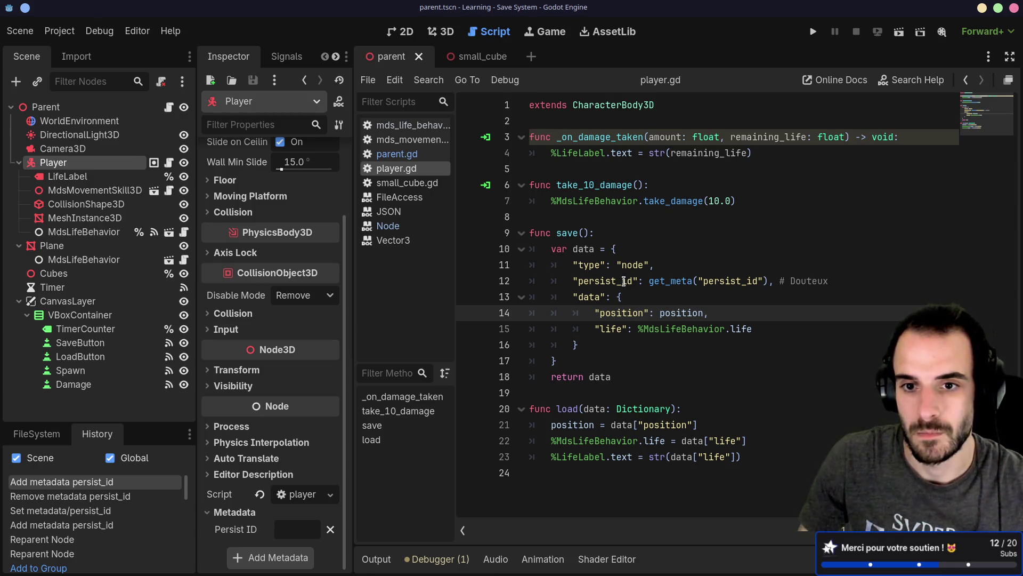
{"action": "left_click", "coordinate": [397, 154]}
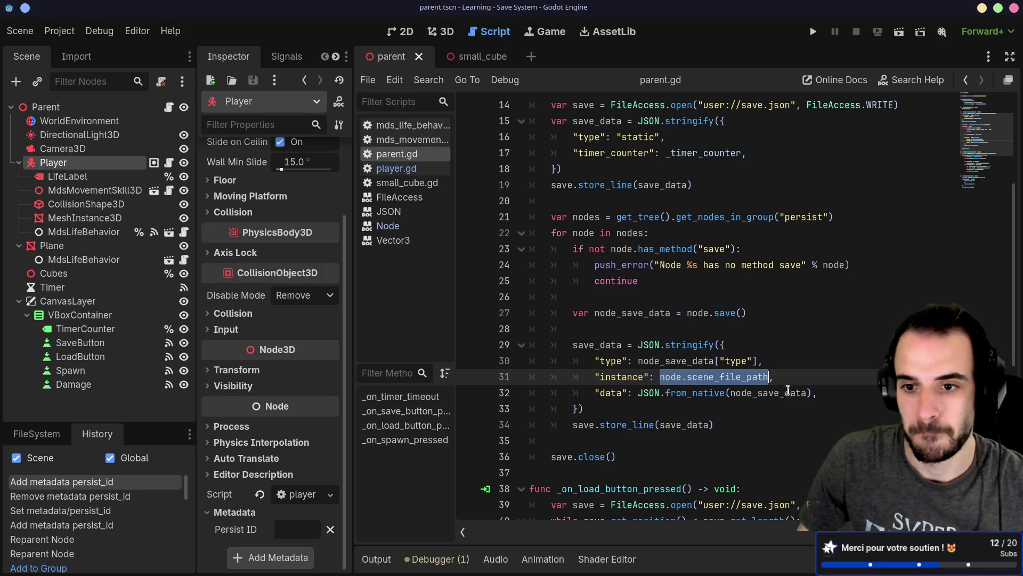
{"action": "left_click_drag", "start_coordinate": [799, 377], "coordinate": [798, 362]}
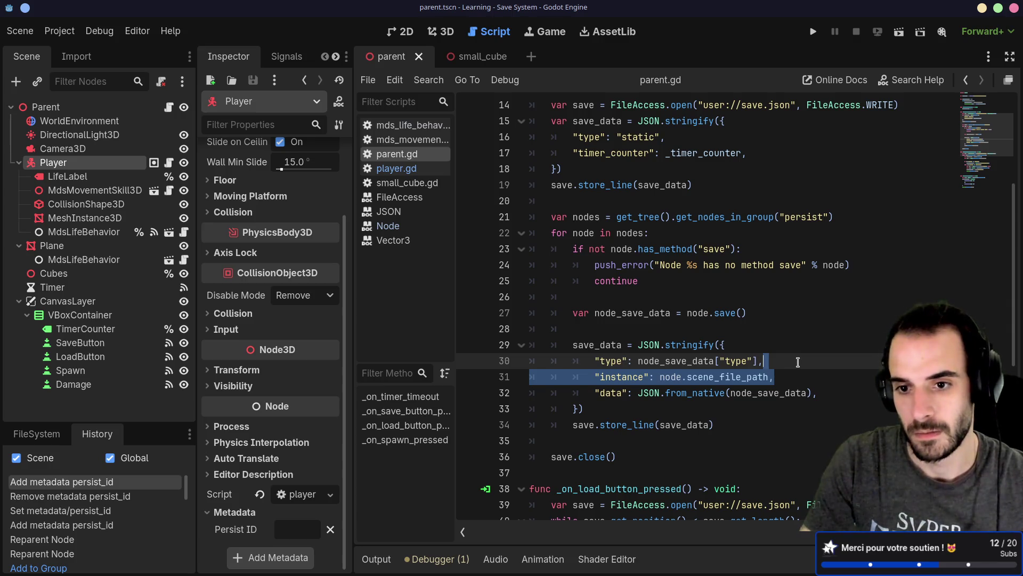
{"action": "key", "text": "Delete"}
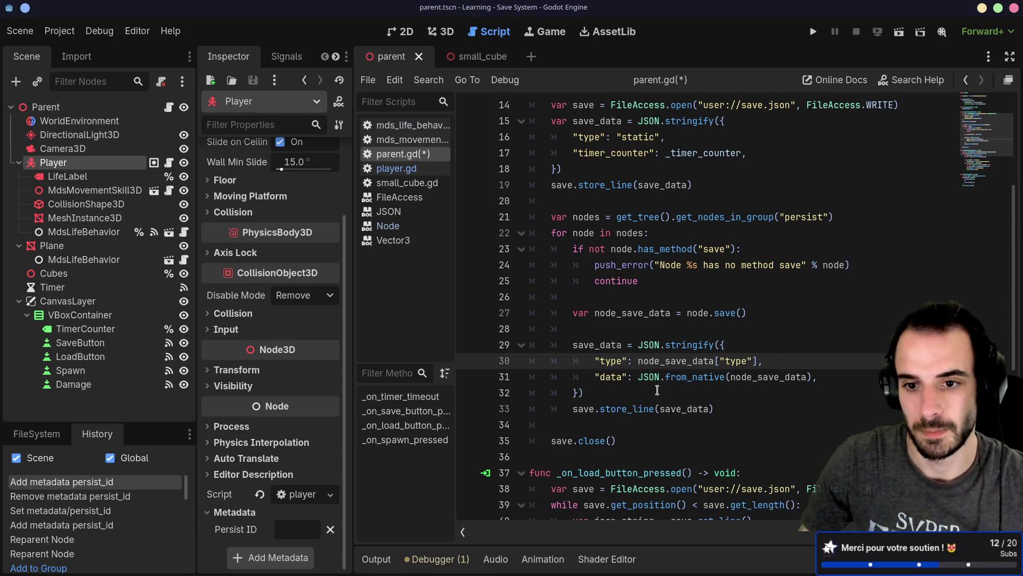
Pass node_save_data["data"] to JSON.from_native.
{"action": "left_click_drag", "start_coordinate": [639, 360], "coordinate": [757, 362]}
{"action": "double_click", "coordinate": [758, 377]}
{"action": "key", "text": "Right"}
{"action": "type", "text": "[\"data"}
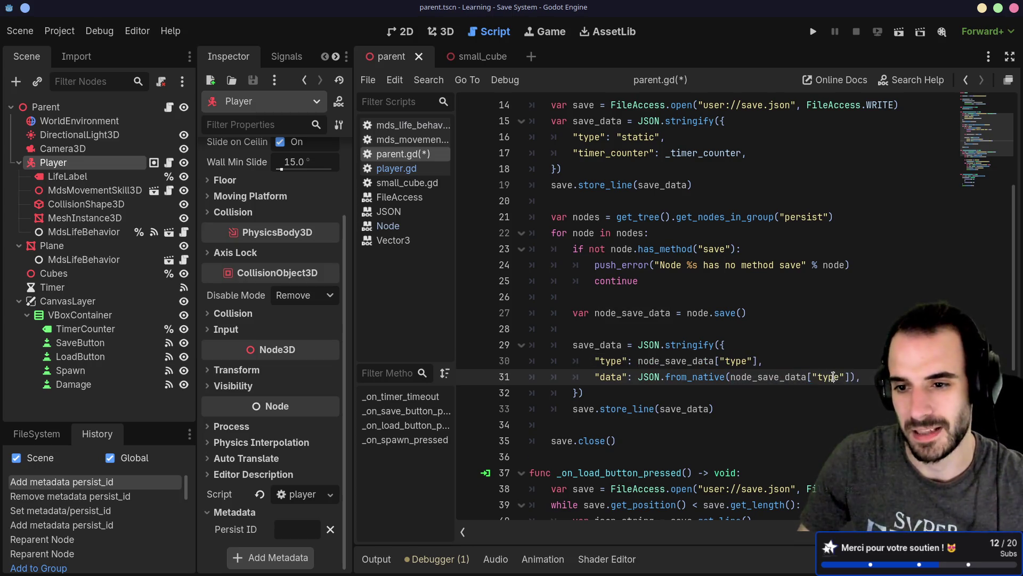
Open blank lines below the stringify block and start an if (node condition.
{"action": "left_click", "coordinate": [637, 393]}
{"action": "key", "text": "Return"}
{"action": "key", "text": "Return"}
{"action": "key", "text": "Up"}
{"action": "key", "text": "Return"}
{"action": "type", "text": "if ("}
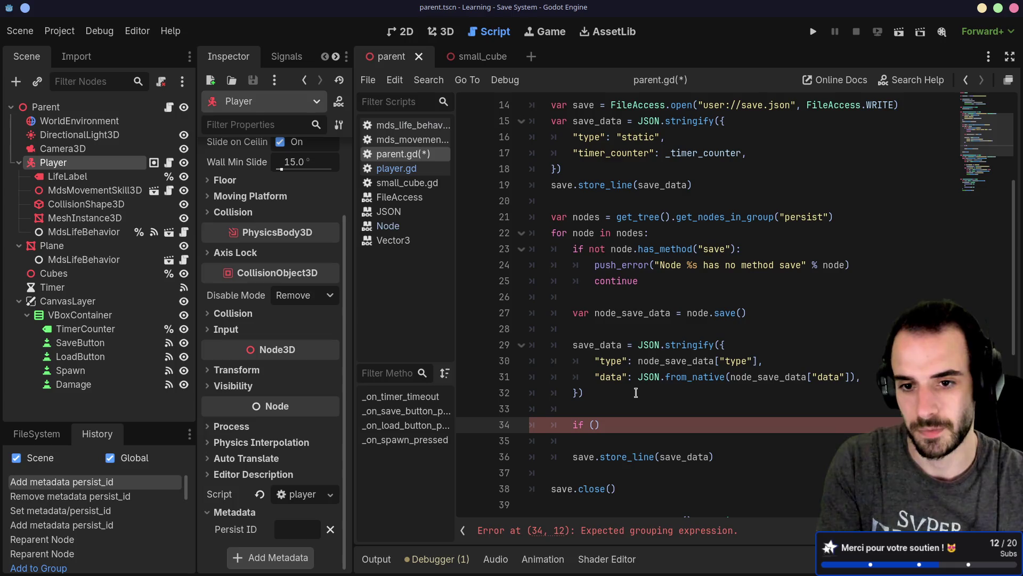
{"action": "type", "text": "nod"}
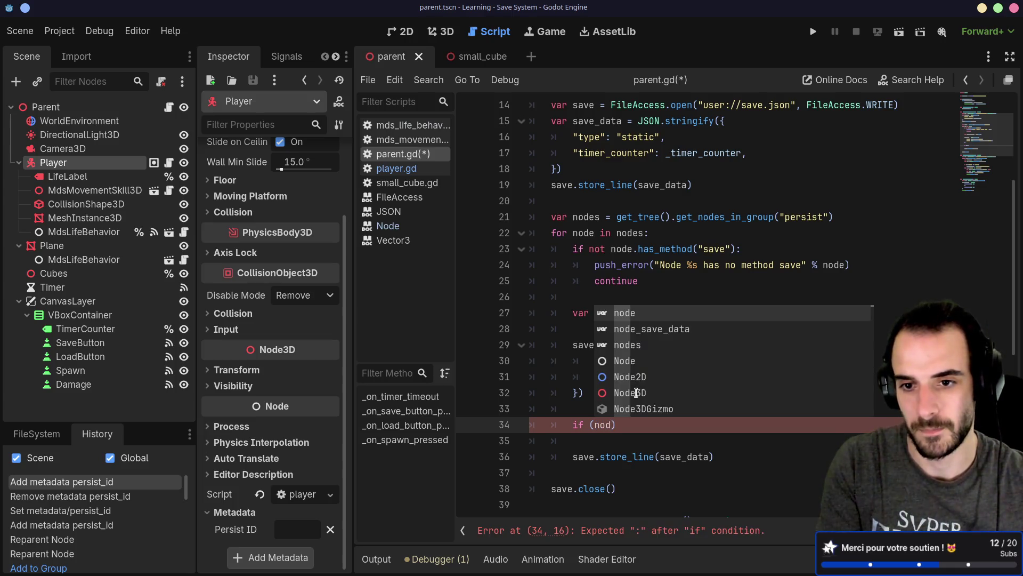
Complete line 34's condition as if (node_save_data["type"] == "node").
{"action": "key", "text": "Down"}
{"action": "key", "text": "Return"}
{"action": "type", "text": "["}
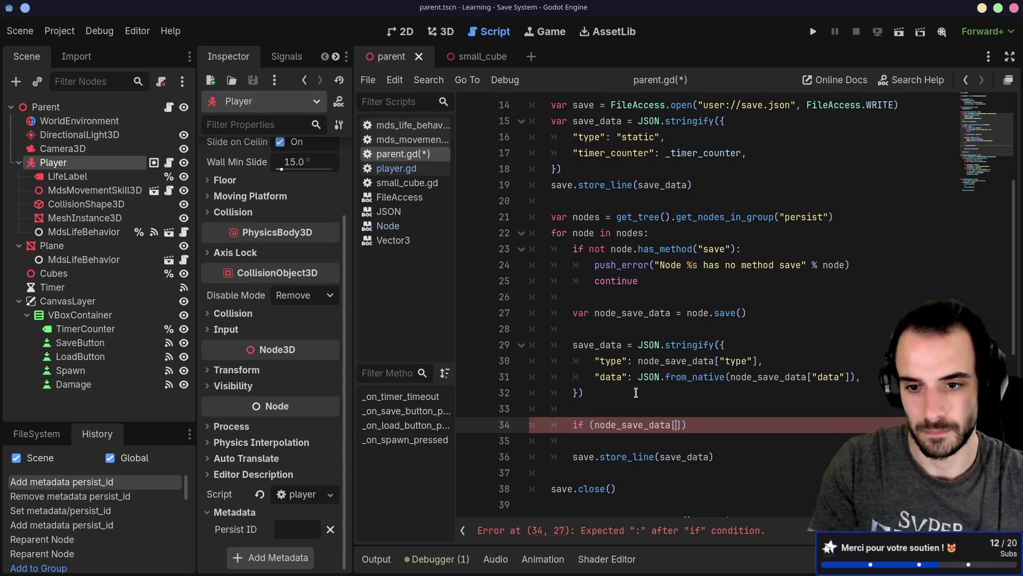
{"action": "type", "text": "\"type\"] "}
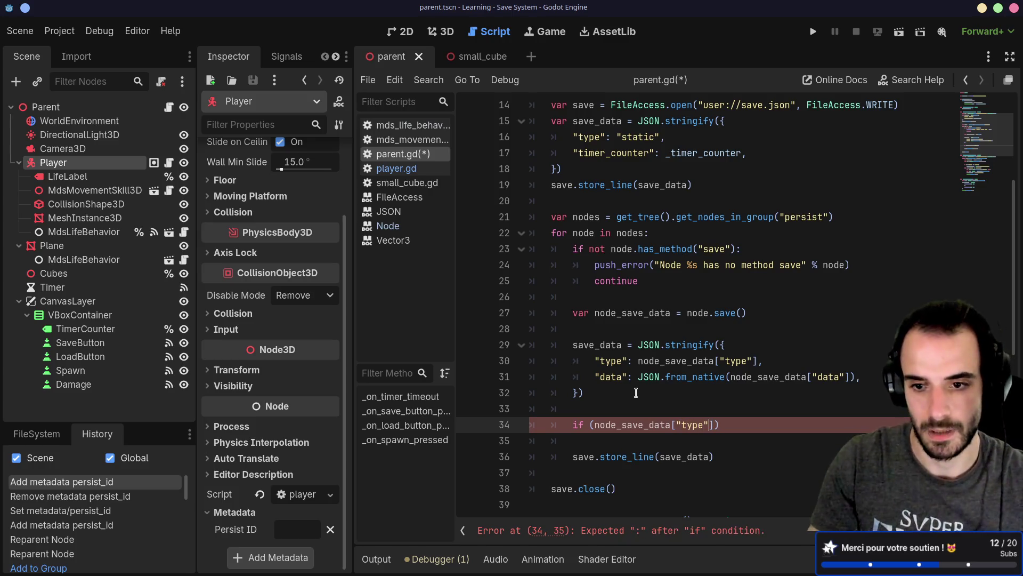
{"action": "type", "text": "== \"node\""}
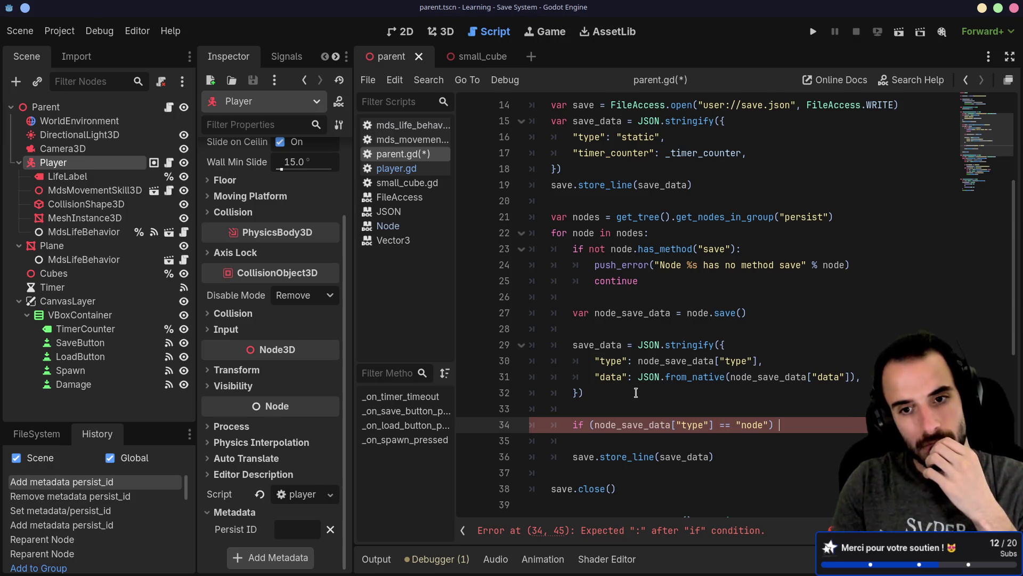
Delete the unfinished if statement on line 34.
{"action": "left_click_drag", "start_coordinate": [595, 361], "coordinate": [754, 360]}
{"action": "left_click", "coordinate": [667, 331]}
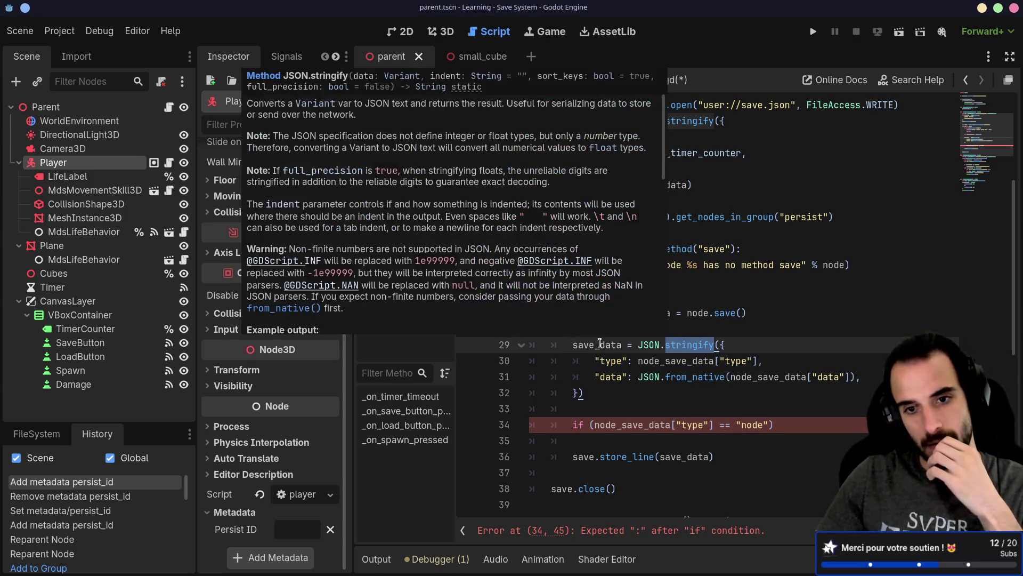
{"action": "double_click", "coordinate": [600, 343]}
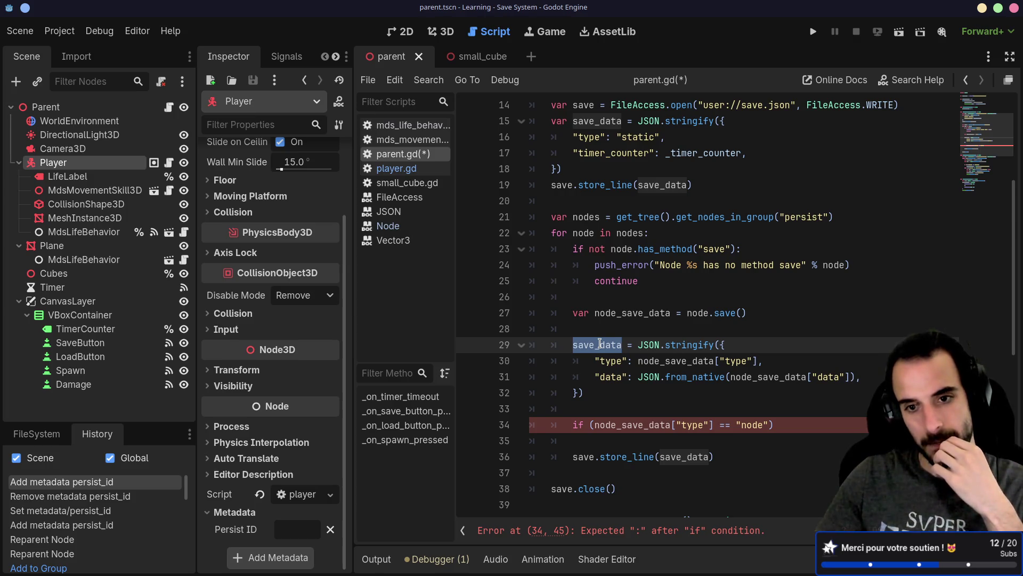
{"action": "left_click_drag", "start_coordinate": [819, 432], "coordinate": [805, 407]}
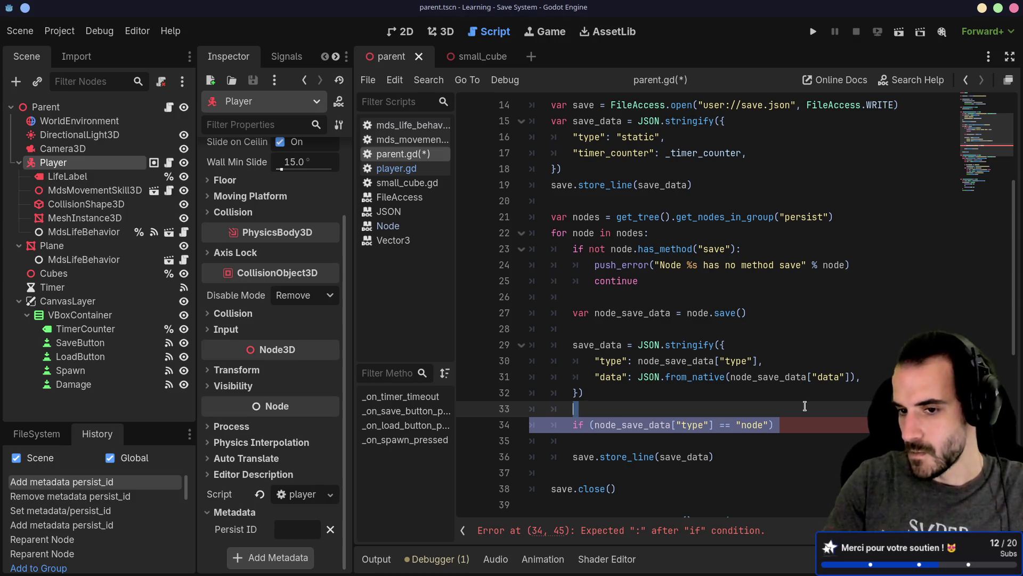
{"action": "key", "text": "BackSpace"}
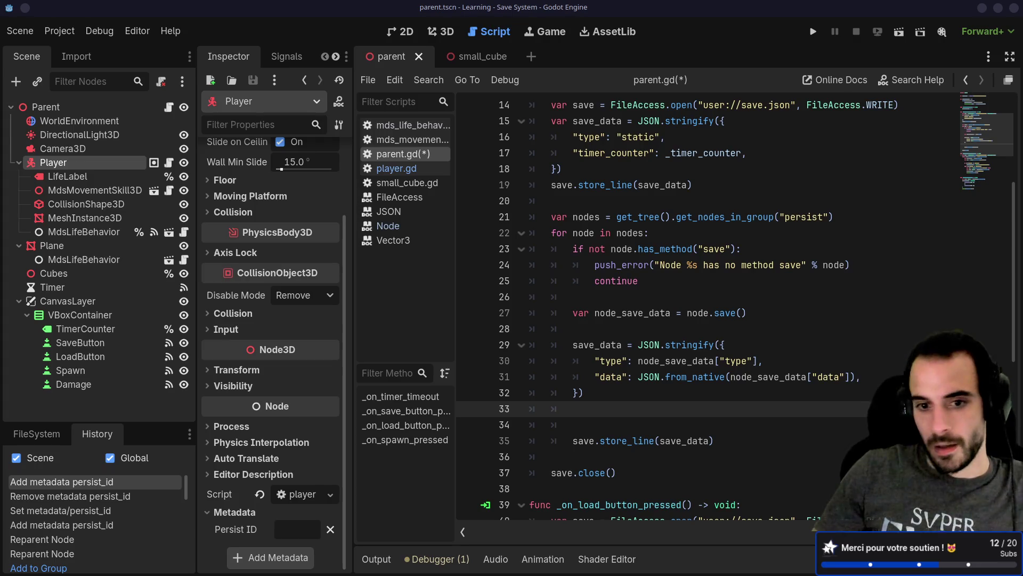
Review the load function's if/elif type-checking lines below the save loop.
{"action": "left_click", "coordinate": [680, 300]}
{"action": "left_click", "coordinate": [585, 408]}
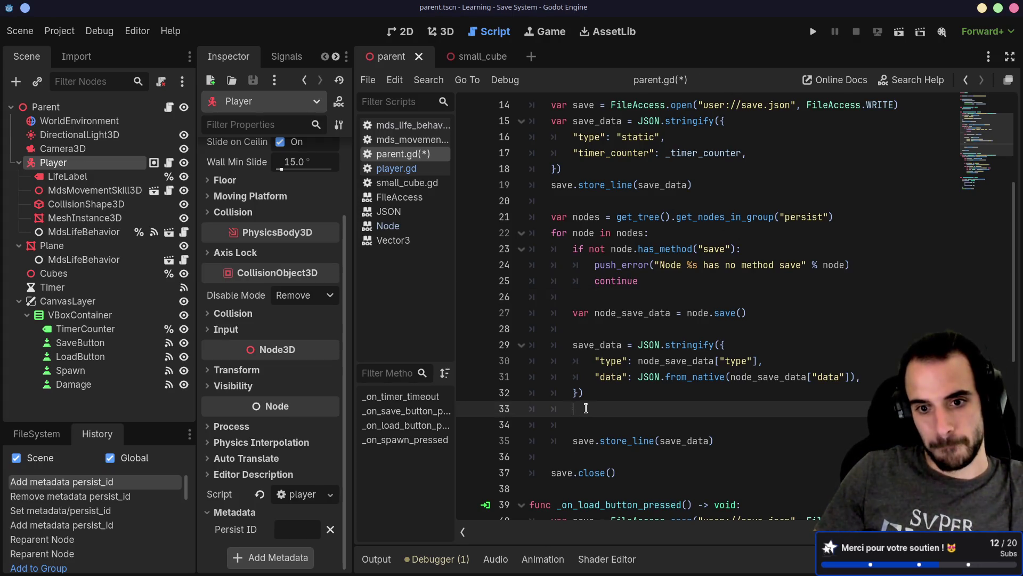
{"action": "scroll", "coordinate": [614, 394], "scroll_direction": "down", "scroll_amount": 3}
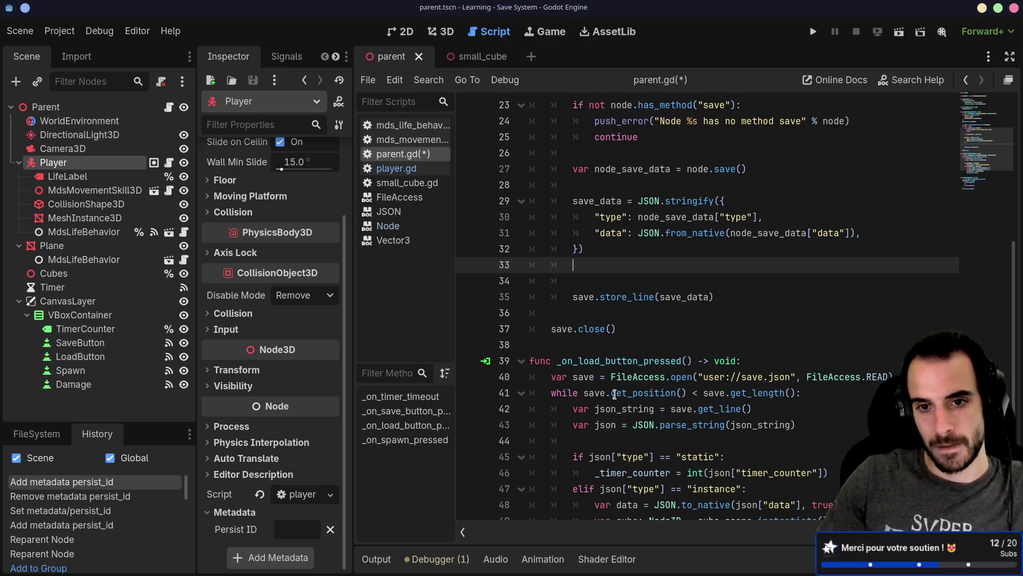
{"action": "scroll", "coordinate": [616, 394], "scroll_direction": "up", "scroll_amount": 1}
{"action": "scroll", "coordinate": [617, 393], "scroll_direction": "down", "scroll_amount": 3}
{"action": "scroll", "coordinate": [634, 392], "scroll_direction": "up", "scroll_amount": 5}
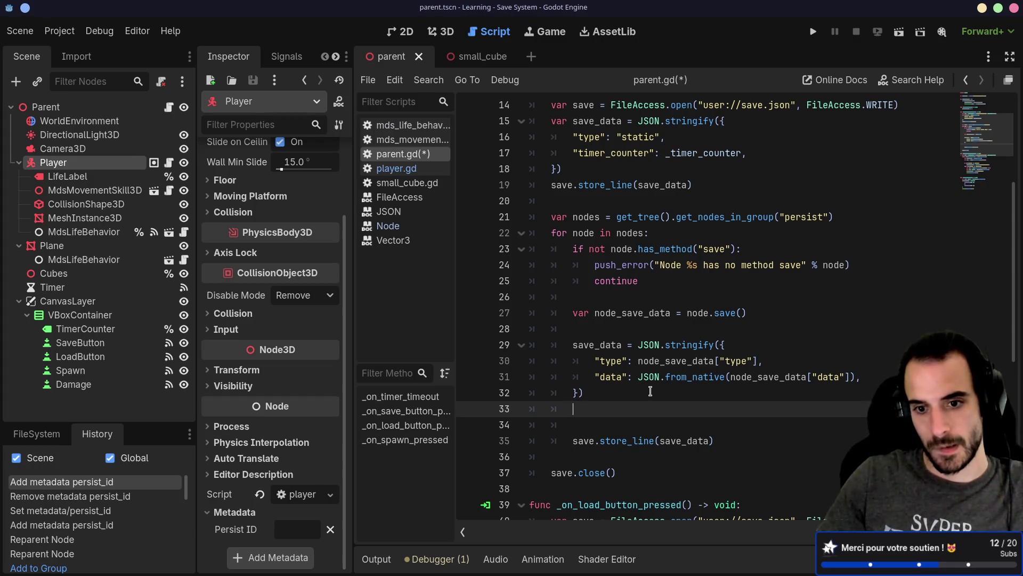
{"action": "scroll", "coordinate": [651, 392], "scroll_direction": "down", "scroll_amount": 8}
{"action": "left_click", "coordinate": [717, 332]}
{"action": "key", "text": "shift+Up"}
{"action": "key", "text": "shift+Up"}
{"action": "key", "text": "shift+Up"}
{"action": "key", "text": "shift+Home"}
{"action": "left_click", "coordinate": [692, 328]}
{"action": "scroll", "coordinate": [640, 373], "scroll_direction": "up", "scroll_amount": 8}
Start a match node_save_data["type statement on line 34 and bring up the web browser.
{"action": "left_click", "coordinate": [608, 416]}
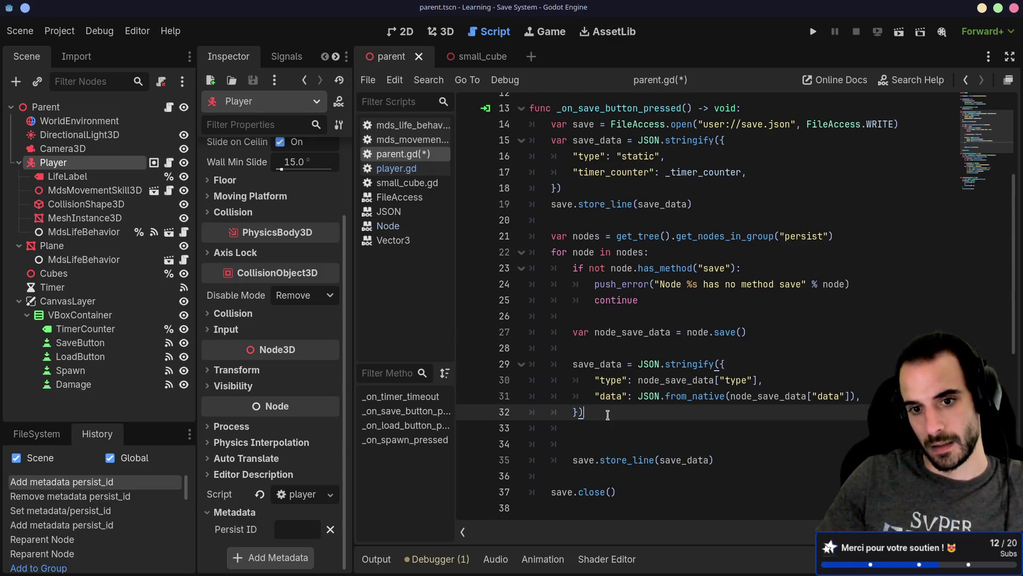
{"action": "key", "text": "Return"}
{"action": "key", "text": "Return"}
{"action": "type", "text": "swi"}
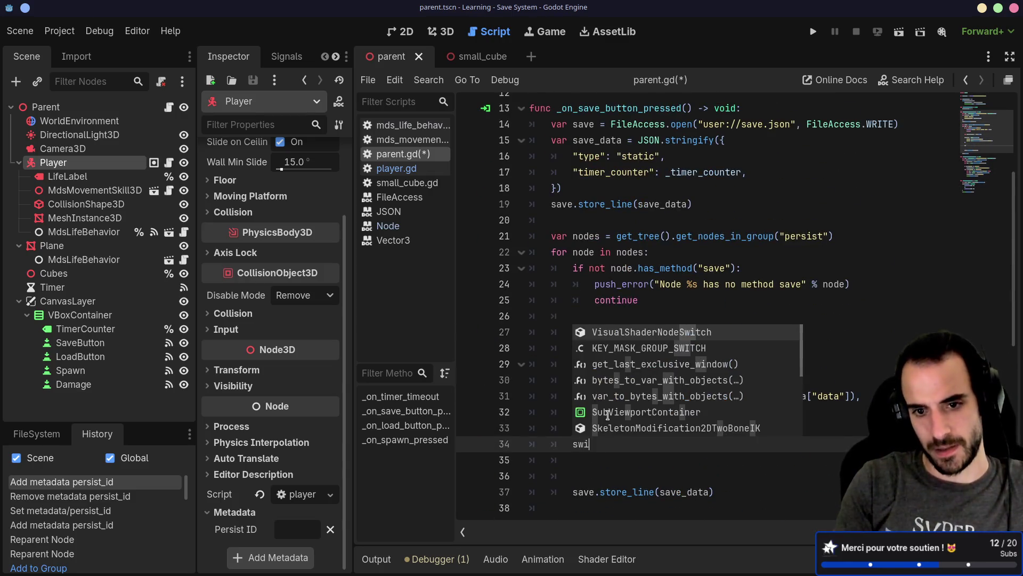
{"action": "key", "text": "Escape"}
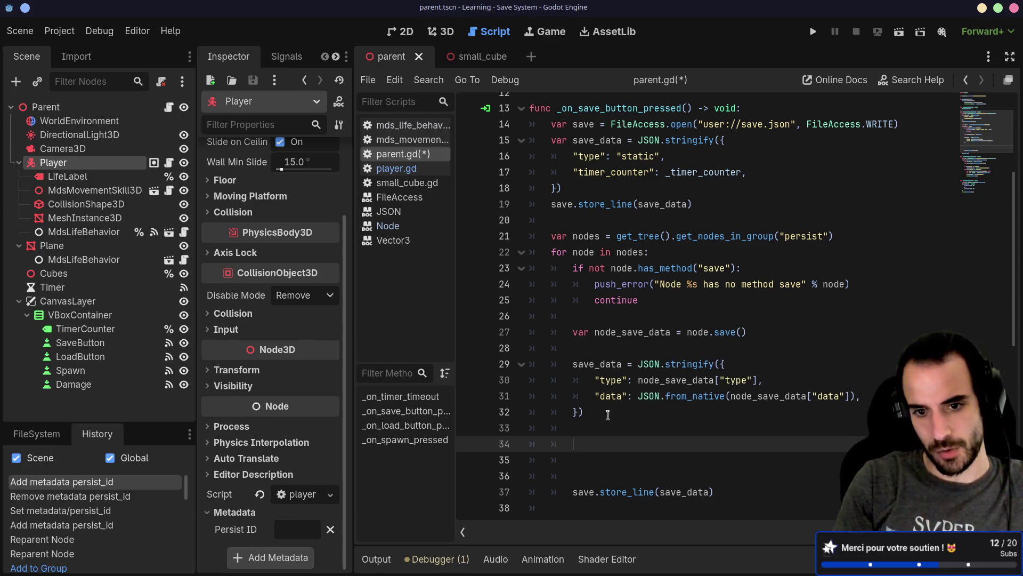
{"action": "type", "text": "t"}
{"action": "key", "text": "BackSpace"}
{"action": "key", "text": "BackSpace"}
{"action": "key", "text": "BackSpace"}
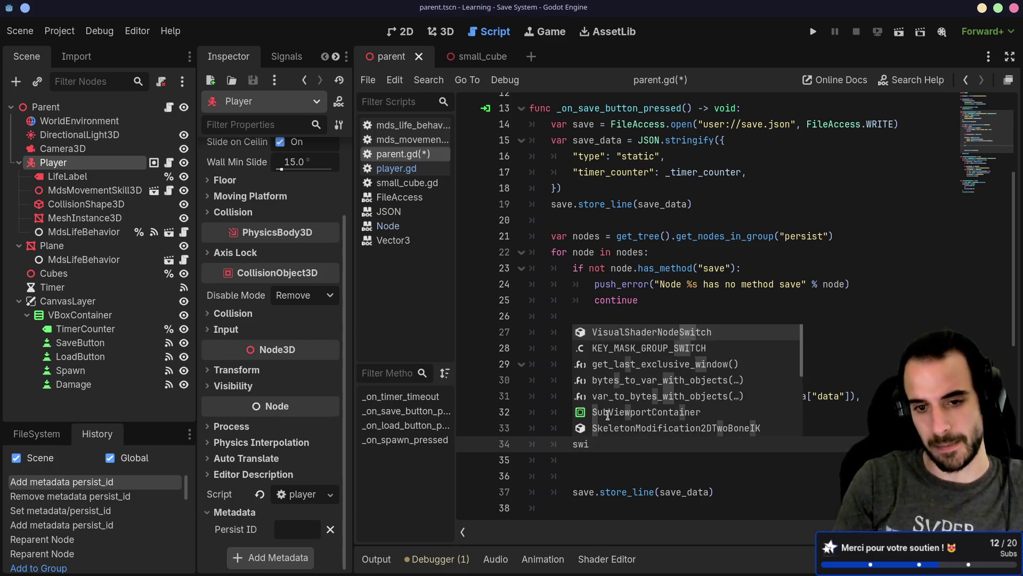
{"action": "type", "text": "ma"}
{"action": "key", "text": "Return"}
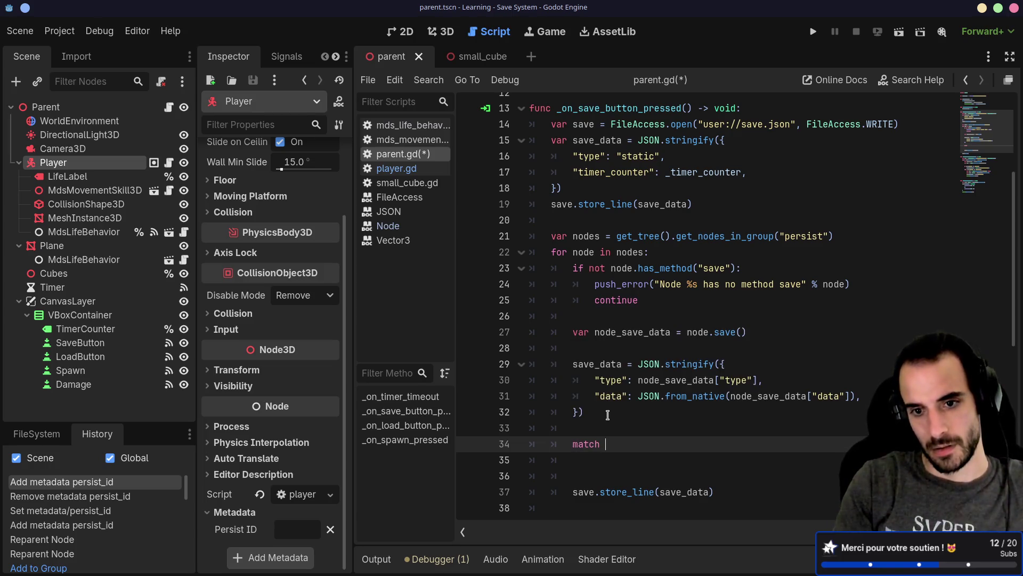
{"action": "type", "text": "nod"}
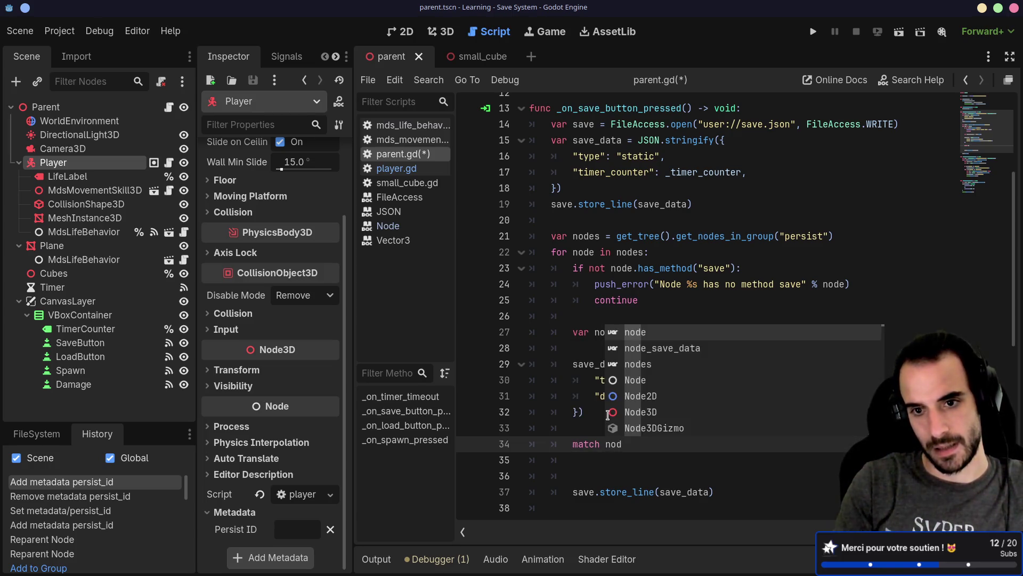
{"action": "key", "text": "Down"}
{"action": "key", "text": "Return"}
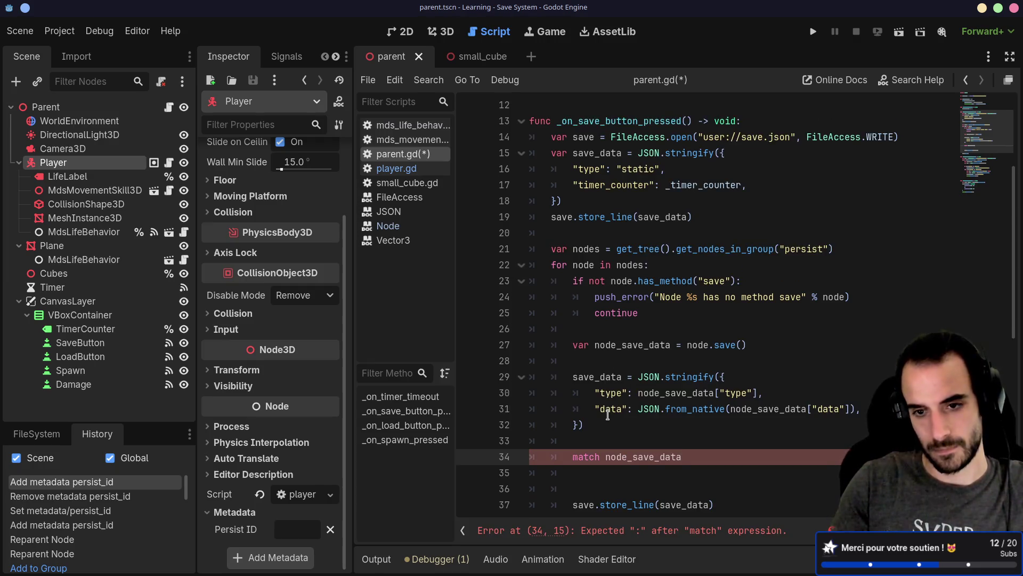
{"action": "type", "text": "[\"type"}
{"action": "key", "text": "alt+Tab"}
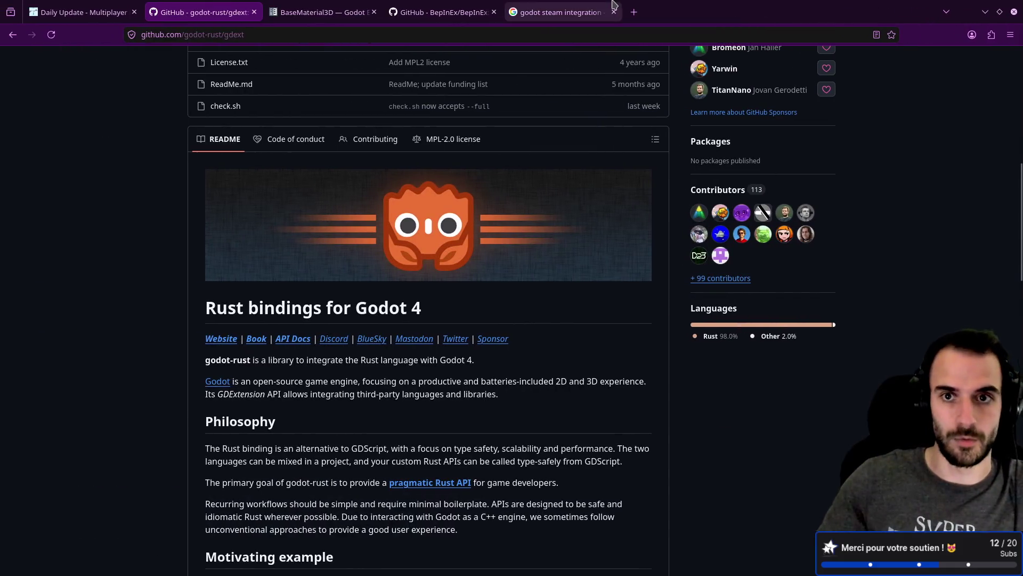
Search 'gdscript match' and jump to the match section of the GDScript reference.
{"action": "left_click", "coordinate": [634, 12]}
{"action": "type", "text": "gdscript match"}
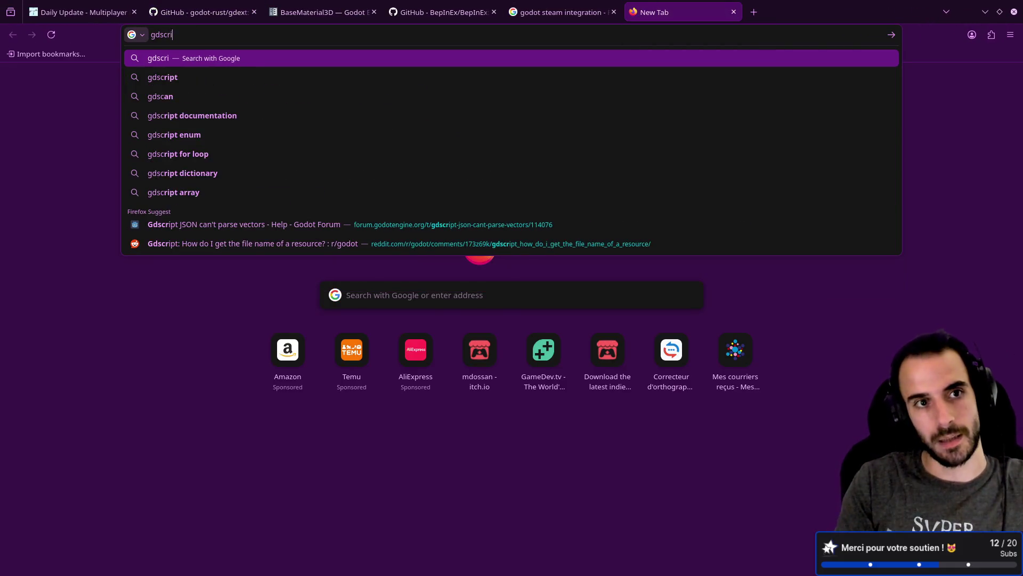
{"action": "key", "text": "Return"}
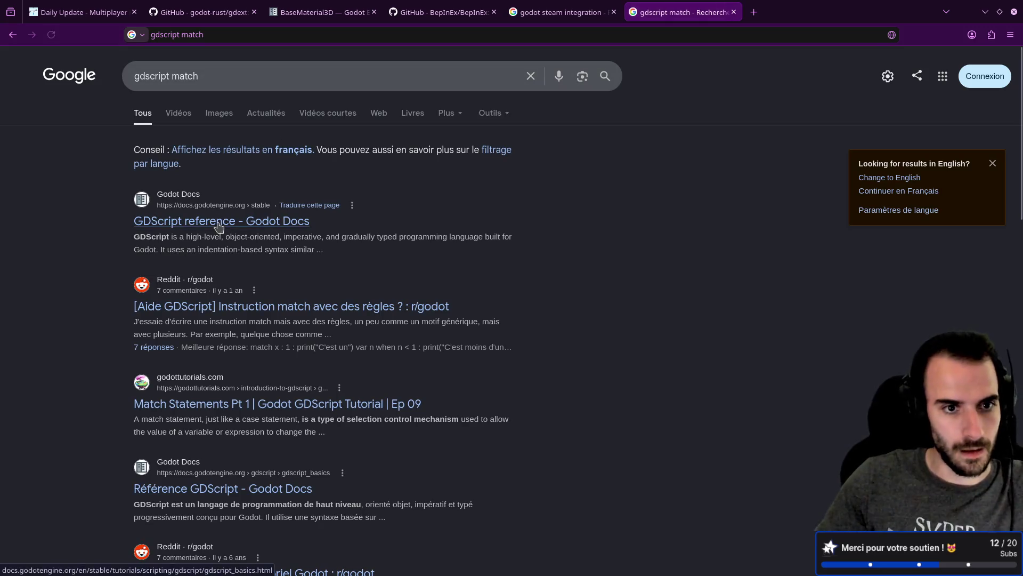
{"action": "left_click", "coordinate": [216, 224]}
{"action": "key", "text": "ctrl+f"}
{"action": "type", "text": "match"}
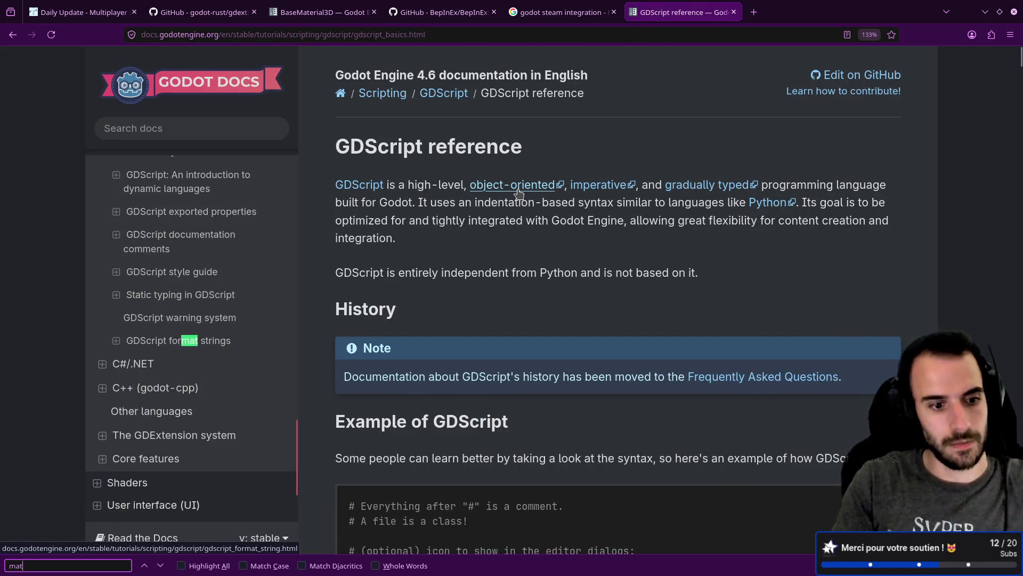
{"action": "key", "text": "Return"}
{"action": "left_click", "coordinate": [466, 300]}
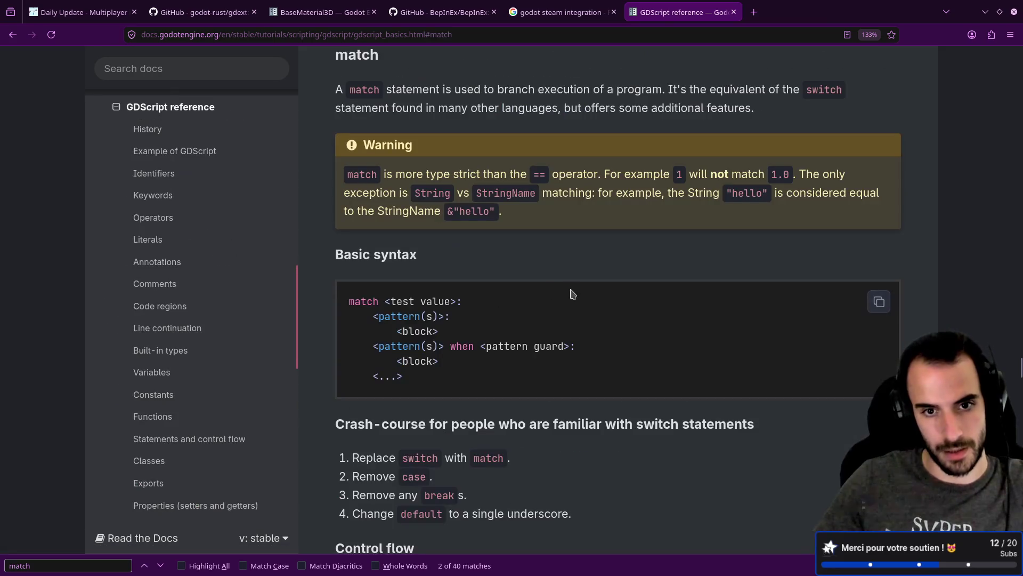
{"action": "left_click_drag", "start_coordinate": [420, 302], "coordinate": [434, 301]}
{"action": "left_click", "coordinate": [414, 314]}
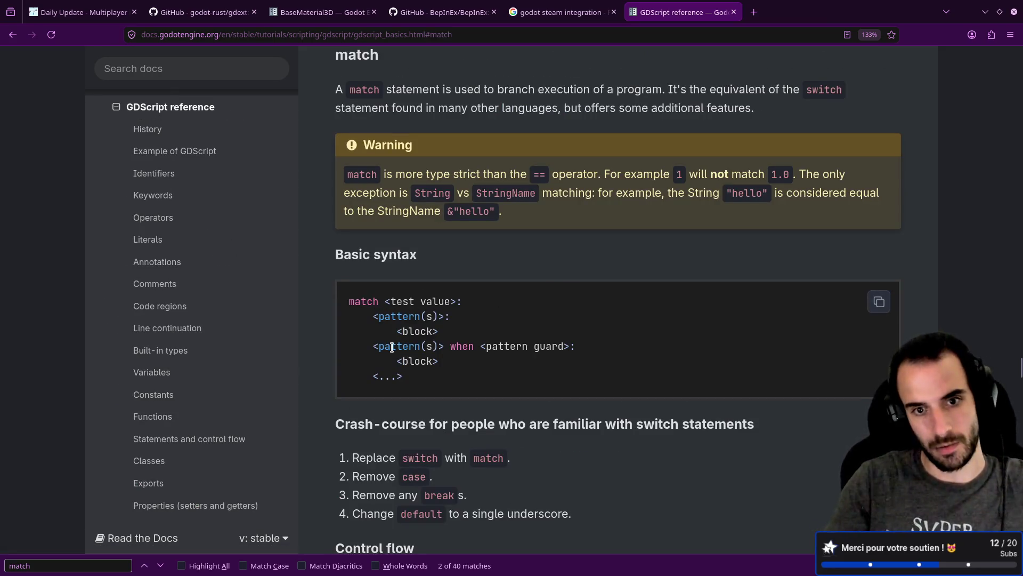
{"action": "key", "text": "alt+Tab"}
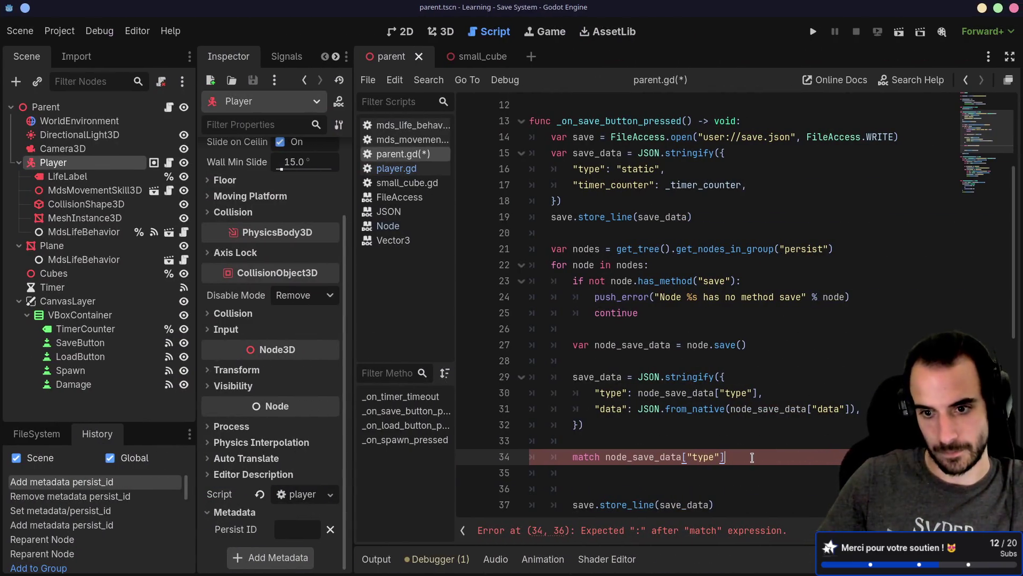
Finish line 34 as match node_save_data["type"]: and add a "node" pattern beneath it.
{"action": "key", "text": "alt+Tab"}
{"action": "key", "text": "super+d"}
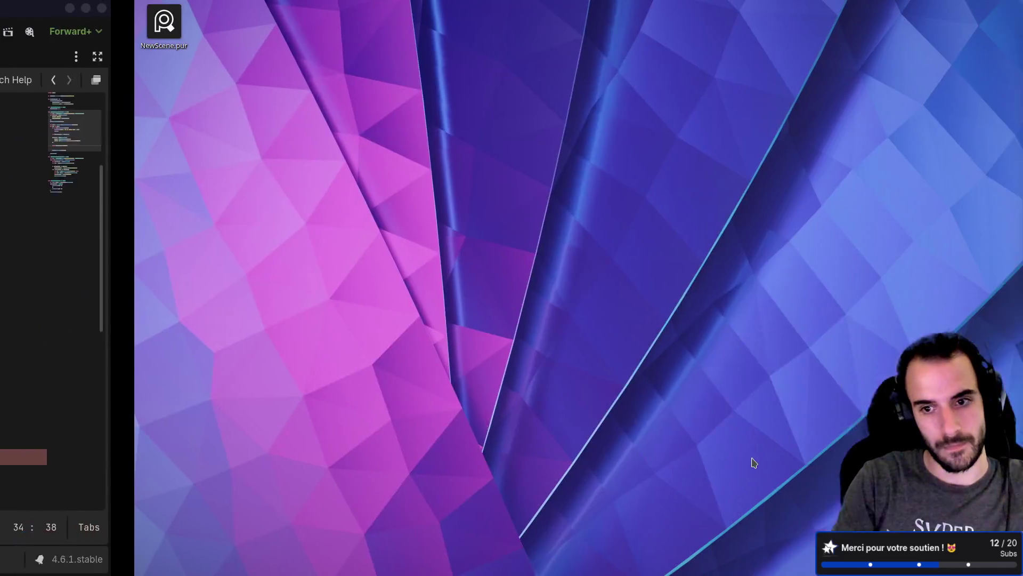
{"action": "key", "text": "alt+Tab"}
{"action": "key", "text": "alt+Tab"}
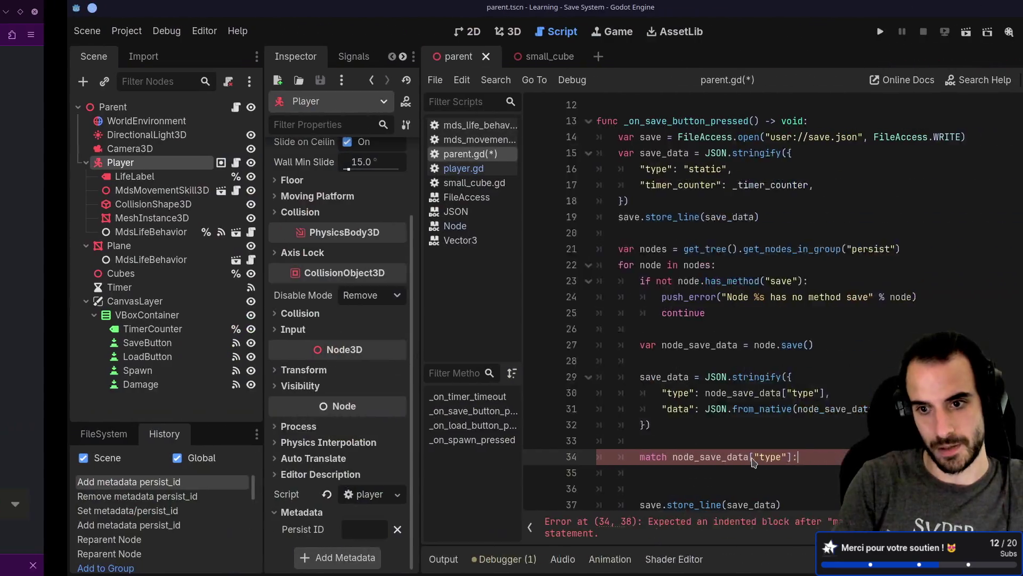
{"action": "key", "text": "Return"}
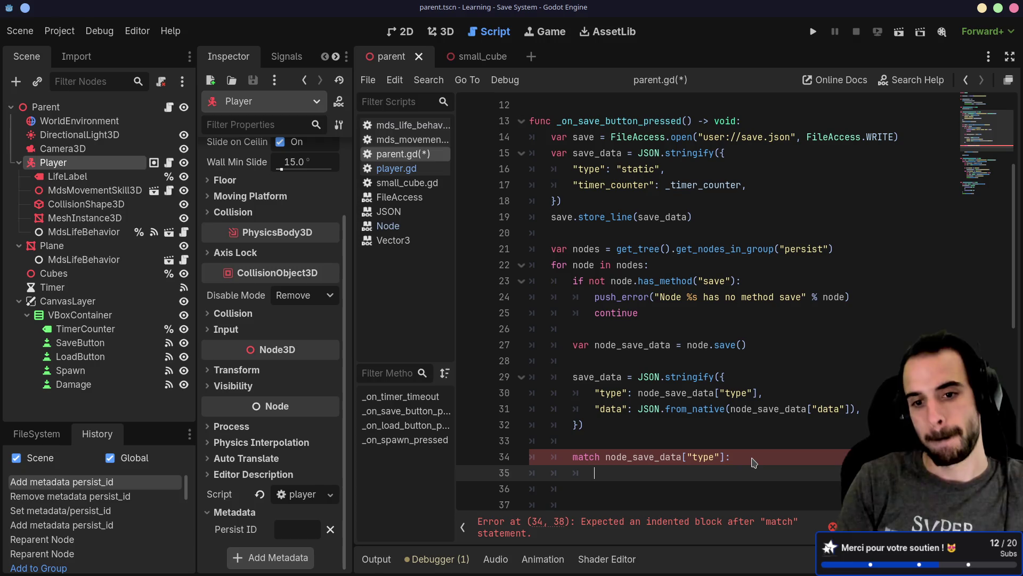
{"action": "type", "text": "\"node\""}
{"action": "key", "text": "Return"}
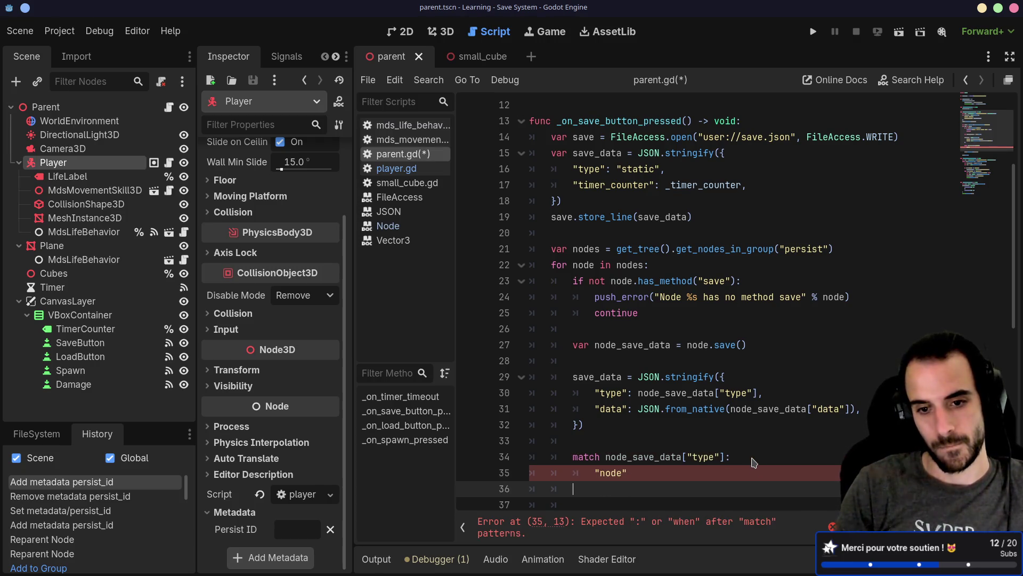
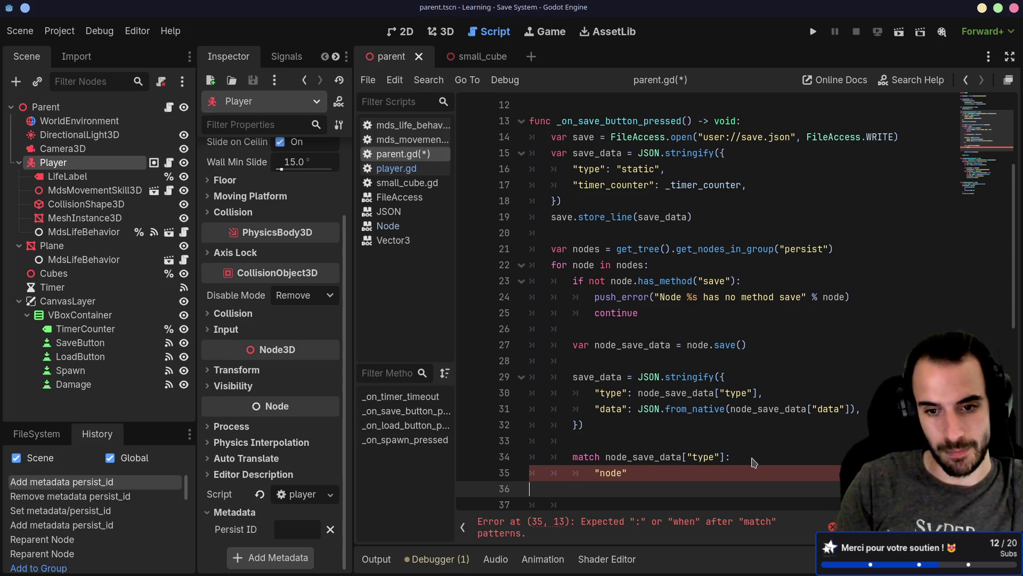
Finish the node match case with a colon and start its indented body.
{"action": "key", "text": "BackSpace"}
{"action": "type", "text": ":"}
{"action": "key", "text": "Return"}
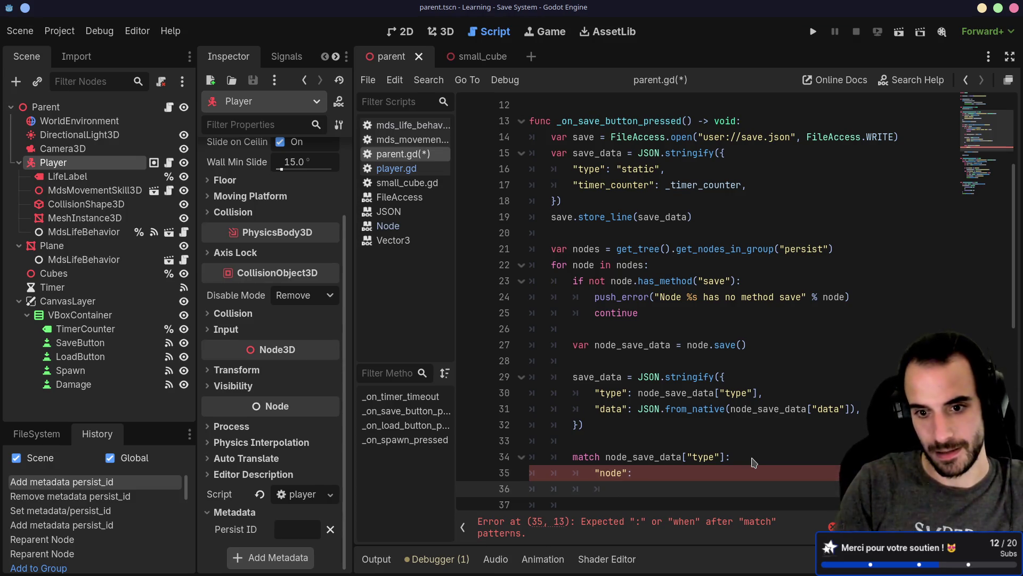
{"action": "scroll", "coordinate": [735, 341], "scroll_direction": "down", "scroll_amount": 3}
{"action": "scroll", "coordinate": [724, 333], "scroll_direction": "up", "scroll_amount": 1}
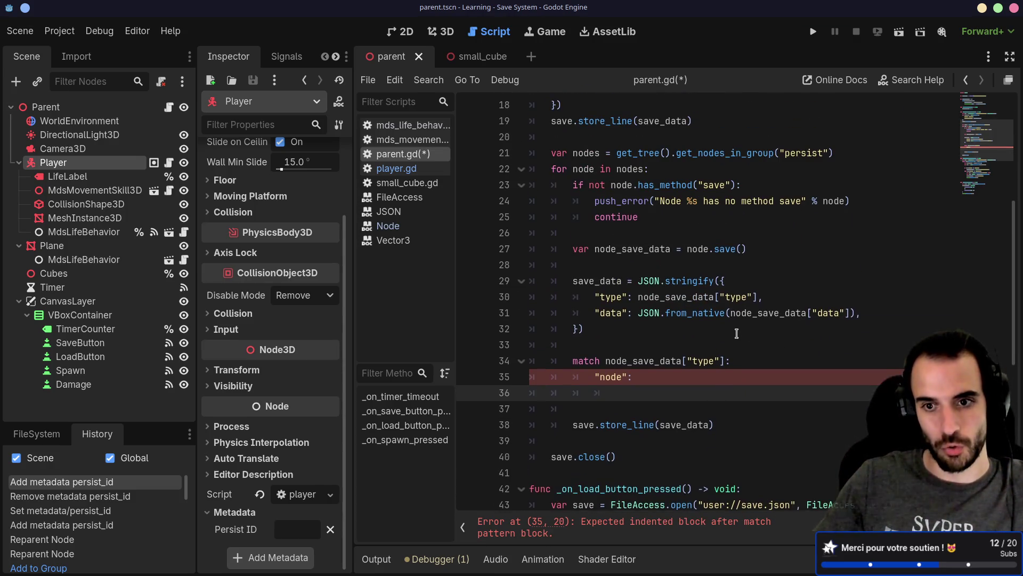
{"action": "scroll", "coordinate": [742, 304], "scroll_direction": "up", "scroll_amount": 1}
{"action": "left_click", "coordinate": [650, 344]}
{"action": "left_click", "coordinate": [637, 358]}
{"action": "left_click", "coordinate": [647, 382]}
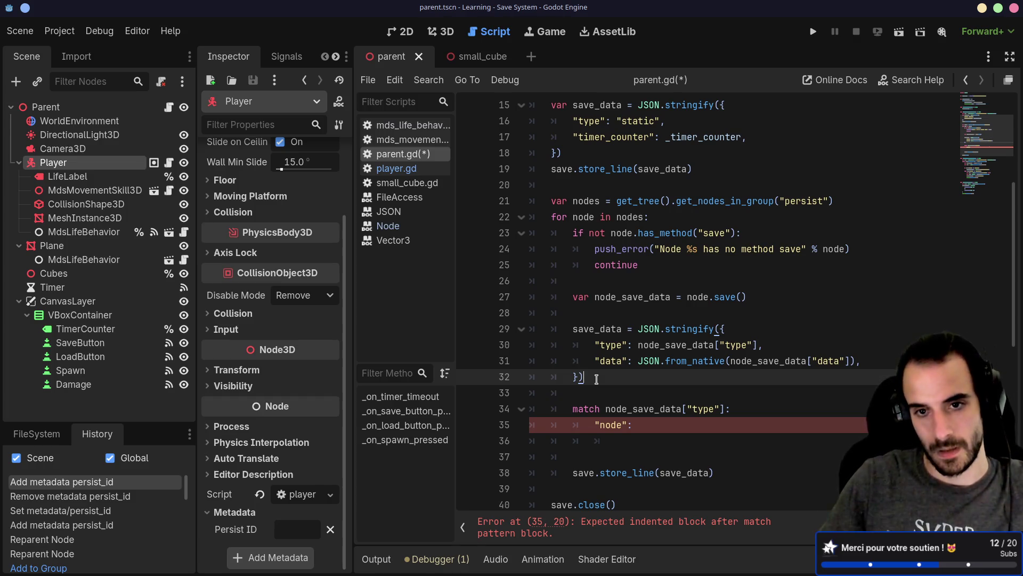
Move the save_data JSON.stringify block under the node case.
{"action": "double_click", "coordinate": [589, 327]}
{"action": "scroll", "coordinate": [591, 328], "scroll_direction": "up", "scroll_amount": 3}
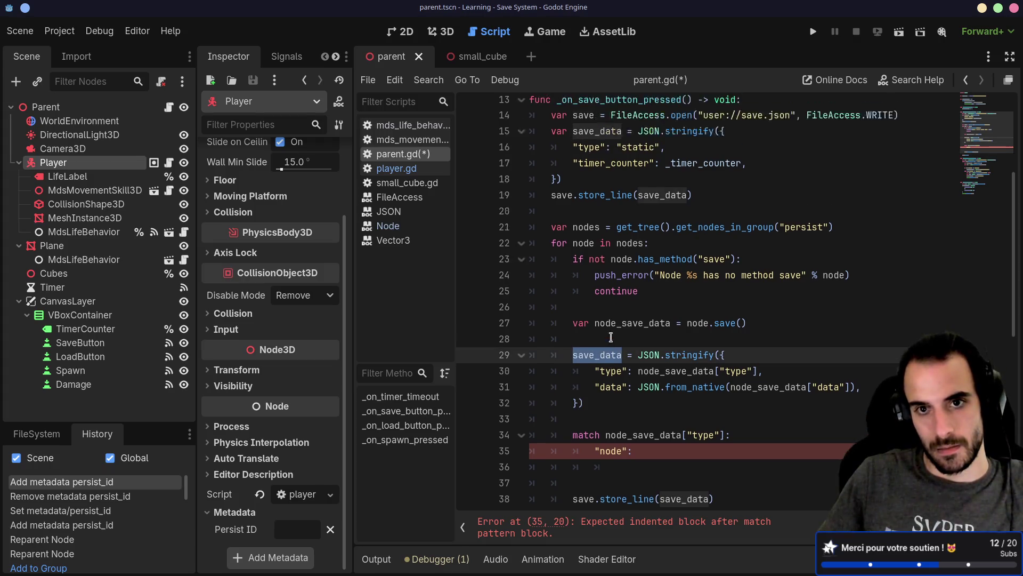
{"action": "left_click", "coordinate": [602, 207]}
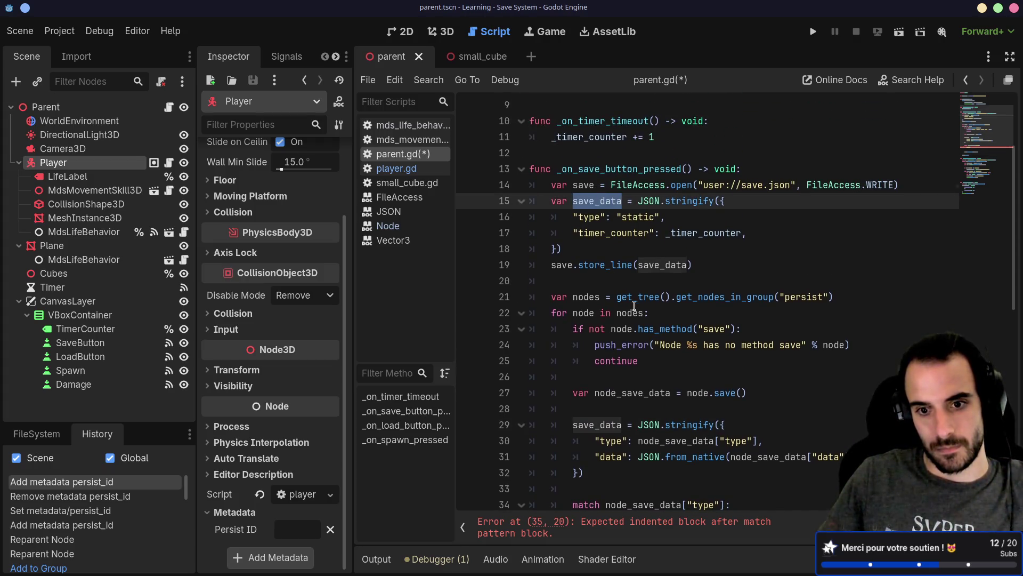
{"action": "scroll", "coordinate": [565, 267], "scroll_direction": "down", "scroll_amount": 4}
{"action": "left_click", "coordinate": [583, 281]}
{"action": "left_click", "coordinate": [504, 232], "text": "shift"}
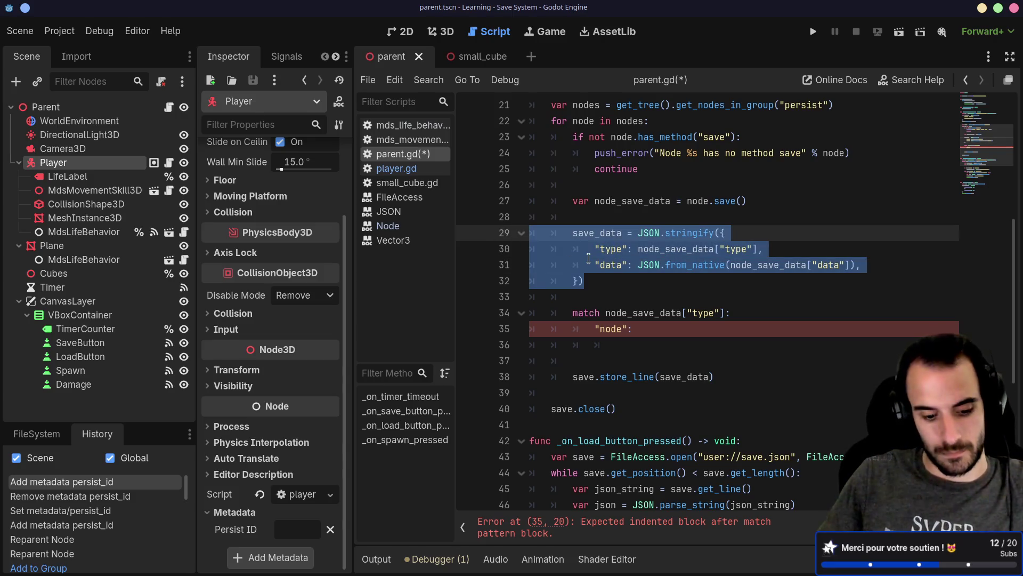
{"action": "key", "text": "ctrl+x"}
{"action": "left_click", "coordinate": [629, 296]}
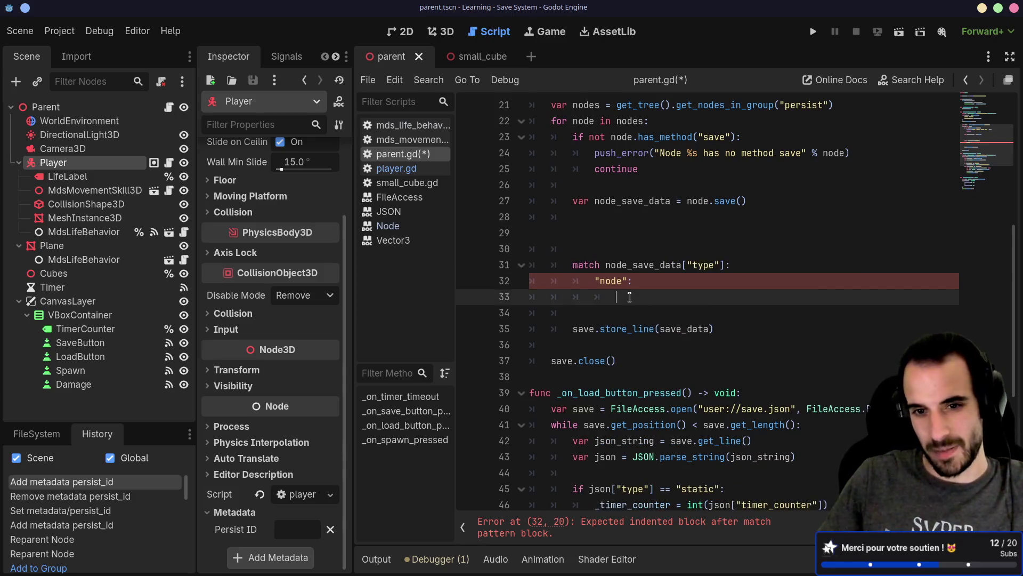
{"action": "key", "text": "ctrl+v"}
{"action": "left_click", "coordinate": [651, 297]}
{"action": "key", "text": "BackSpace"}
{"action": "key", "text": "BackSpace"}
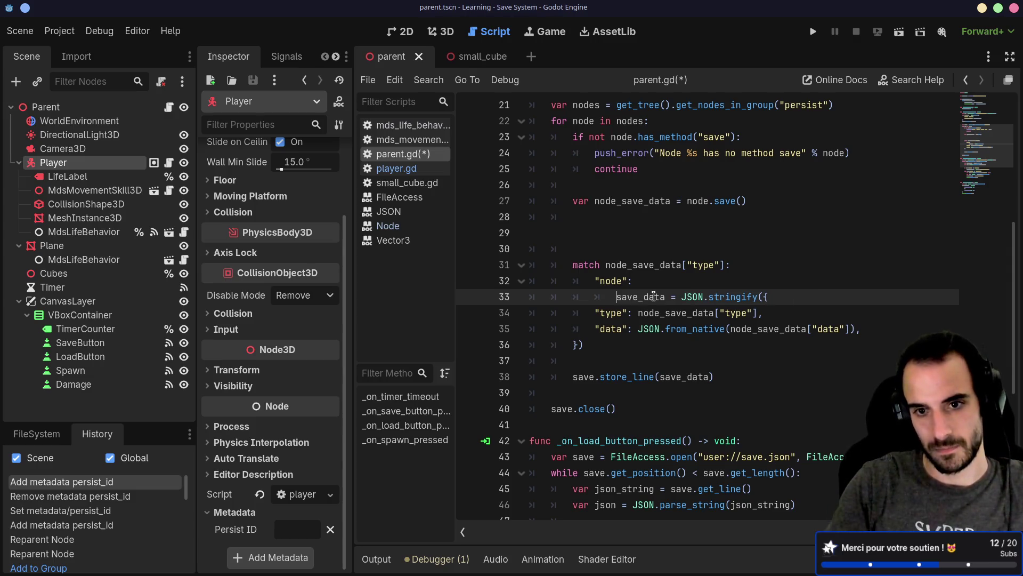
Indent the rest of the pasted block to sit inside the node case.
{"action": "left_click_drag", "start_coordinate": [585, 345], "coordinate": [568, 316]}
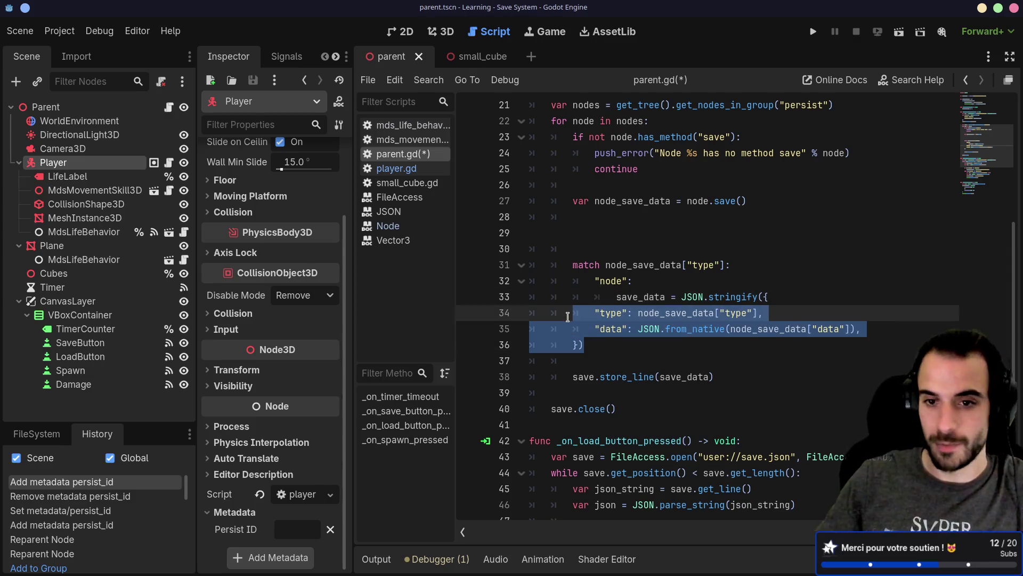
{"action": "key", "text": "Tab"}
{"action": "key", "text": "Tab"}
{"action": "left_click", "coordinate": [690, 354]}
Duplicate the type entry in the save data, then switch to player.gd.
{"action": "left_click", "coordinate": [659, 316]}
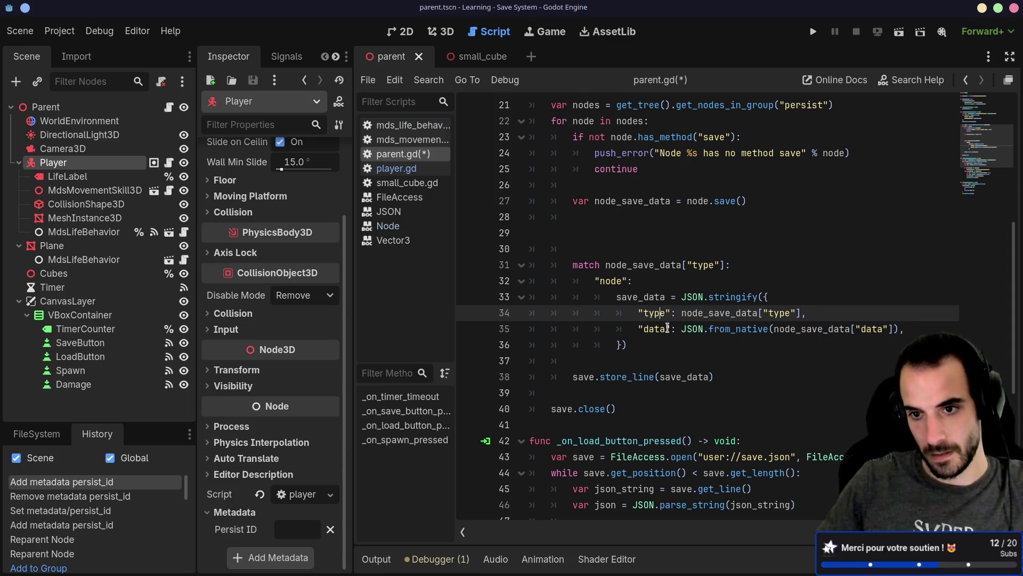
{"action": "double_click", "coordinate": [735, 314]}
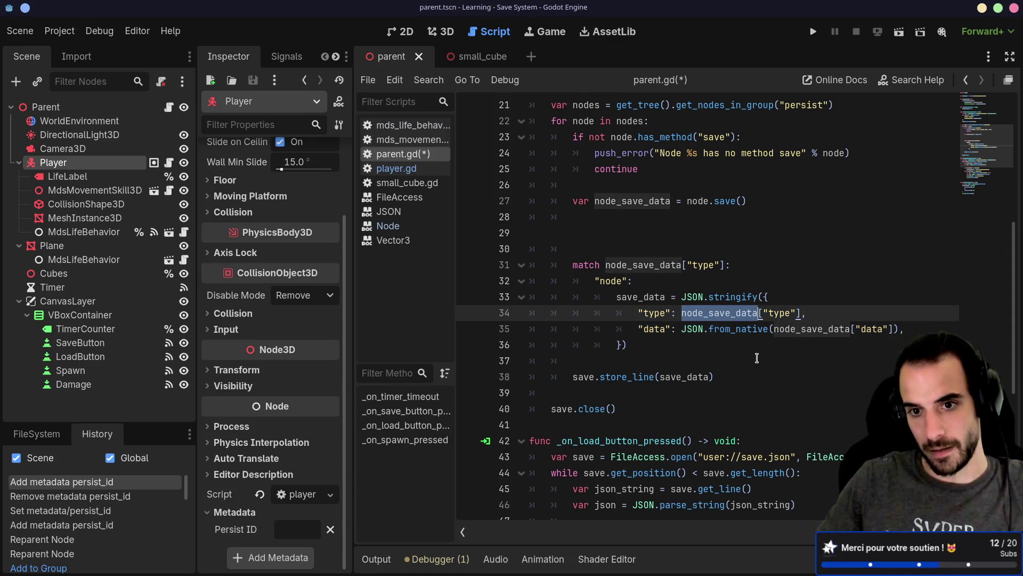
{"action": "triple_click", "coordinate": [821, 315]}
{"action": "key", "text": "ctrl+v"}
{"action": "key", "text": "ctrl+z"}
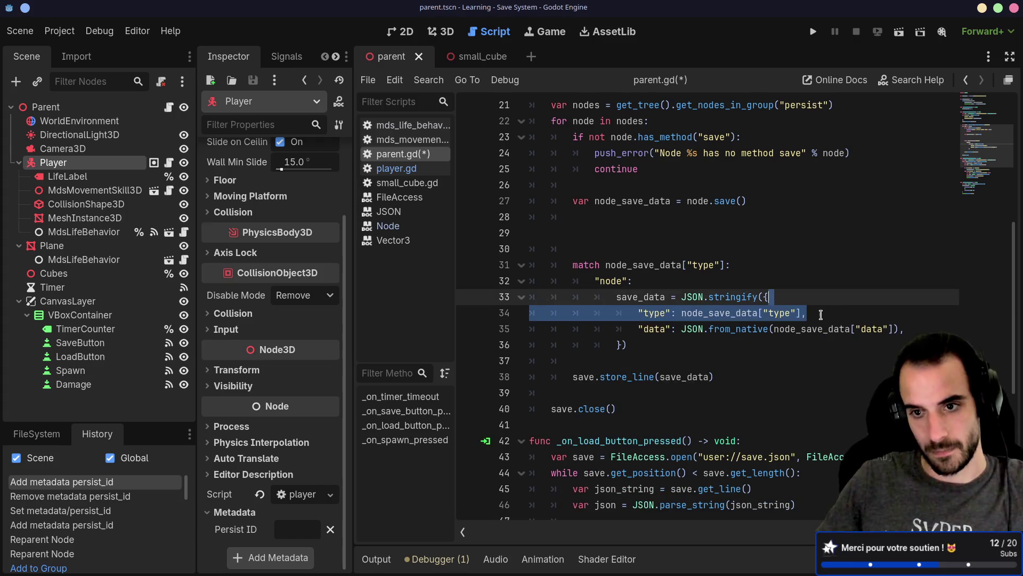
{"action": "left_click", "coordinate": [821, 297]}
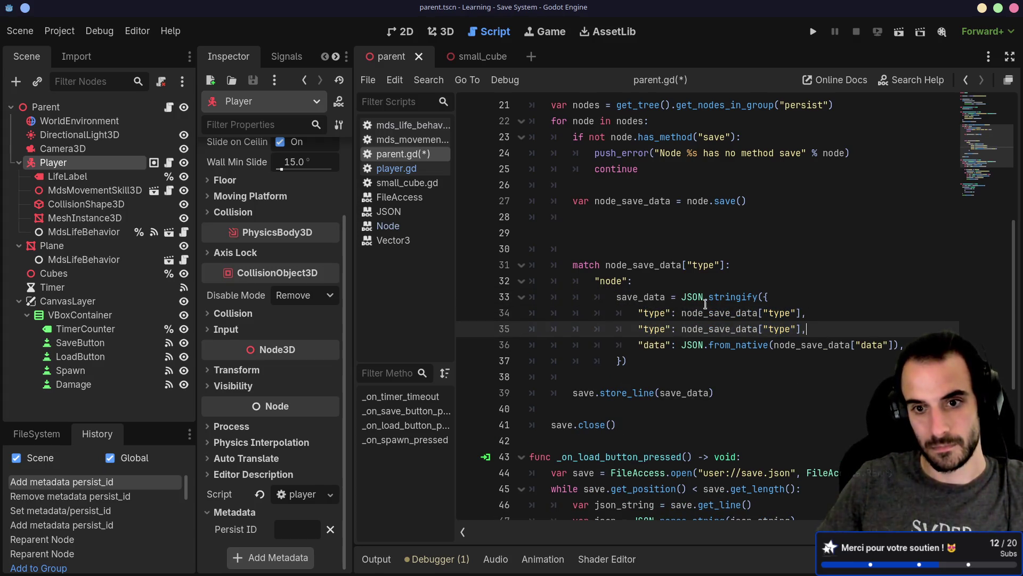
{"action": "left_click", "coordinate": [397, 169]}
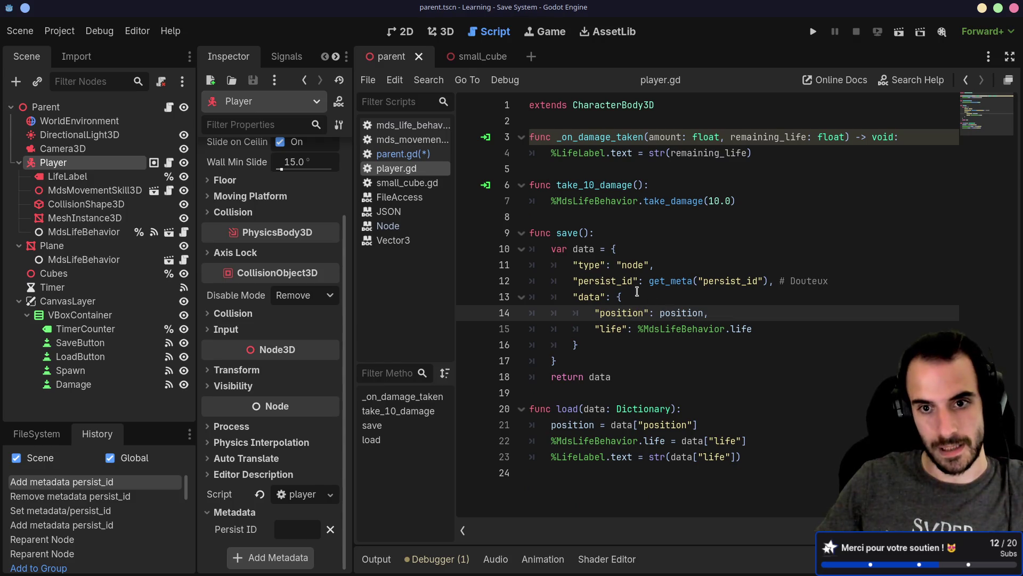
Delete the # Douteux comment from player.gd's save() and save the scripts.
{"action": "left_click", "coordinate": [823, 296]}
{"action": "mouse_move", "coordinate": [834, 280]}
{"action": "left_mouse_down"}
{"action": "mouse_move", "coordinate": [759, 281]}
{"action": "mouse_move", "coordinate": [779, 280]}
{"action": "left_mouse_up"}
{"action": "key", "text": "BackSpace"}
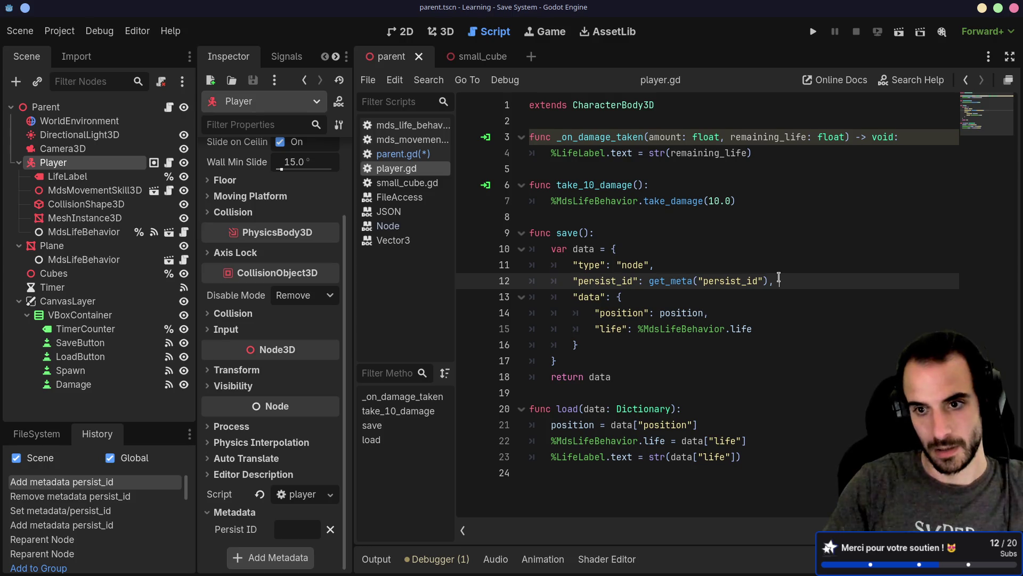
{"action": "key", "text": "ctrl+s"}
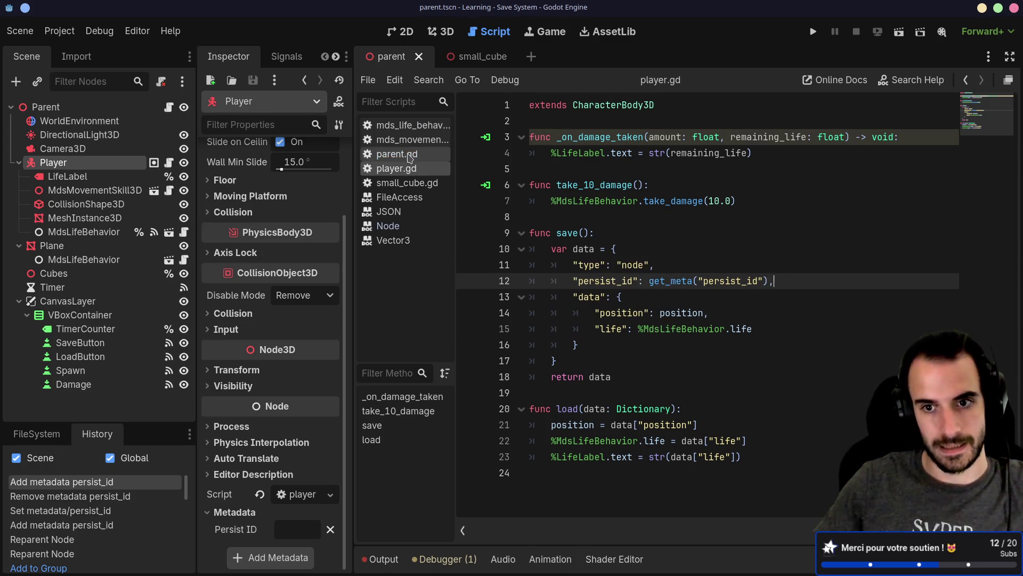
In parent.gd, rename the duplicated type key and lookup to persist_id, then save.
{"action": "left_click", "coordinate": [410, 159]}
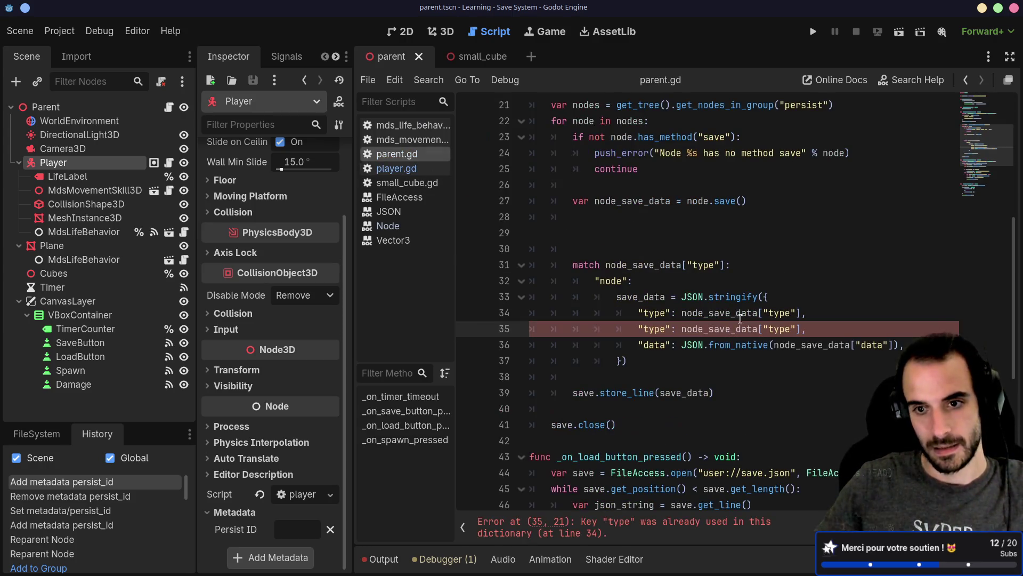
{"action": "double_click", "coordinate": [654, 327]}
{"action": "type", "text": "persist_"}
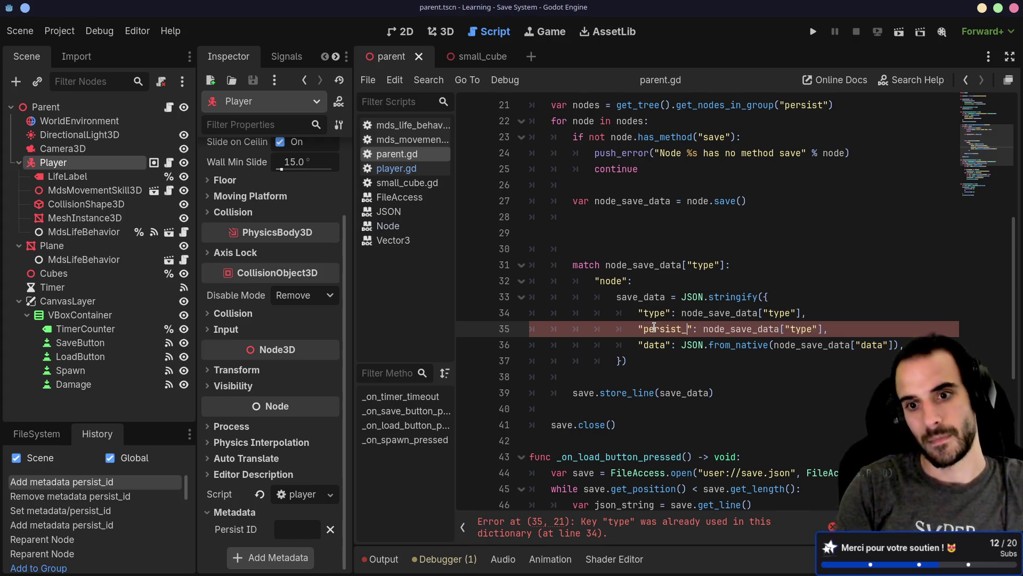
{"action": "type", "text": "id"}
{"action": "double_click", "coordinate": [811, 330]}
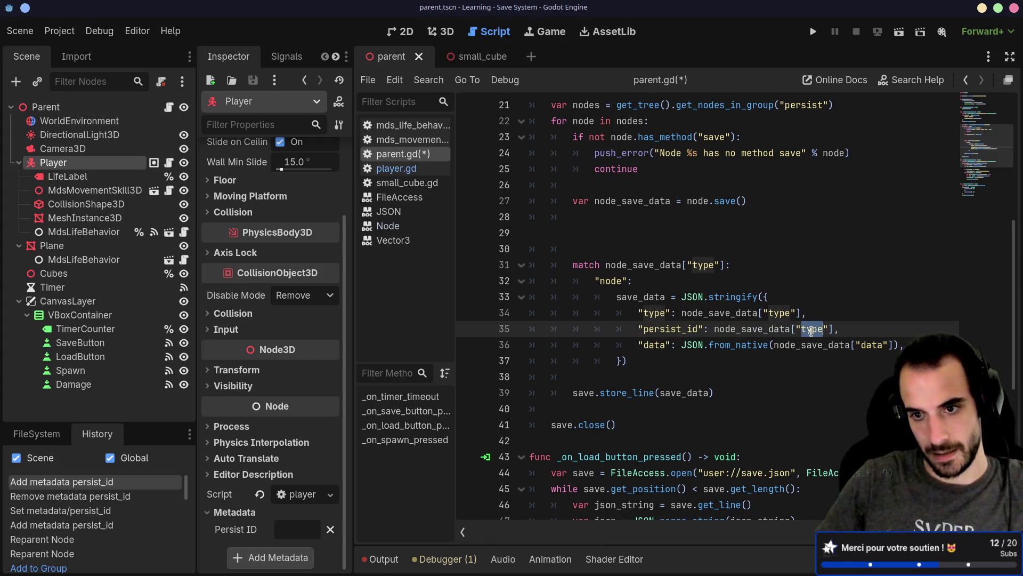
{"action": "type", "text": "persist"}
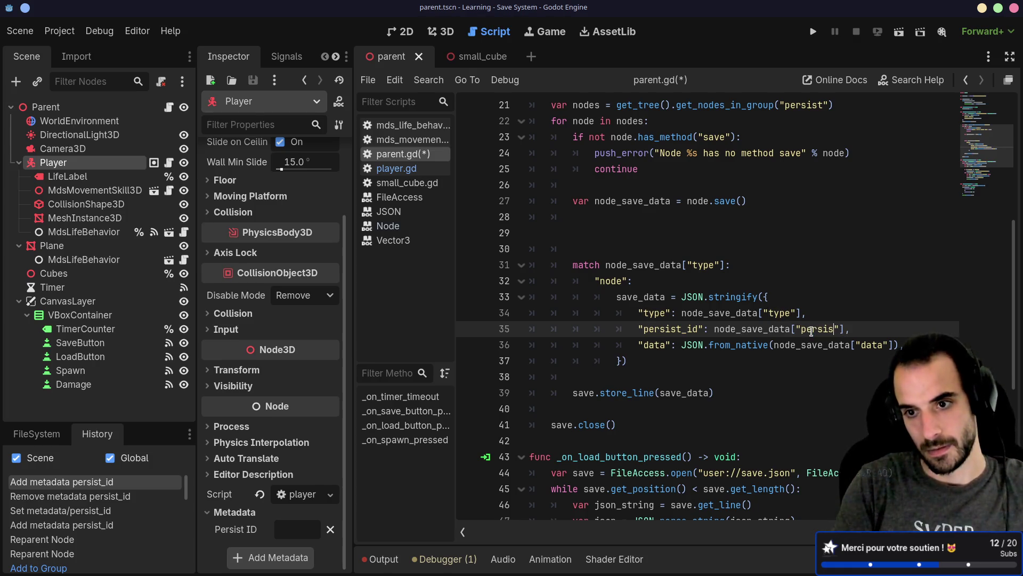
{"action": "type", "text": "_id"}
{"action": "key", "text": "ctrl+s"}
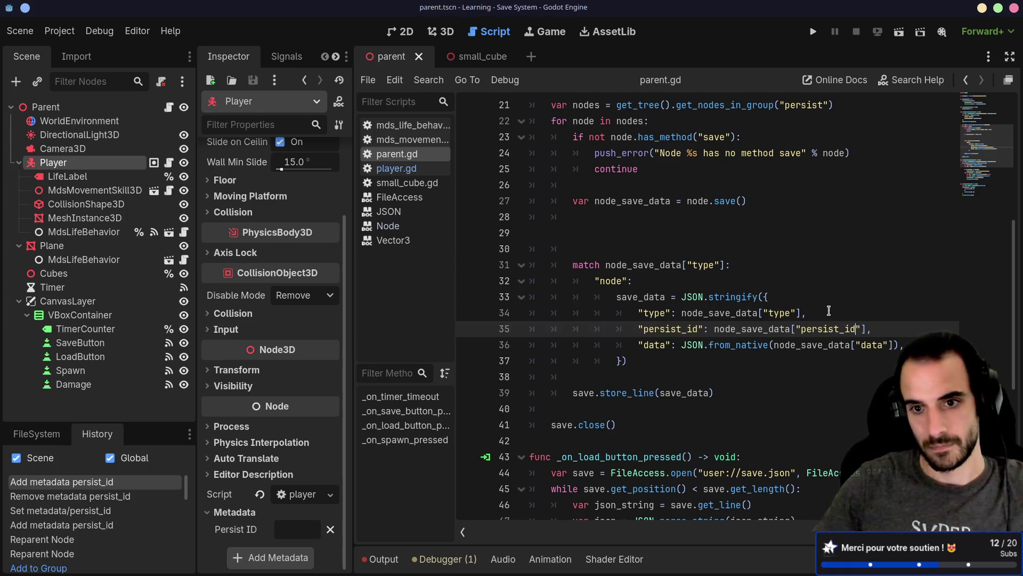
{"action": "left_click", "coordinate": [710, 345]}
{"action": "double_click", "coordinate": [810, 345]}
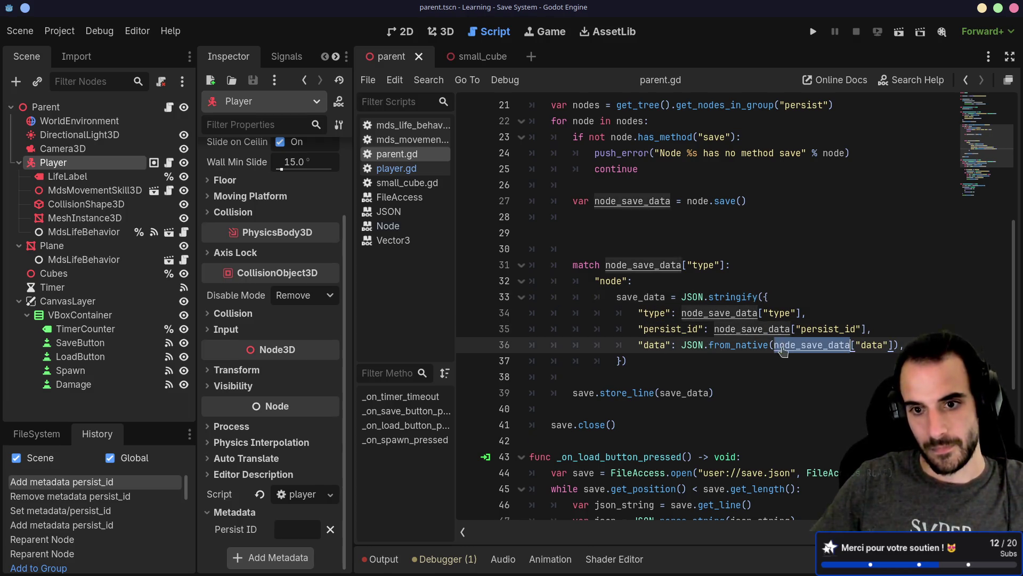
Run the scene, move the player, damage it down to 70.0 life, and save the game.
{"action": "left_click", "coordinate": [899, 31]}
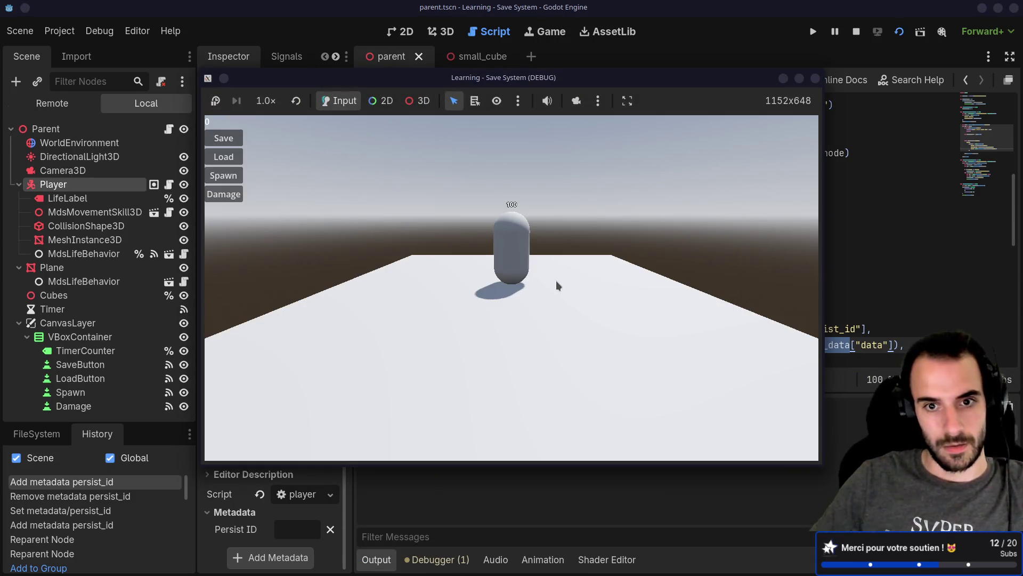
{"action": "key", "text": "d"}
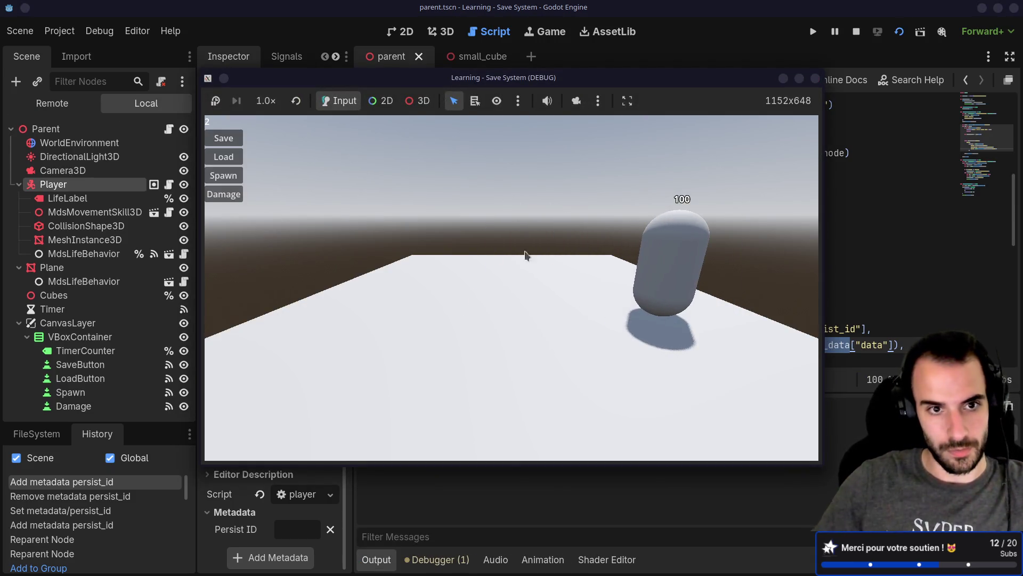
{"action": "left_click", "coordinate": [233, 194]}
{"action": "left_click", "coordinate": [233, 194]}
{"action": "left_click", "coordinate": [232, 194]}
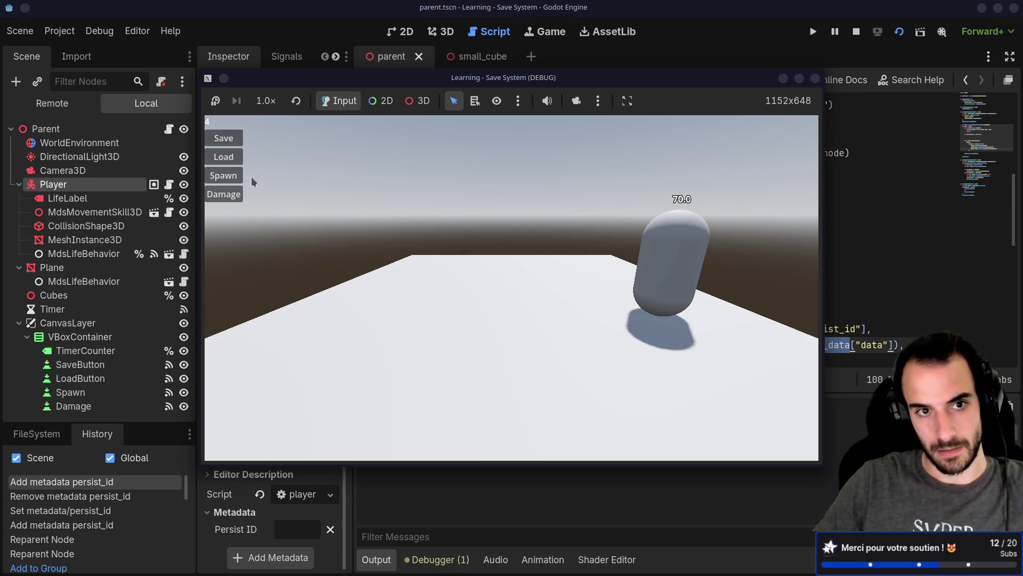
{"action": "left_click", "coordinate": [227, 142]}
{"action": "key", "text": "alt+Tab"}
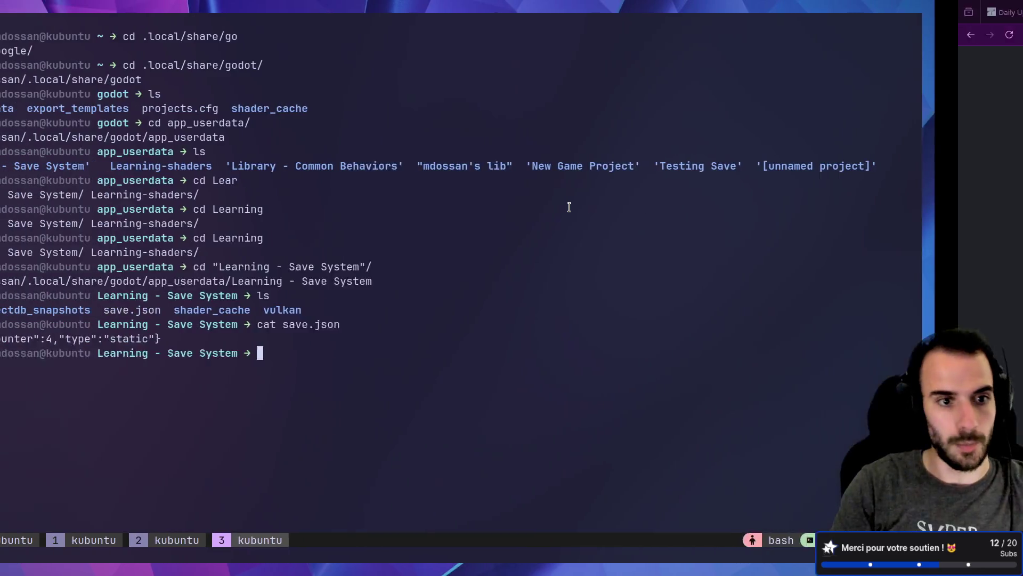
Print save.json with cat and check the stored position coordinates and the 70.0 life value.
{"action": "type", "text": "cat "}
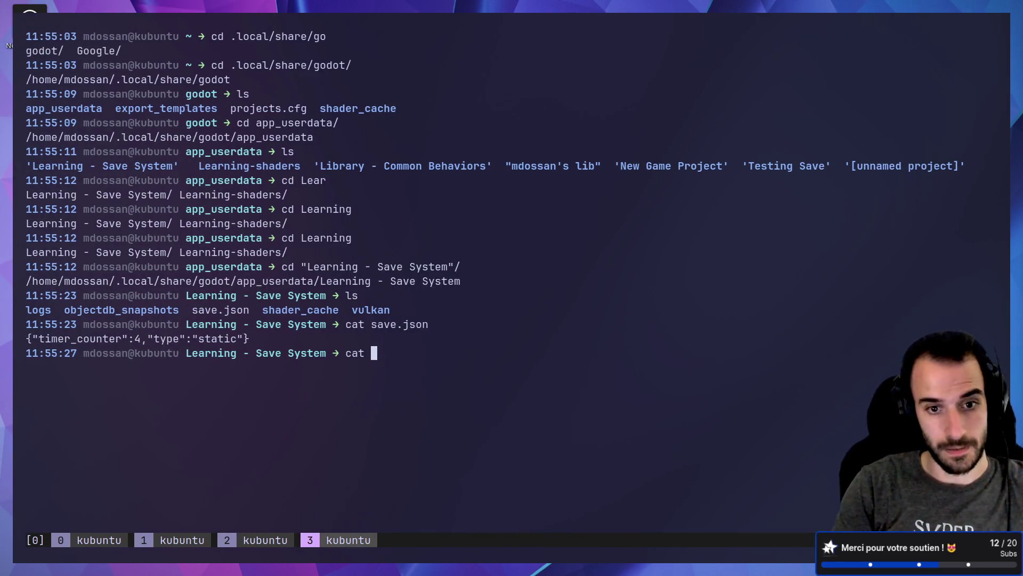
{"action": "type", "text": "save.json"}
{"action": "key", "text": "Return"}
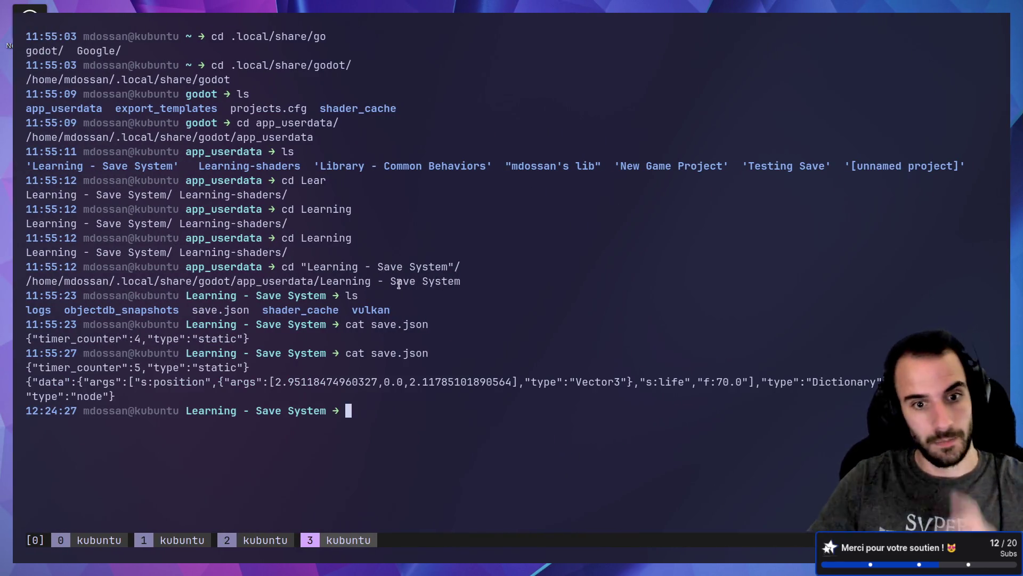
{"action": "left_click_drag", "start_coordinate": [274, 382], "coordinate": [503, 378]}
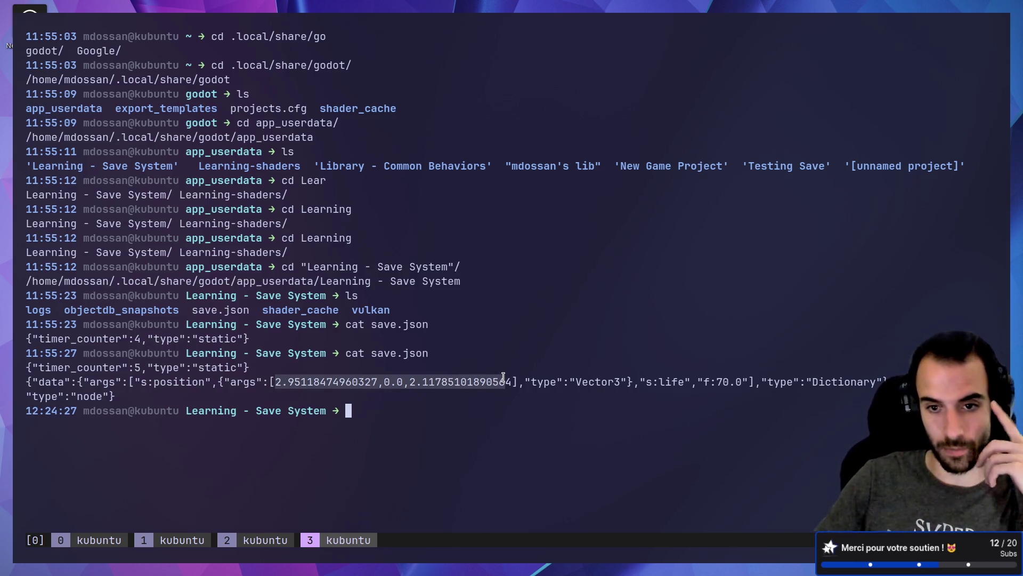
{"action": "double_click", "coordinate": [666, 382]}
{"action": "left_click", "coordinate": [699, 384]}
{"action": "left_click_drag", "start_coordinate": [716, 384], "coordinate": [740, 384]}
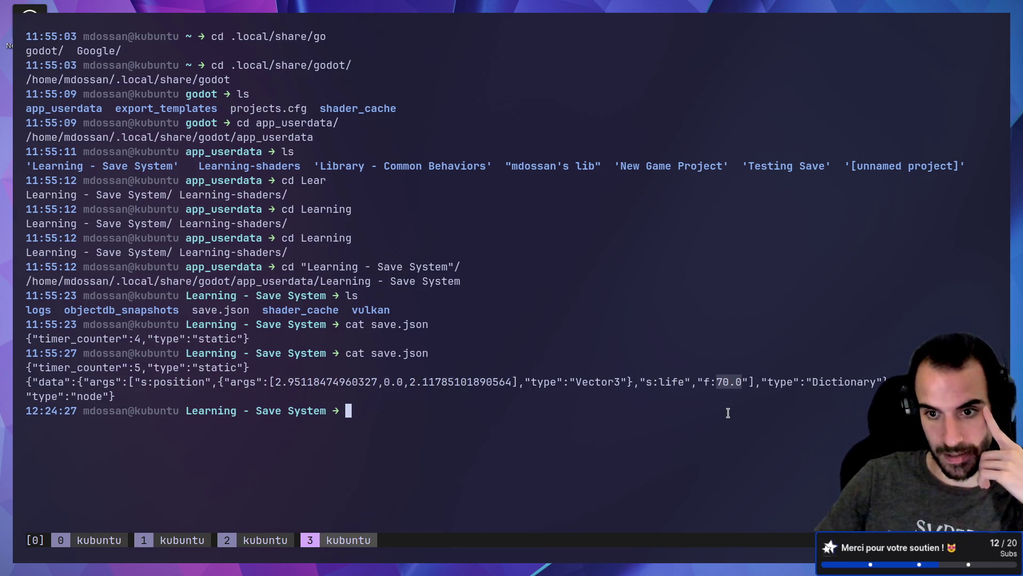
{"action": "left_click", "coordinate": [728, 413]}
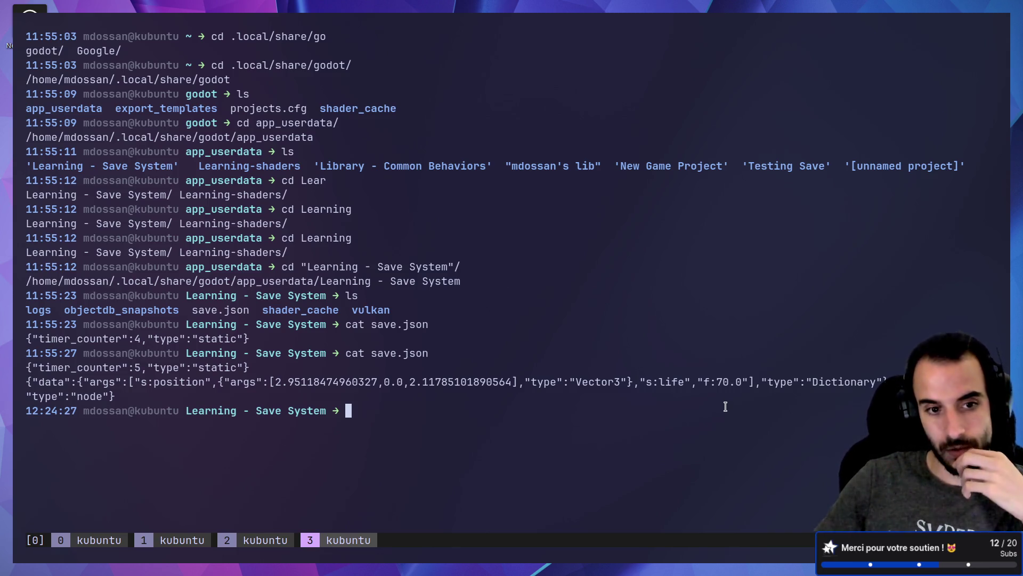
{"action": "key", "text": "alt+Tab"}
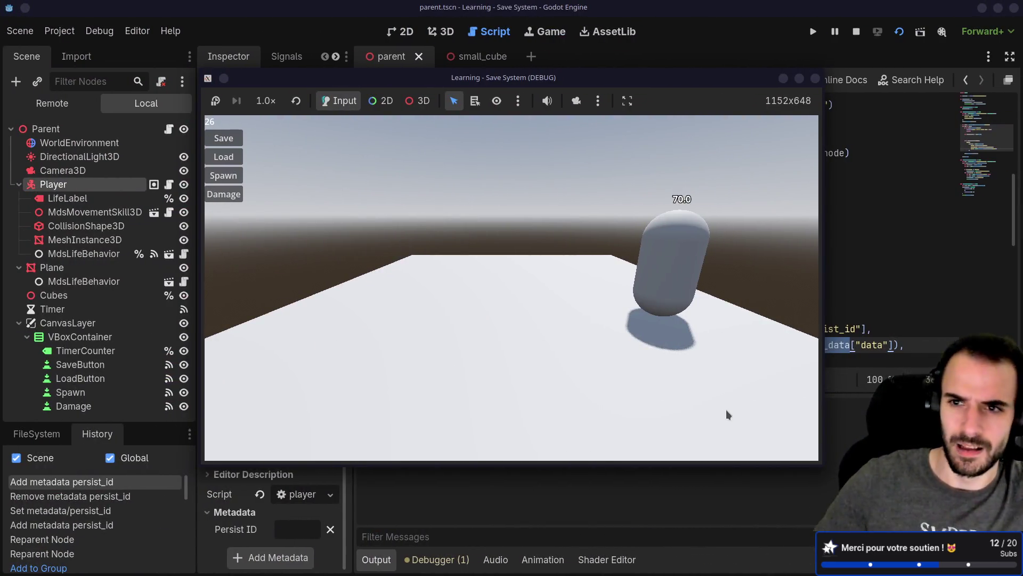
Stop the game, delete two empty lines, and test Load in a fresh run.
{"action": "left_click", "coordinate": [815, 78]}
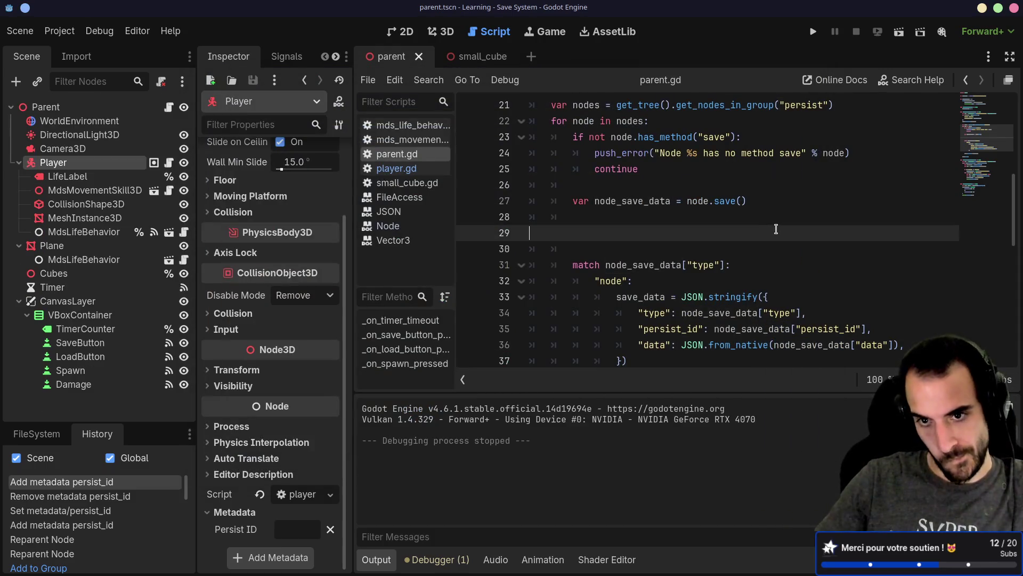
{"action": "key", "text": "BackSpace"}
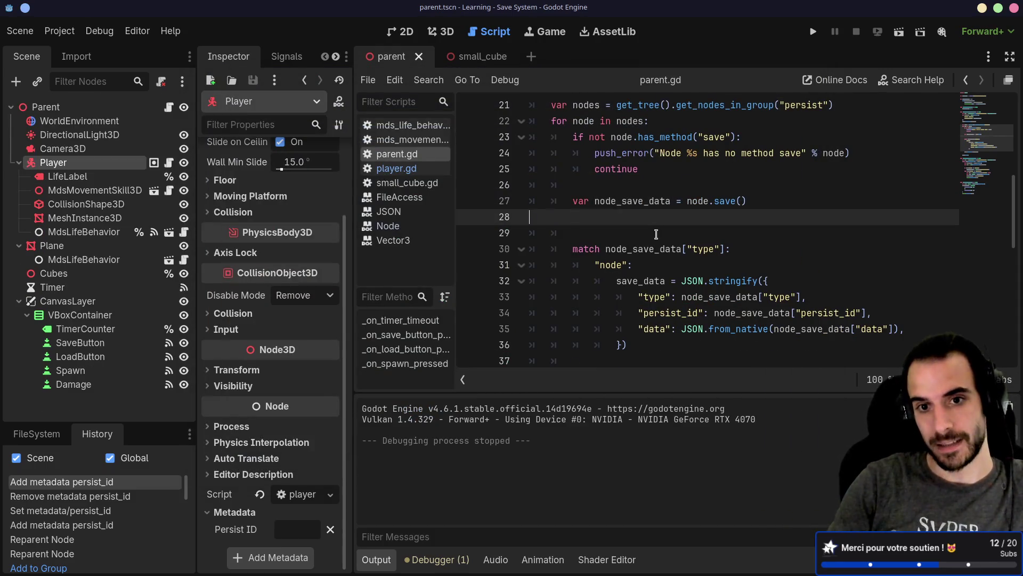
{"action": "key", "text": "BackSpace"}
{"action": "left_click", "coordinate": [899, 32]}
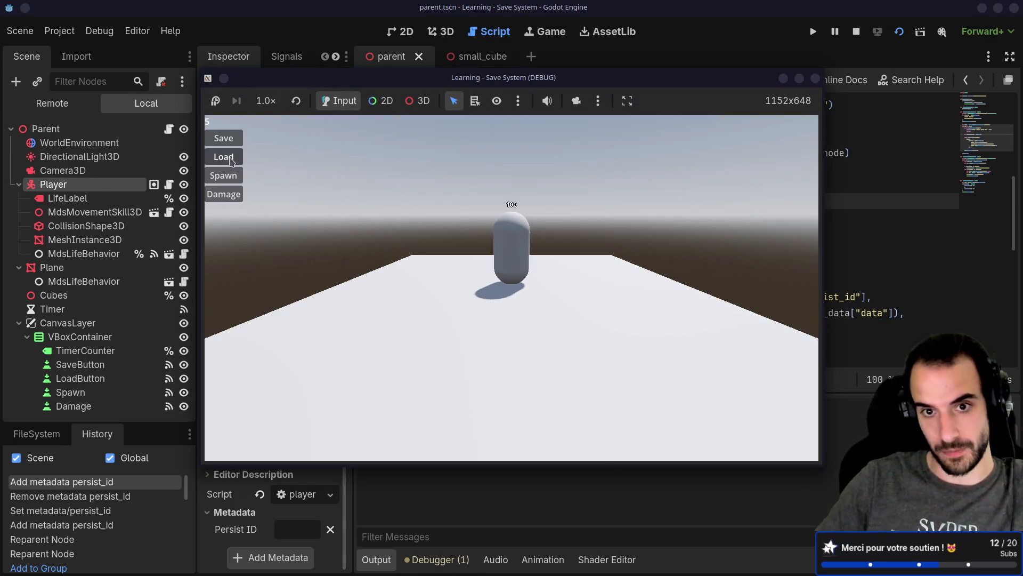
{"action": "left_click", "coordinate": [231, 158]}
{"action": "left_click", "coordinate": [815, 78]}
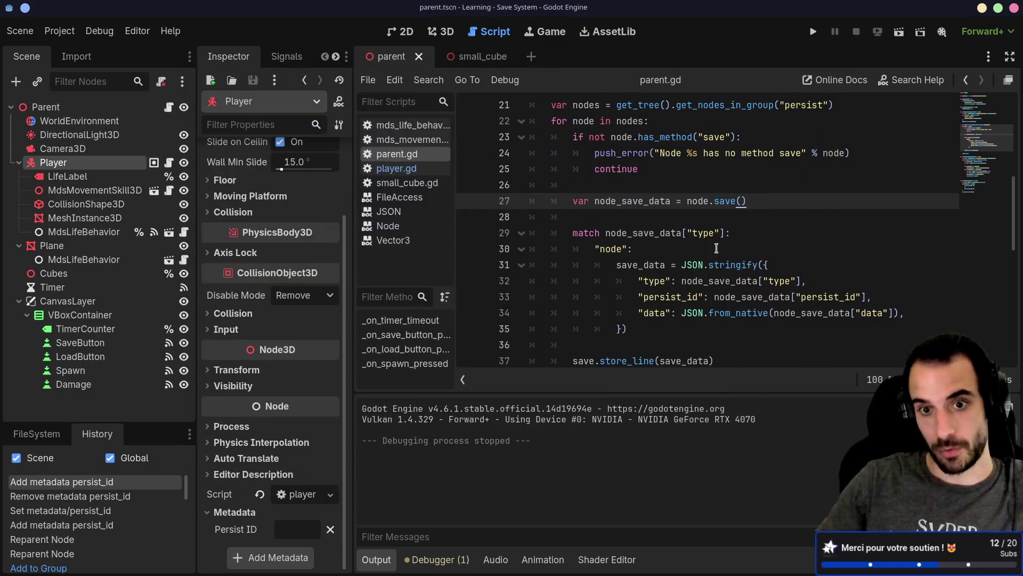
Paste the get_nodes_in_group("persist") line into _on_load_button_pressed.
{"action": "scroll", "coordinate": [593, 222], "scroll_direction": "down", "scroll_amount": 3}
{"action": "scroll", "coordinate": [592, 222], "scroll_direction": "down", "scroll_amount": 2}
{"action": "scroll", "coordinate": [595, 222], "scroll_direction": "down", "scroll_amount": 2}
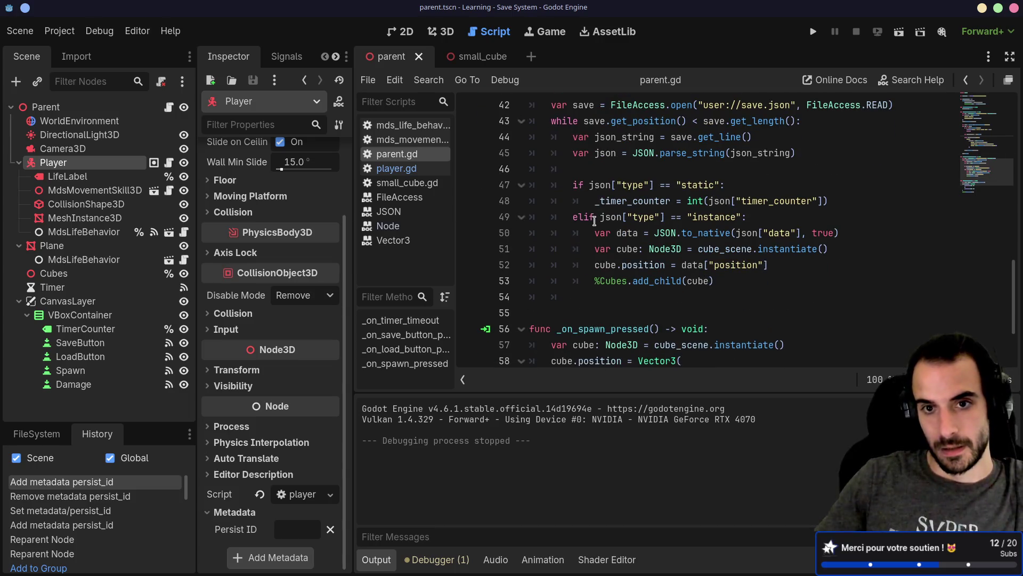
{"action": "scroll", "coordinate": [606, 154], "scroll_direction": "up", "scroll_amount": 1}
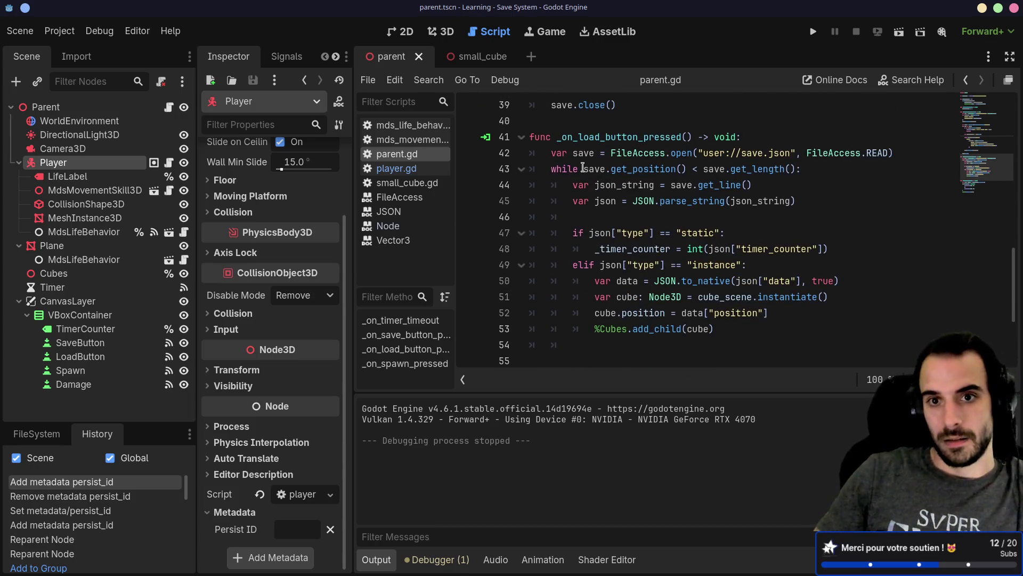
{"action": "left_click", "coordinate": [910, 154]}
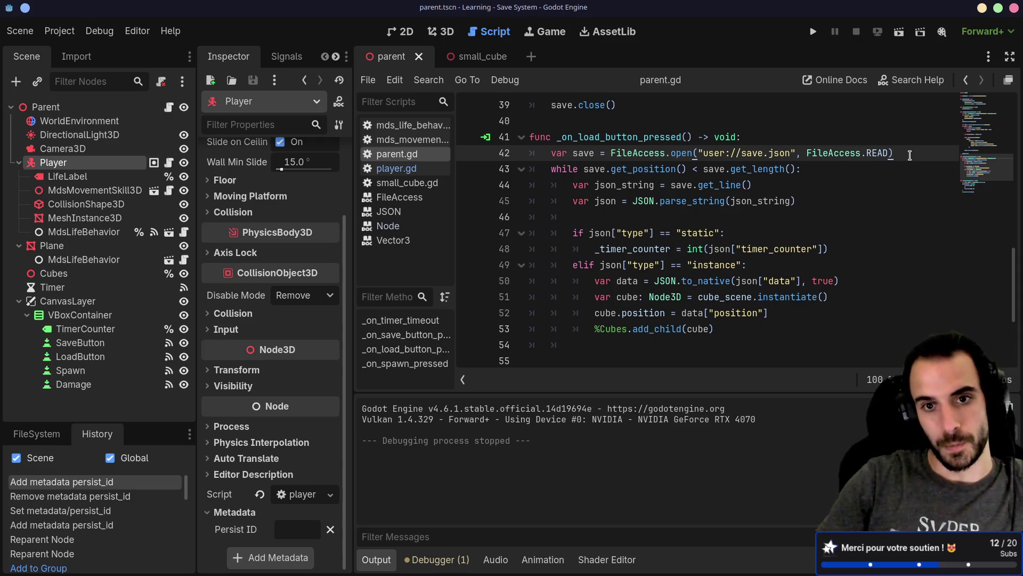
{"action": "key", "text": "Return"}
{"action": "key", "text": "BackSpace"}
{"action": "scroll", "coordinate": [854, 160], "scroll_direction": "up", "scroll_amount": 8}
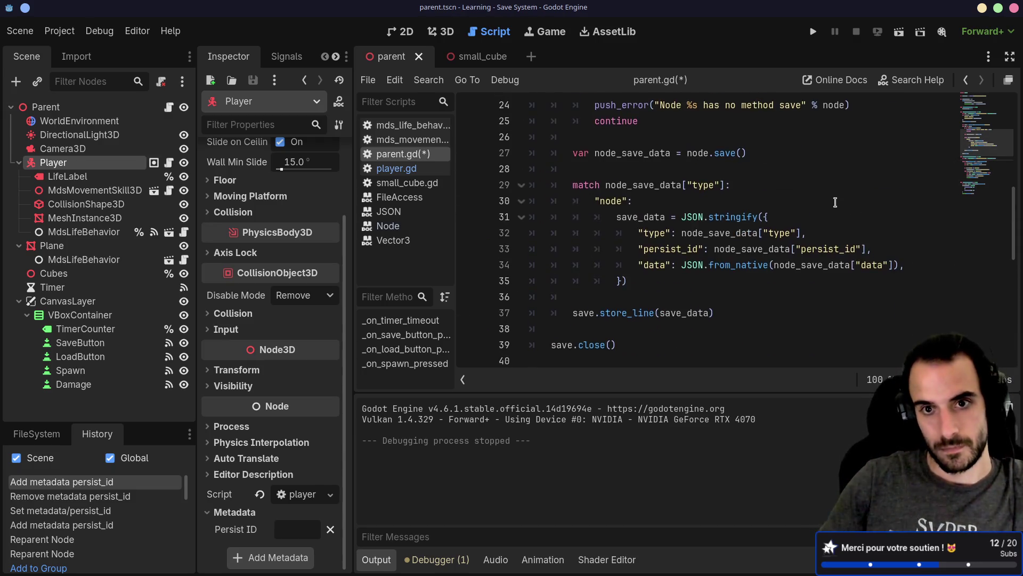
{"action": "left_click_drag", "start_coordinate": [857, 200], "coordinate": [852, 185]}
{"action": "key", "text": "ctrl+c"}
{"action": "scroll", "coordinate": [852, 195], "scroll_direction": "down", "scroll_amount": 7}
{"action": "left_click", "coordinate": [580, 215]}
{"action": "key", "text": "ctrl+v"}
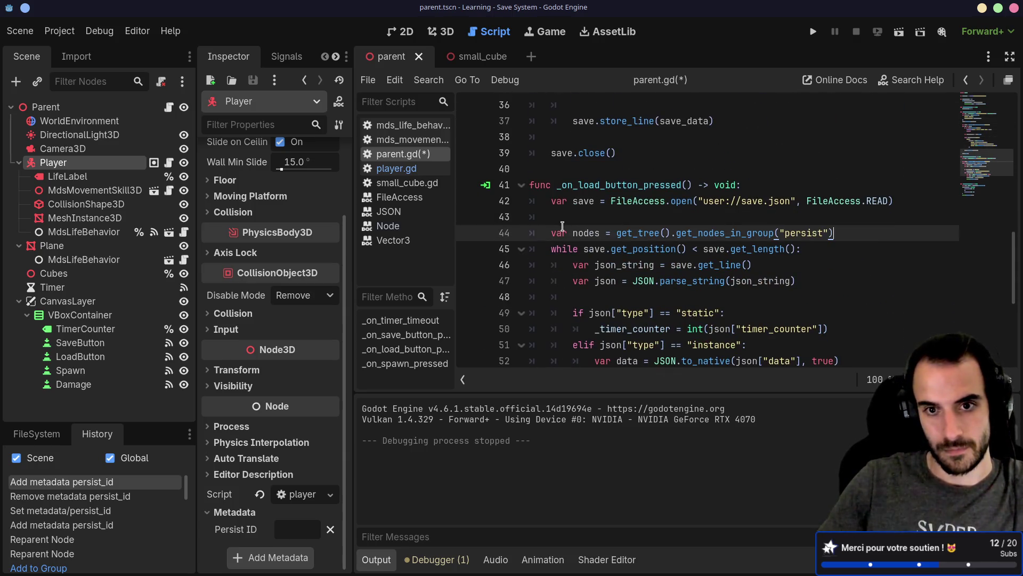
Remove the blank line above it and rename the pasted variable to persist_nodes.
{"action": "left_click", "coordinate": [555, 219]}
{"action": "key", "text": "BackSpace"}
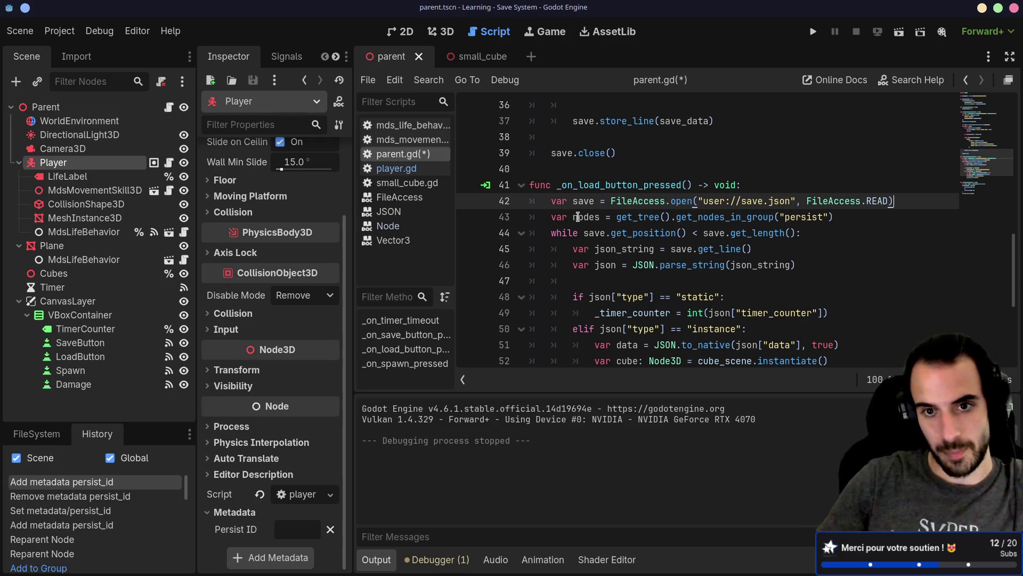
{"action": "left_click", "coordinate": [579, 217]}
{"action": "type", "text": "persis"}
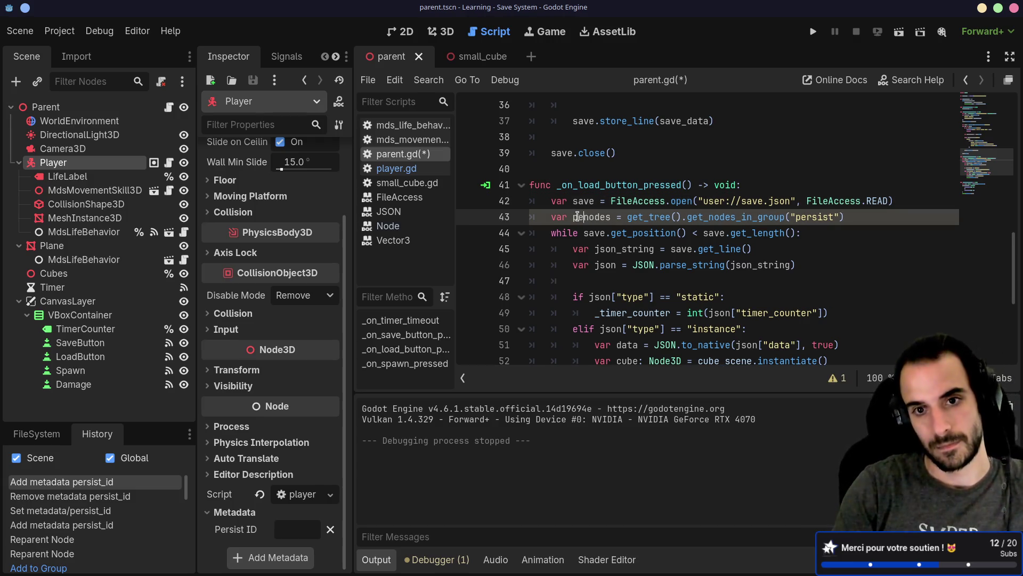
{"action": "type", "text": "t"}
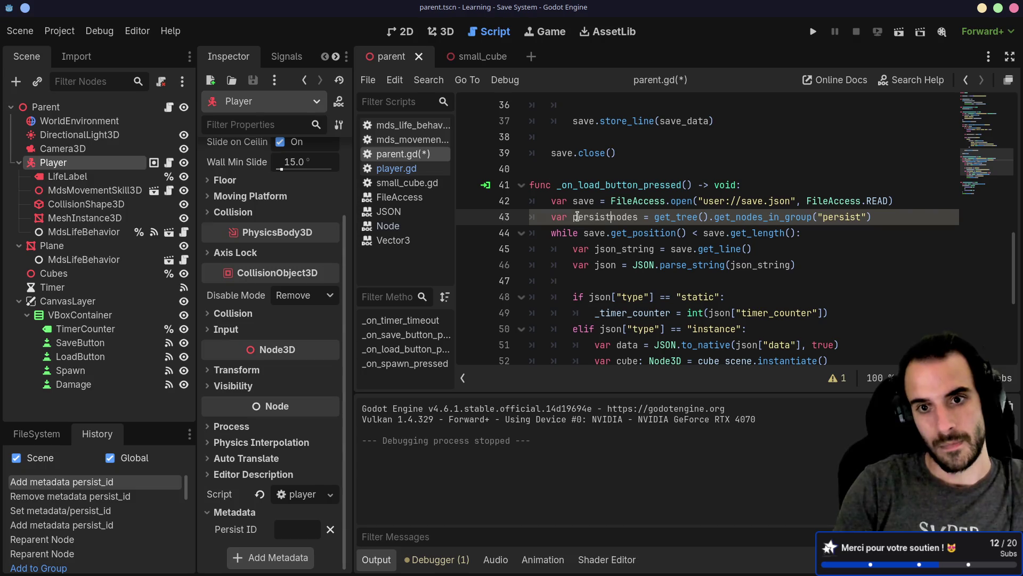
{"action": "type", "text": "_"}
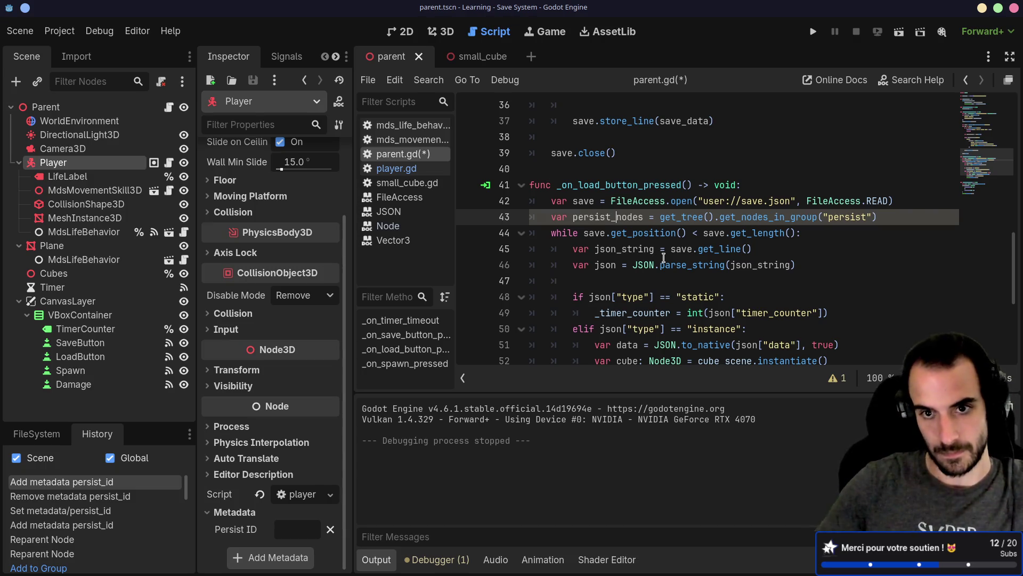
Add blank lines around the persist_nodes declaration and review the save-file reading loop.
{"action": "left_click", "coordinate": [903, 206]}
{"action": "key", "text": "Return"}
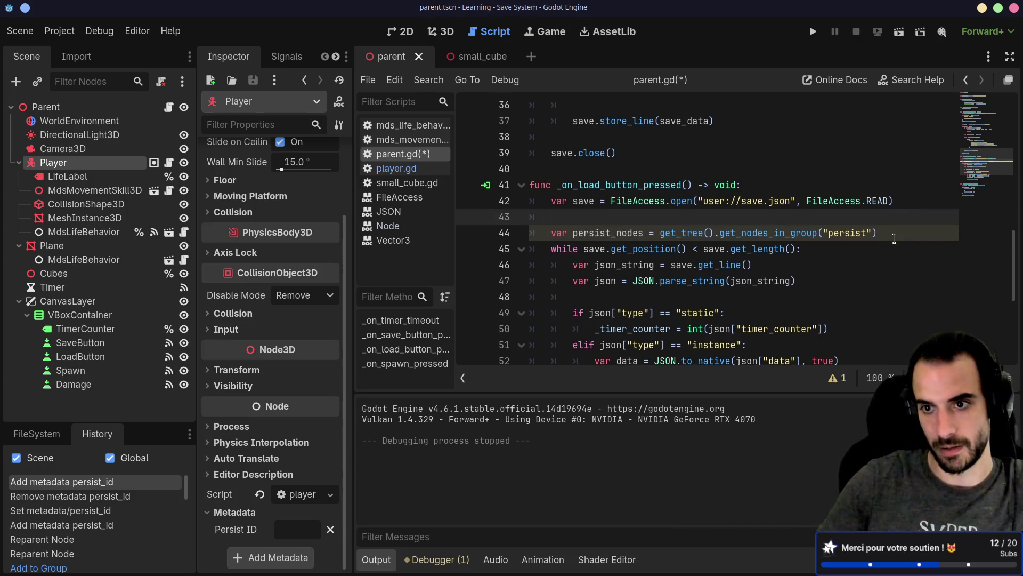
{"action": "left_click", "coordinate": [894, 235]}
{"action": "key", "text": "Return"}
{"action": "key", "text": "Return"}
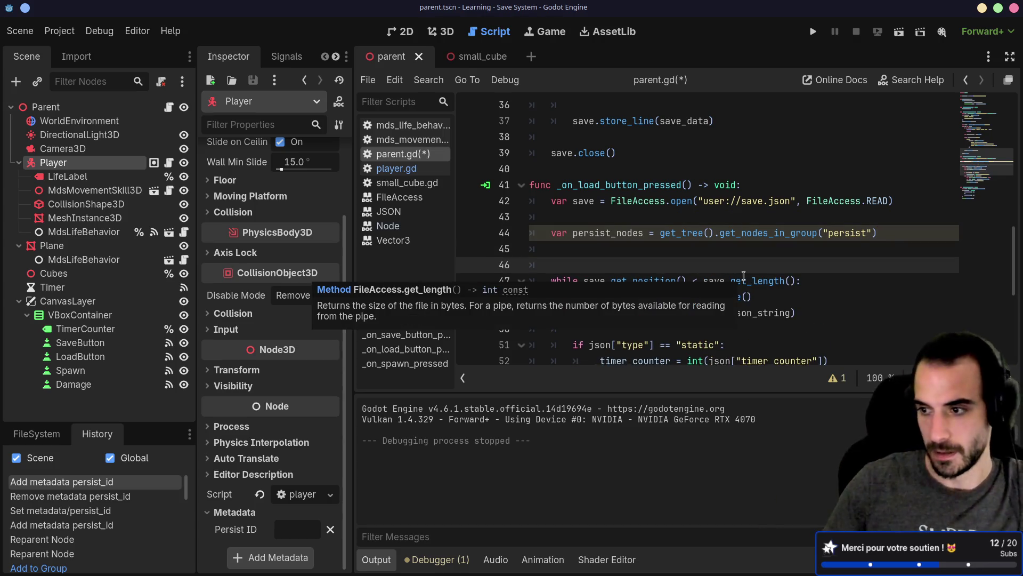
{"action": "double_click", "coordinate": [612, 234]}
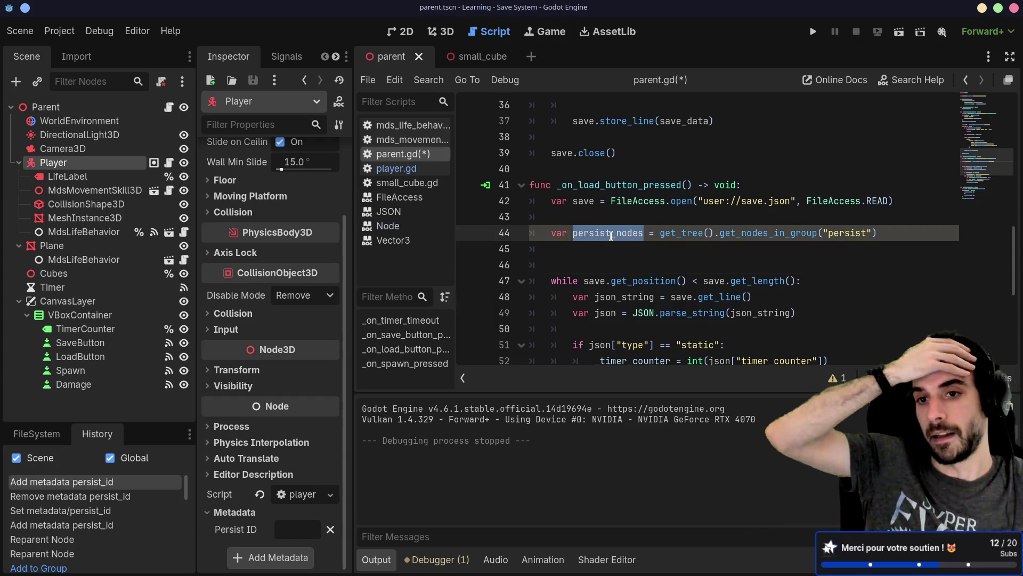
{"action": "scroll", "coordinate": [612, 235], "scroll_direction": "down", "scroll_amount": 3}
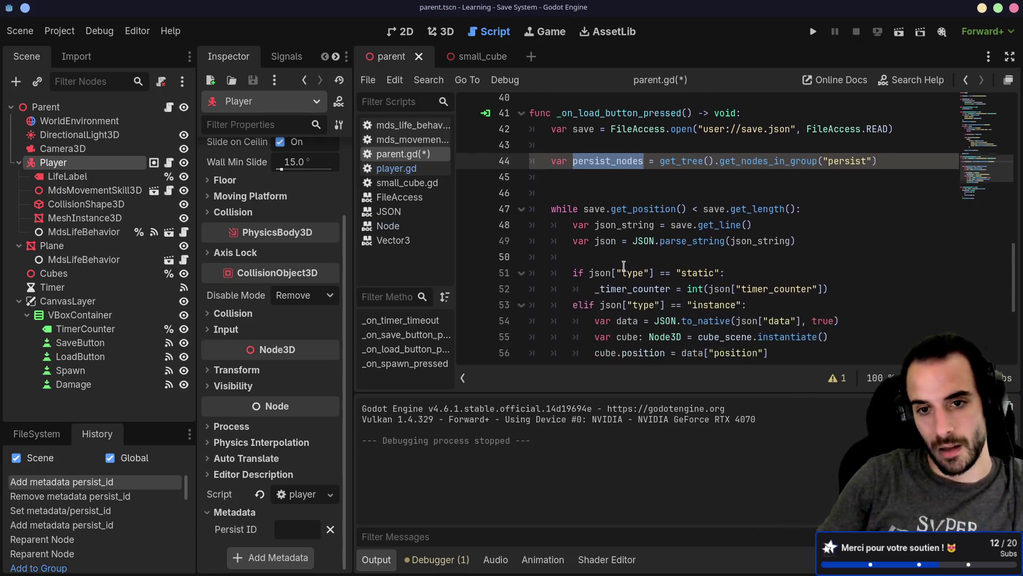
{"action": "mouse_move", "coordinate": [570, 146]}
{"action": "left_mouse_down"}
{"action": "mouse_move", "coordinate": [662, 181]}
{"action": "mouse_move", "coordinate": [713, 296]}
{"action": "left_mouse_up"}
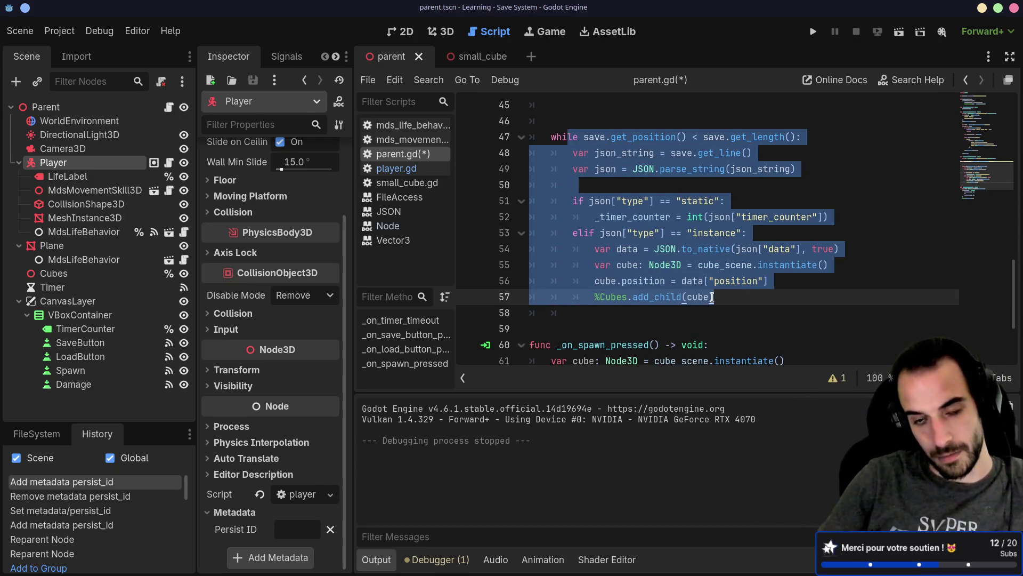
{"action": "left_click", "coordinate": [712, 297]}
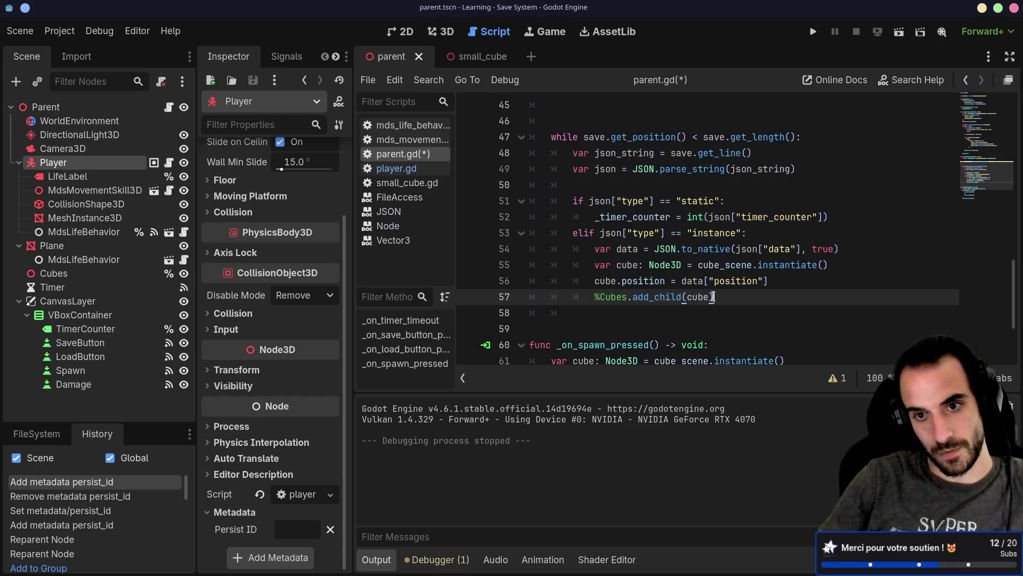
{"action": "left_click_drag", "start_coordinate": [662, 236], "coordinate": [751, 234]}
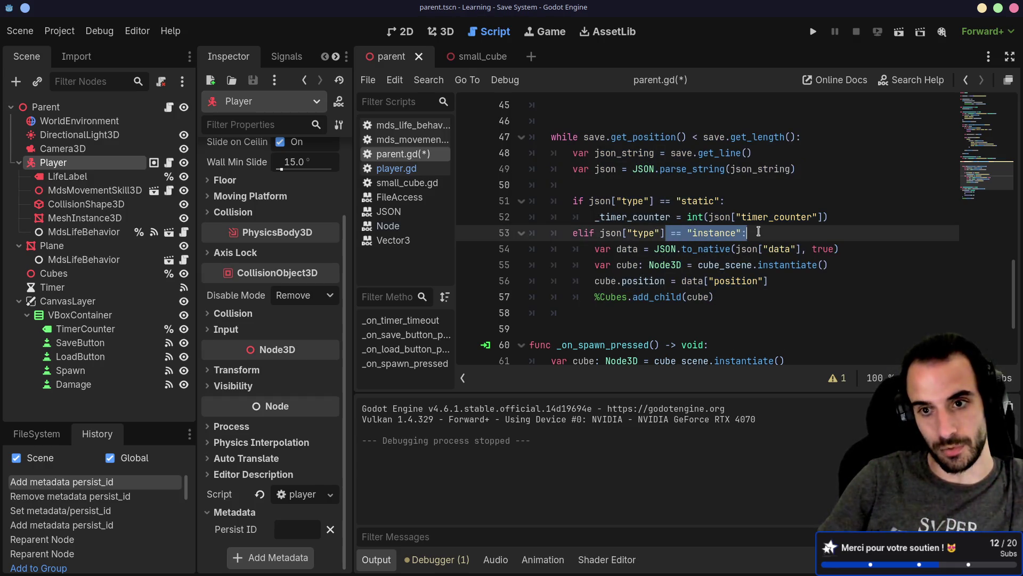
{"action": "left_click", "coordinate": [752, 233]}
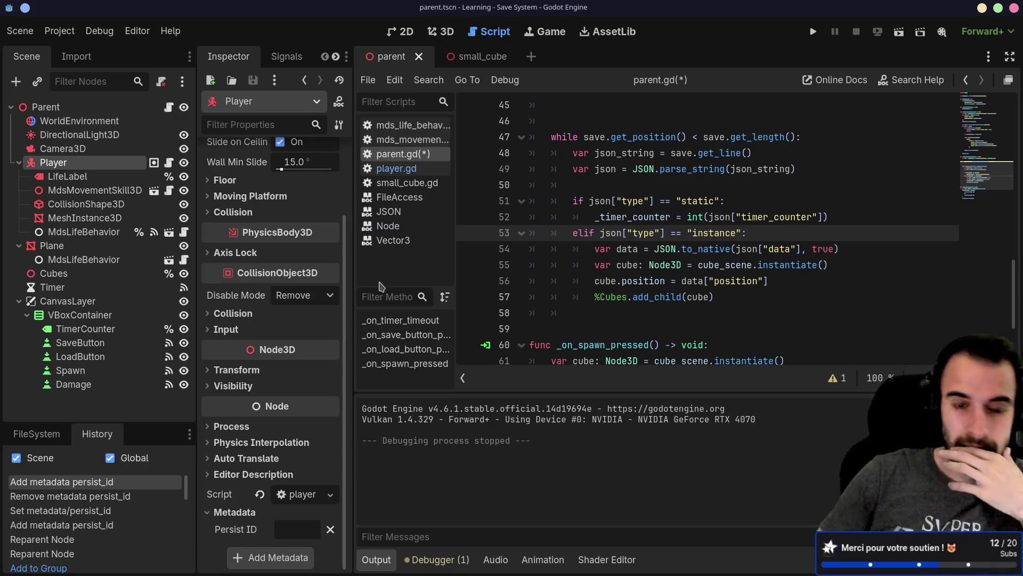
{"action": "scroll", "coordinate": [614, 273], "scroll_direction": "up", "scroll_amount": 3}
{"action": "left_click", "coordinate": [614, 232]}
{"action": "left_click_drag", "start_coordinate": [531, 233], "coordinate": [646, 230]}
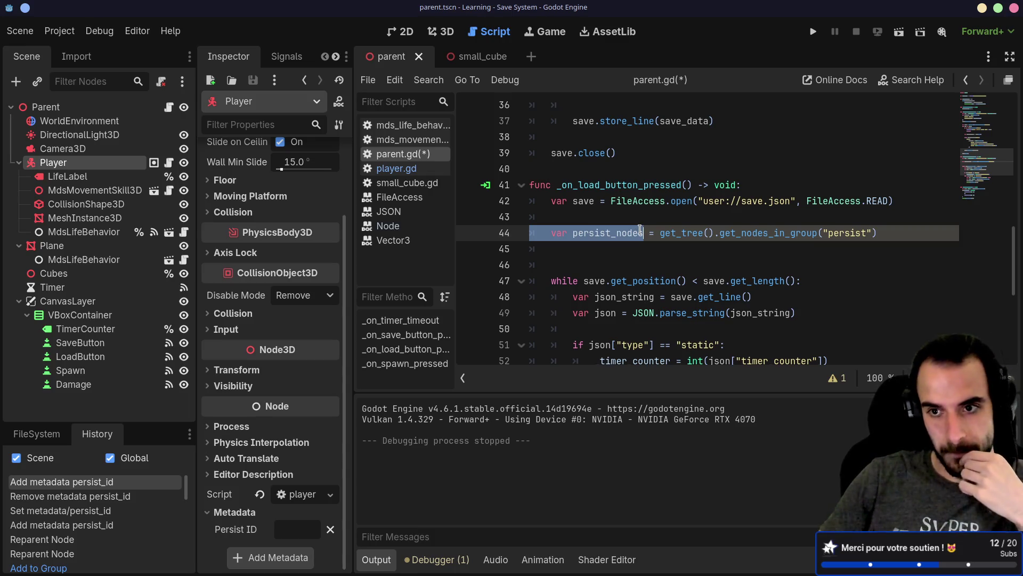
Start declaring a persist_dict Dictionary variable below persist_nodes.
{"action": "left_click", "coordinate": [893, 238]}
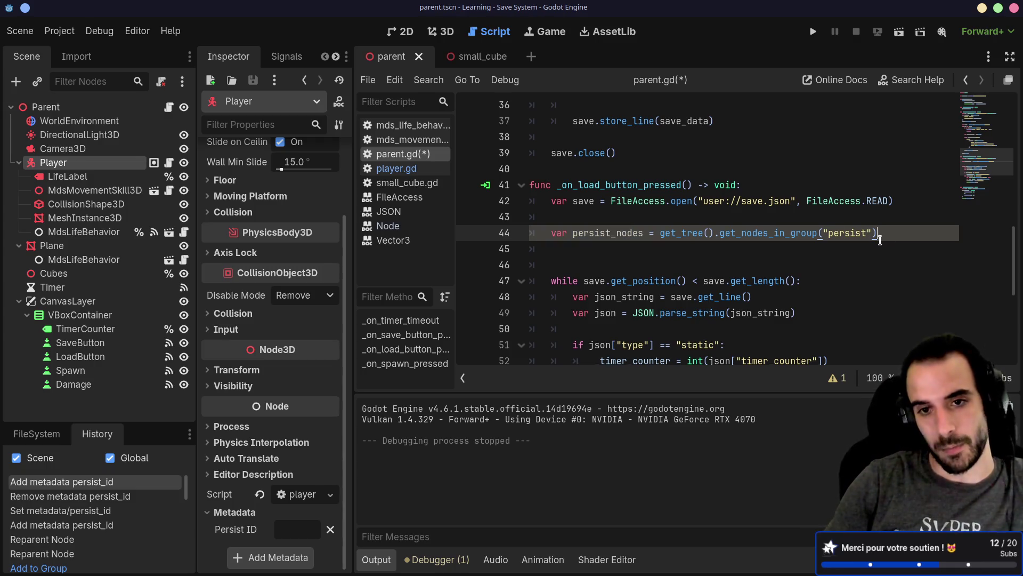
{"action": "key", "text": "Return"}
{"action": "type", "text": "var"}
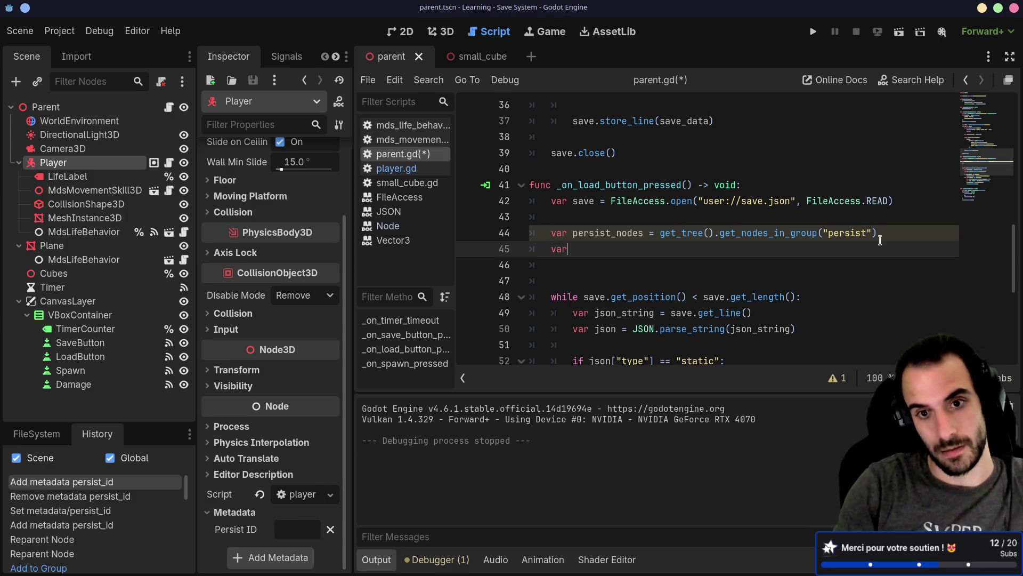
{"action": "type", "text": " persis"}
{"action": "type", "text": "t_dict"}
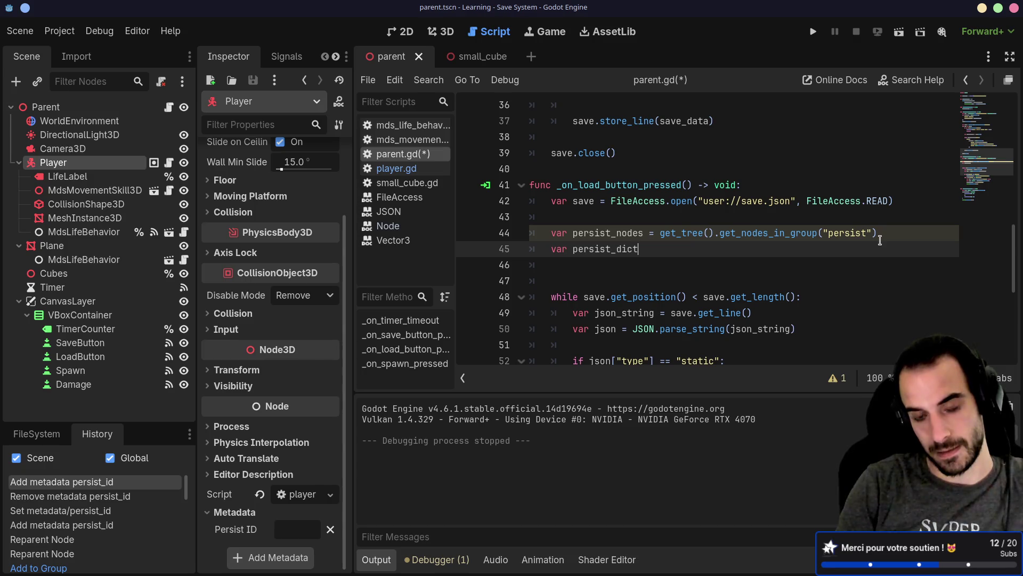
{"action": "type", "text": "{"}
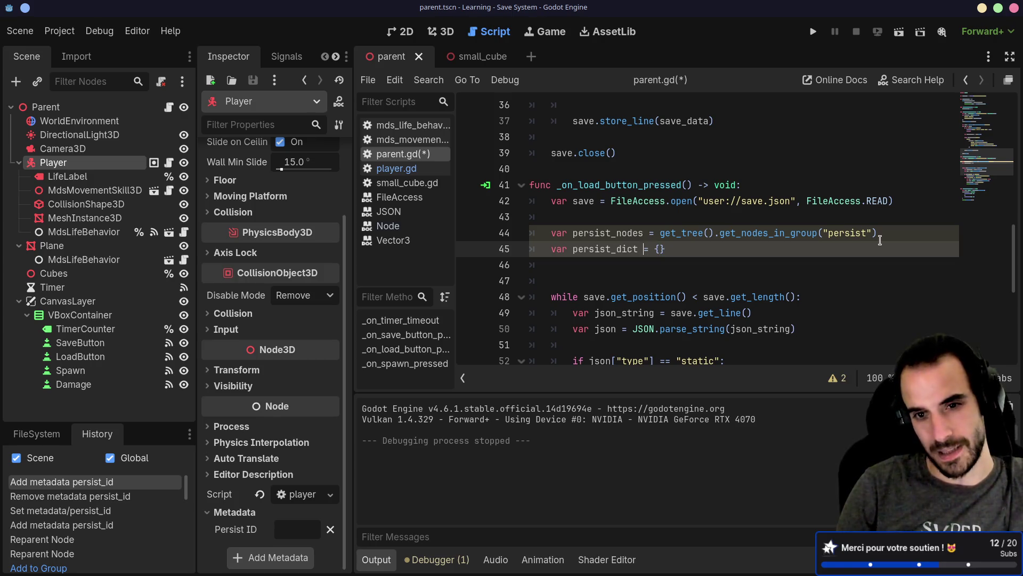
{"action": "type", "text": ": Di"}
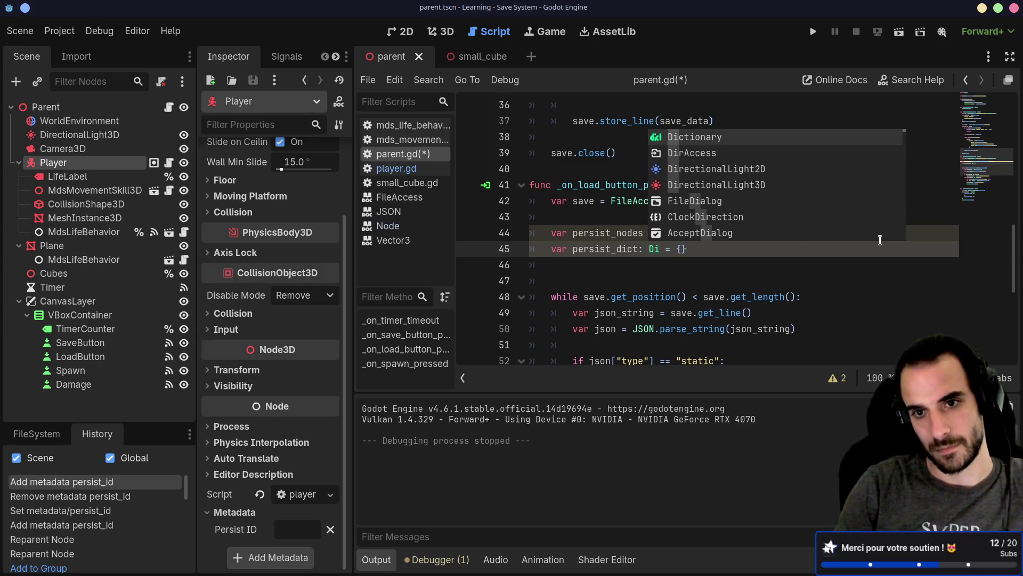
Type Dictionary[ and check the Dictionary class reference for typed key and value syntax.
{"action": "key", "text": "Return"}
{"action": "type", "text": "["}
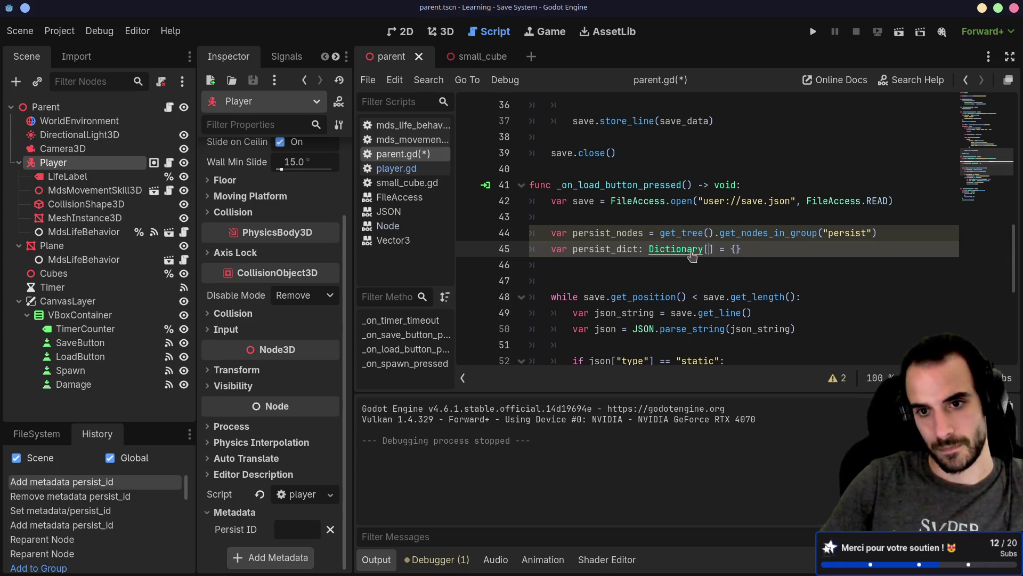
{"action": "left_click", "coordinate": [690, 249], "text": "ctrl"}
{"action": "scroll", "coordinate": [685, 252], "scroll_direction": "down", "scroll_amount": 5}
{"action": "scroll", "coordinate": [685, 252], "scroll_direction": "down", "scroll_amount": 10}
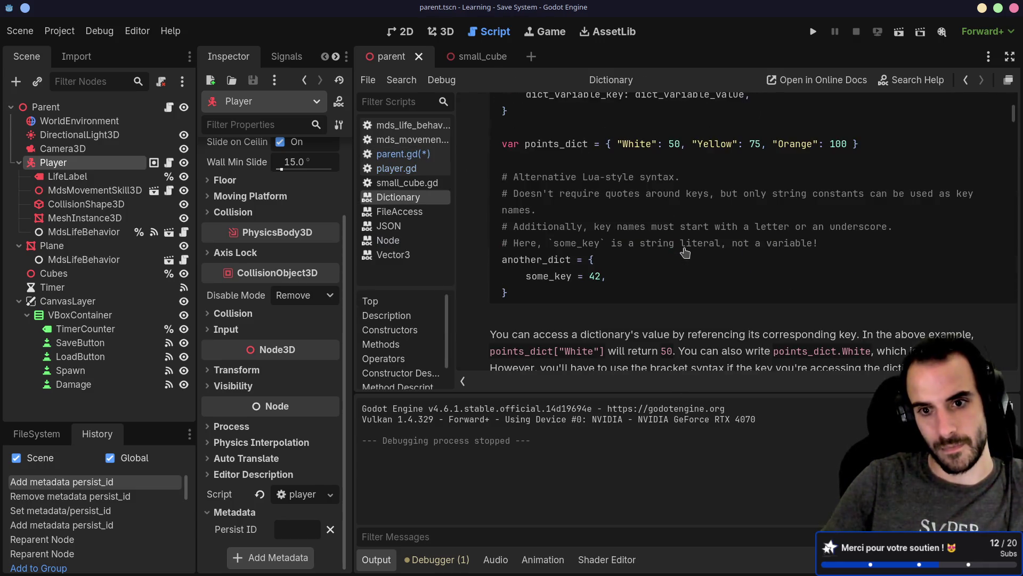
{"action": "scroll", "coordinate": [685, 252], "scroll_direction": "down", "scroll_amount": 10}
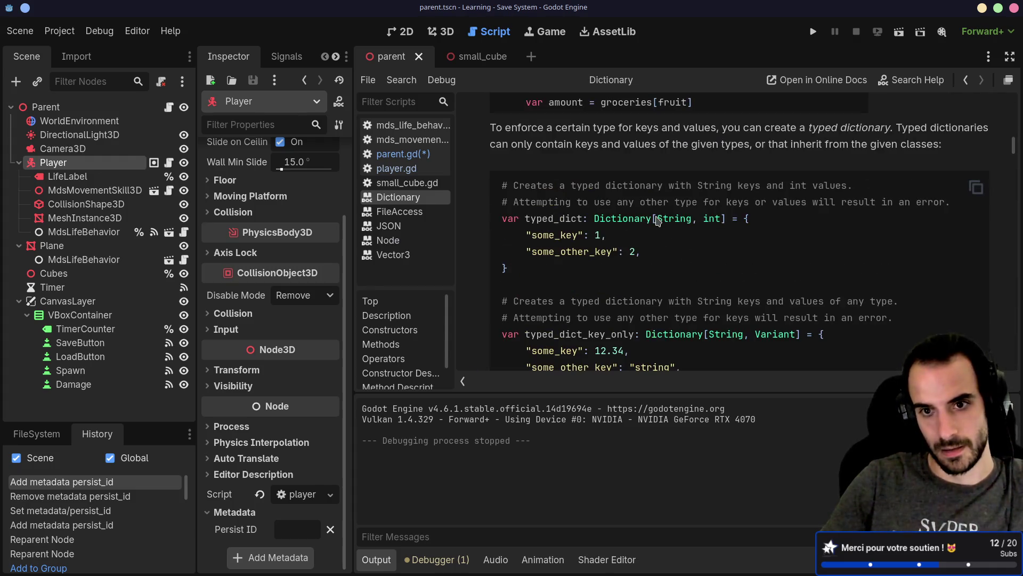
{"action": "left_click_drag", "start_coordinate": [658, 219], "coordinate": [709, 219]}
{"action": "key", "text": "alt+Left"}
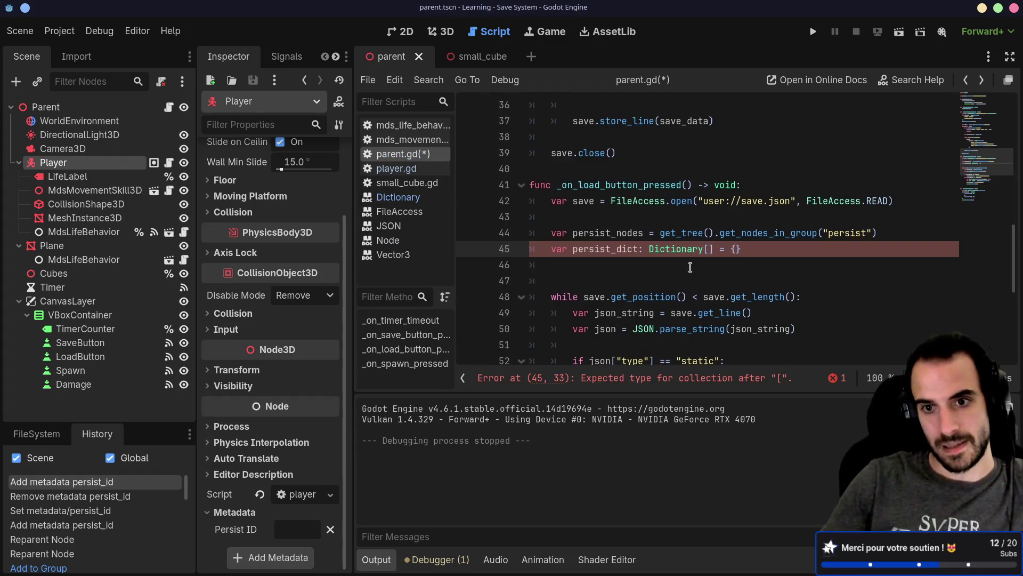
Complete persist_dict as Dictionary[String, Node] and save parent.gd.
{"action": "type", "text": "String, "}
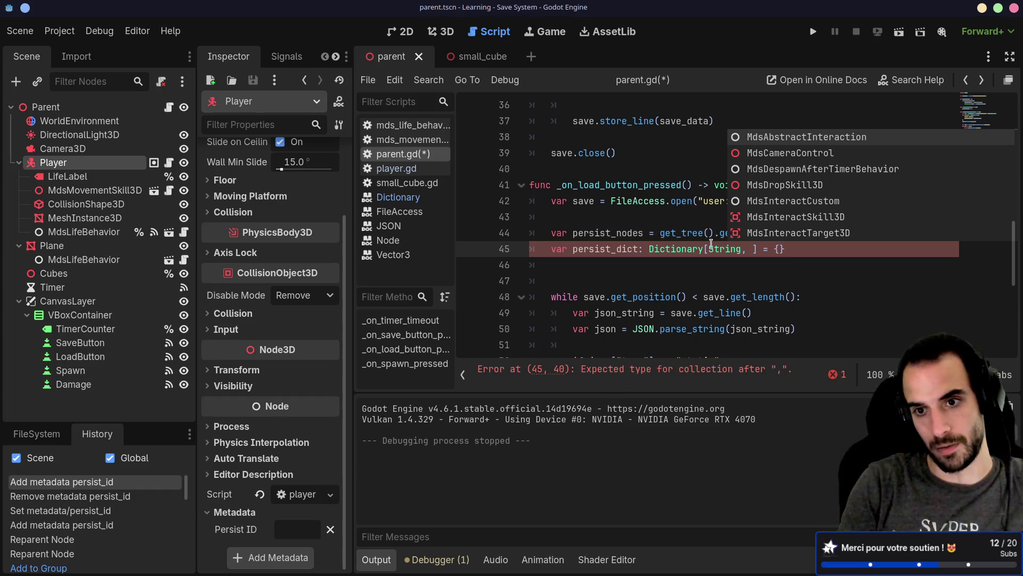
{"action": "type", "text": "No"}
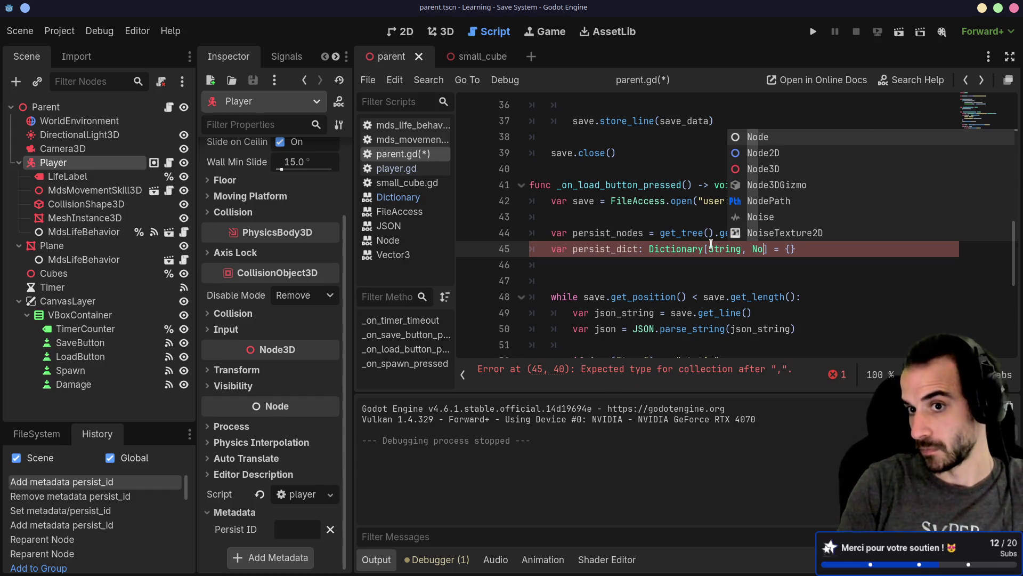
{"action": "key", "text": "Return"}
{"action": "key", "text": "ctrl+s"}
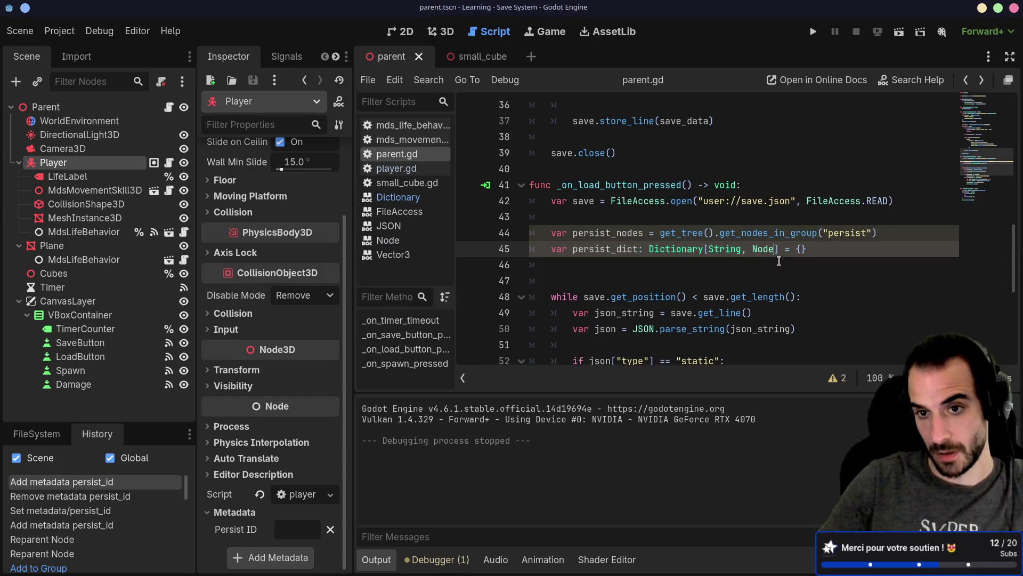
{"action": "left_click", "coordinate": [827, 245]}
{"action": "key", "text": "Return"}
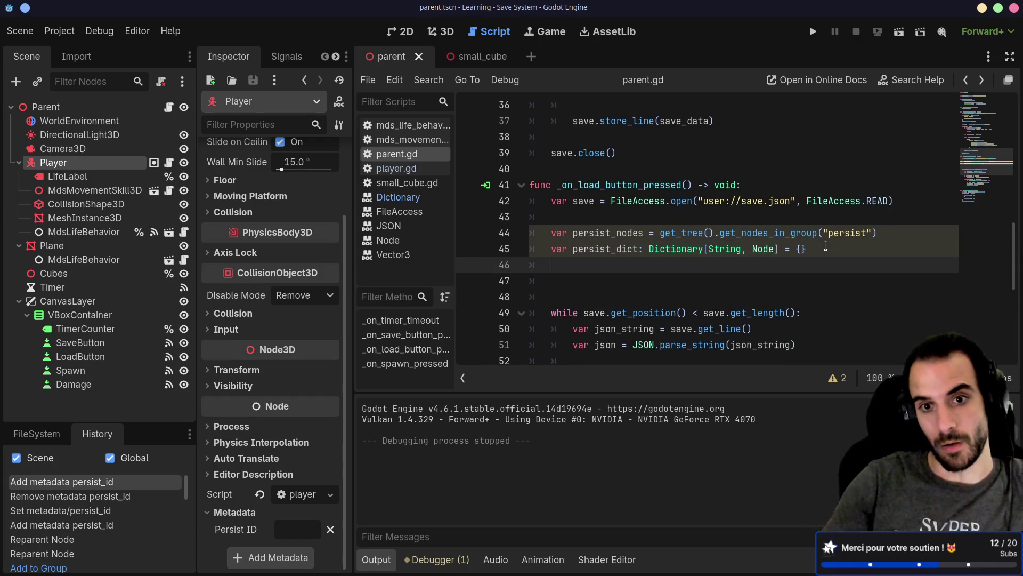
Write a 'for persist_node in persist_nodes' loop with a pass placeholder.
{"action": "type", "text": "for"}
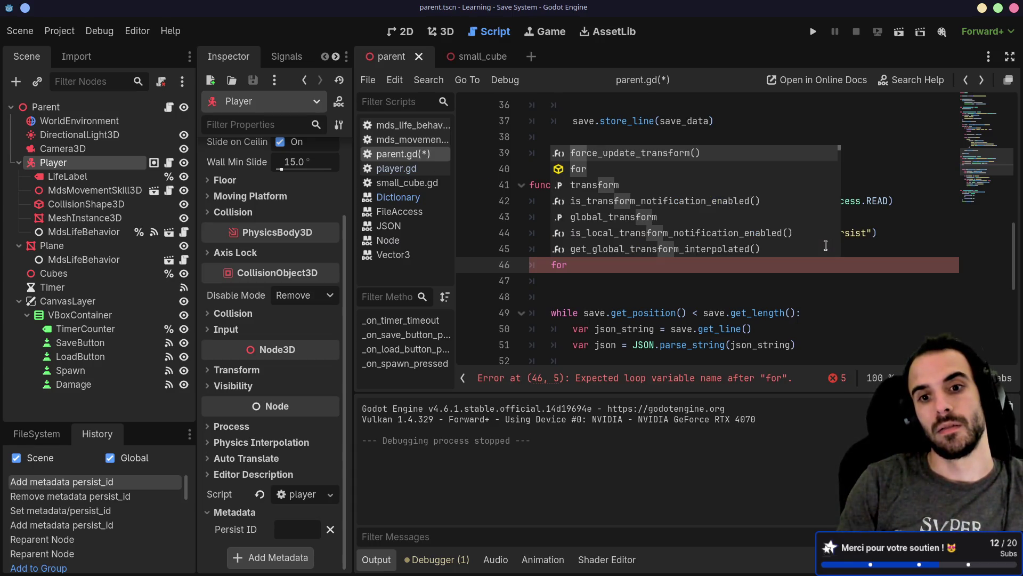
{"action": "type", "text": " per"}
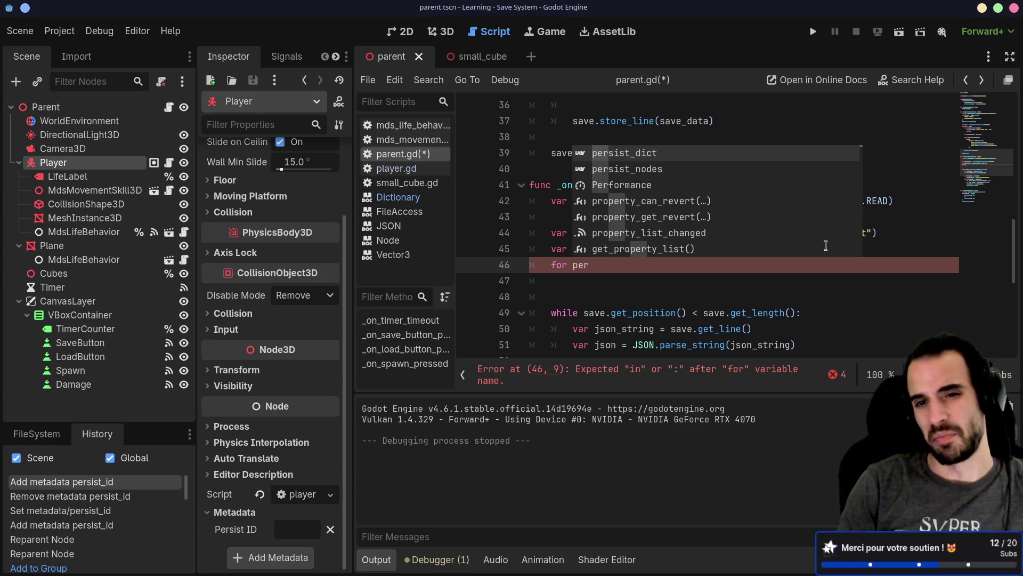
{"action": "key", "text": "Down"}
{"action": "key", "text": "Return"}
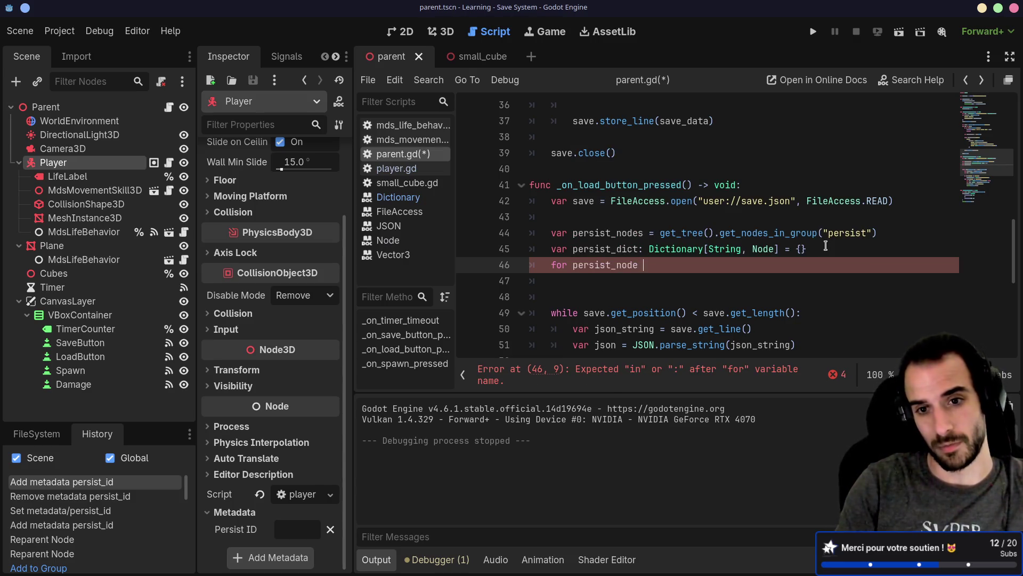
{"action": "type", "text": "in per"}
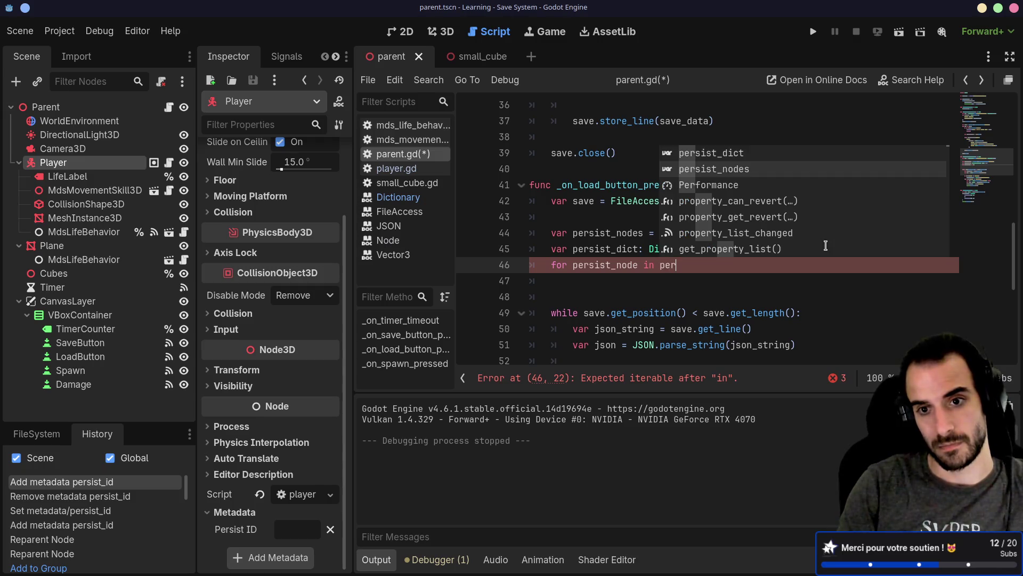
{"action": "key", "text": "Down"}
{"action": "key", "text": "Return"}
{"action": "key", "text": "Return"}
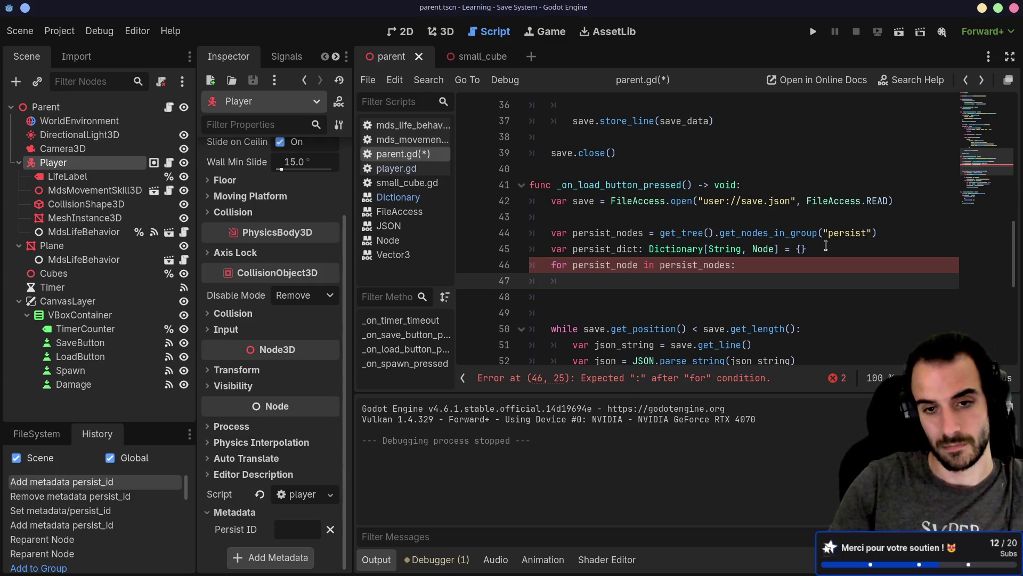
{"action": "type", "text": "pass"}
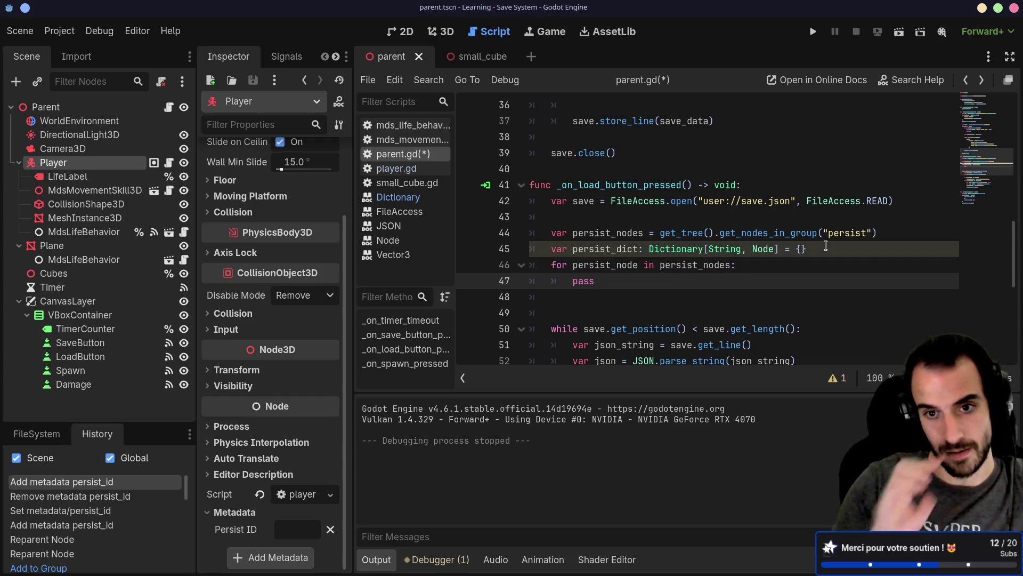
Replace pass with an 'if persist_node.has_meta("persist_id")' check.
{"action": "double_click", "coordinate": [590, 266]}
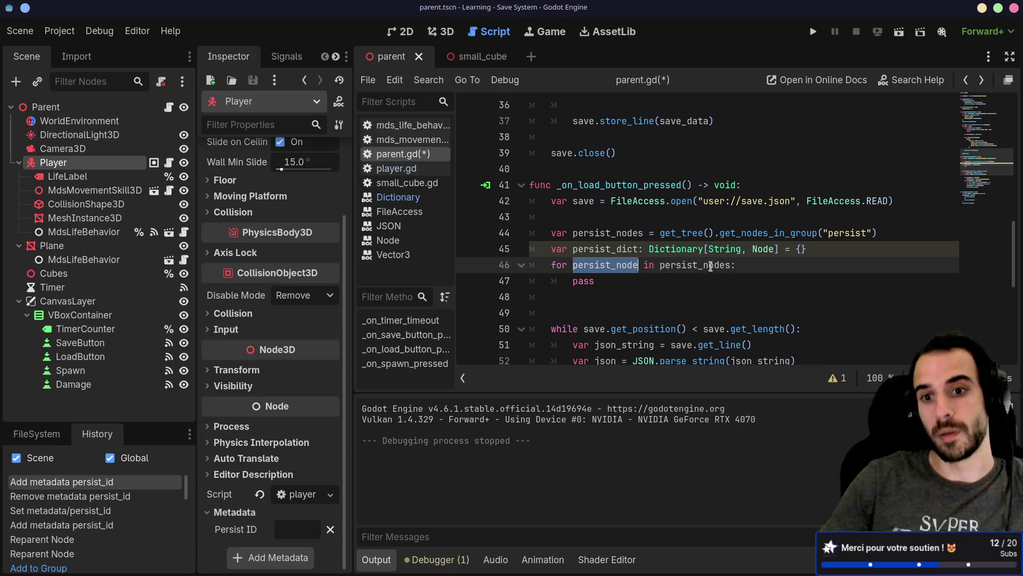
{"action": "left_click", "coordinate": [731, 265]}
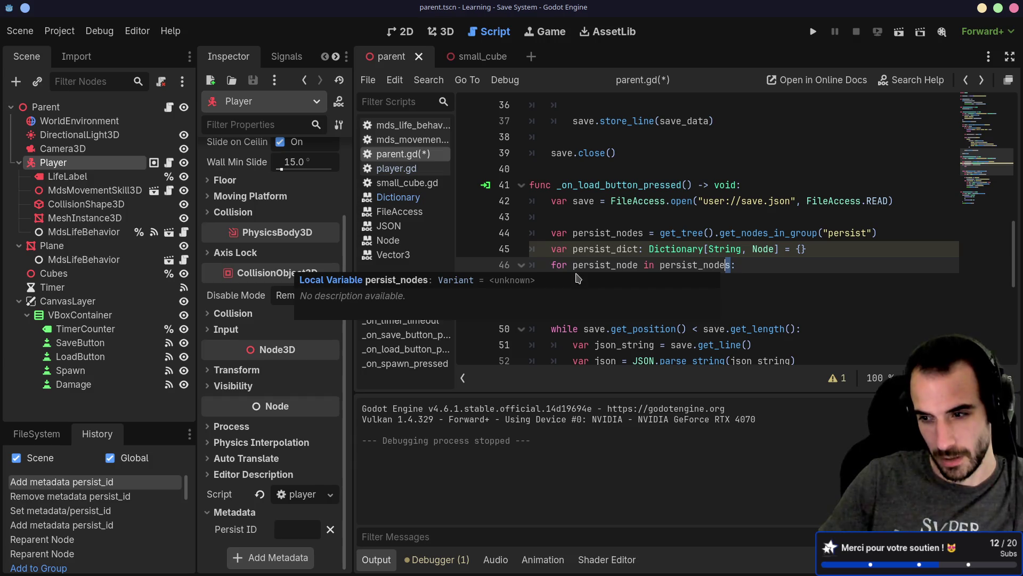
{"action": "key", "text": "Up"}
{"action": "key", "text": "Up"}
{"action": "key", "text": "Up"}
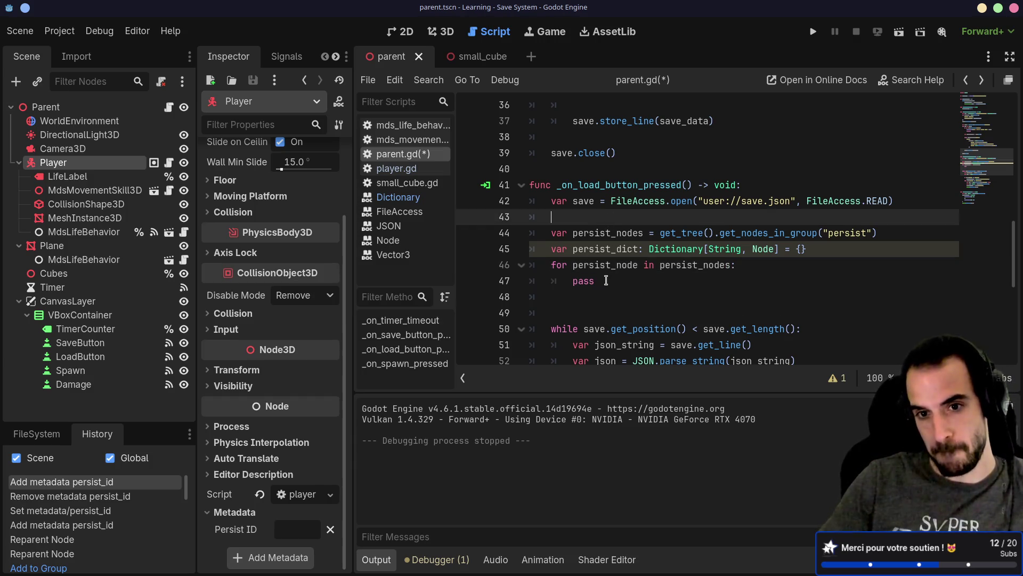
{"action": "left_click", "coordinate": [606, 281]}
{"action": "left_click_drag", "start_coordinate": [571, 280], "coordinate": [628, 283]}
{"action": "type", "text": "i"}
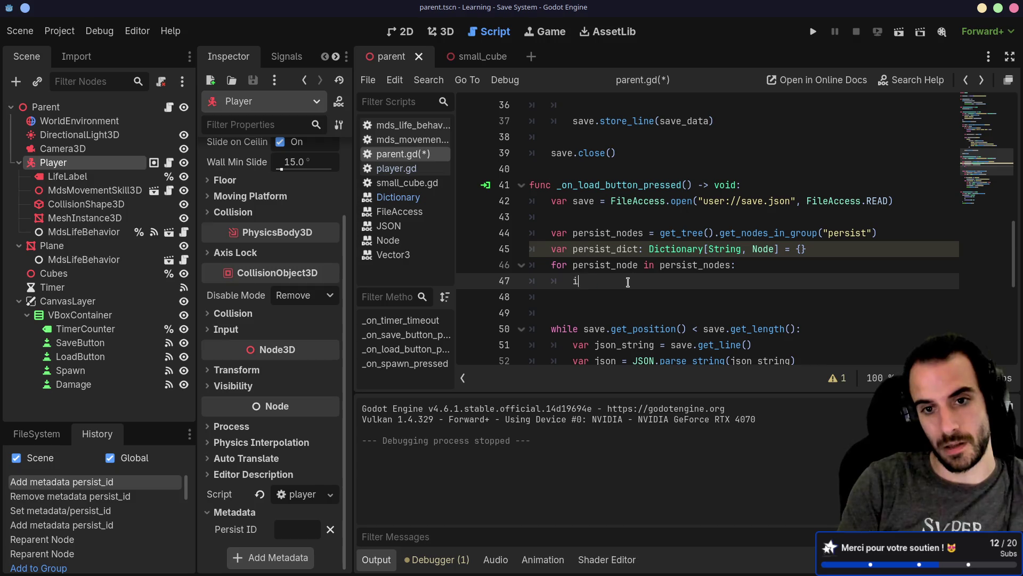
{"action": "type", "text": "f persist_node."}
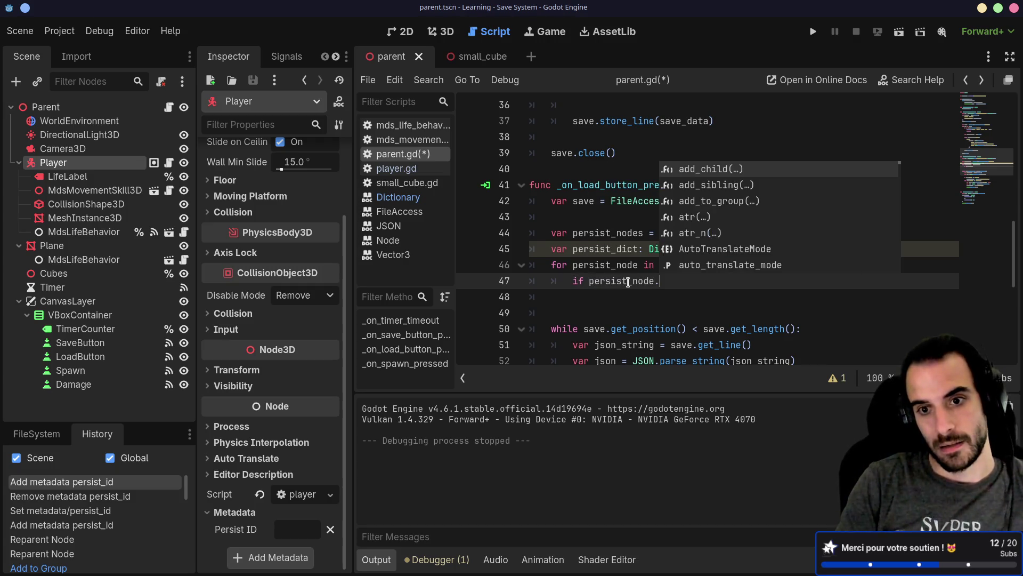
{"action": "type", "text": "has_me"}
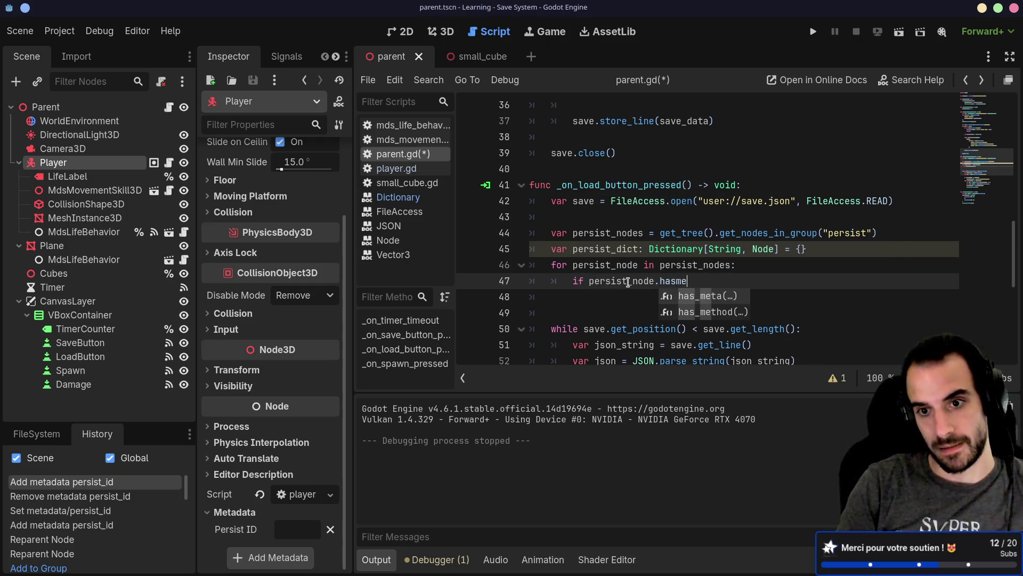
{"action": "key", "text": "Return"}
{"action": "type", "text": "\"persis"}
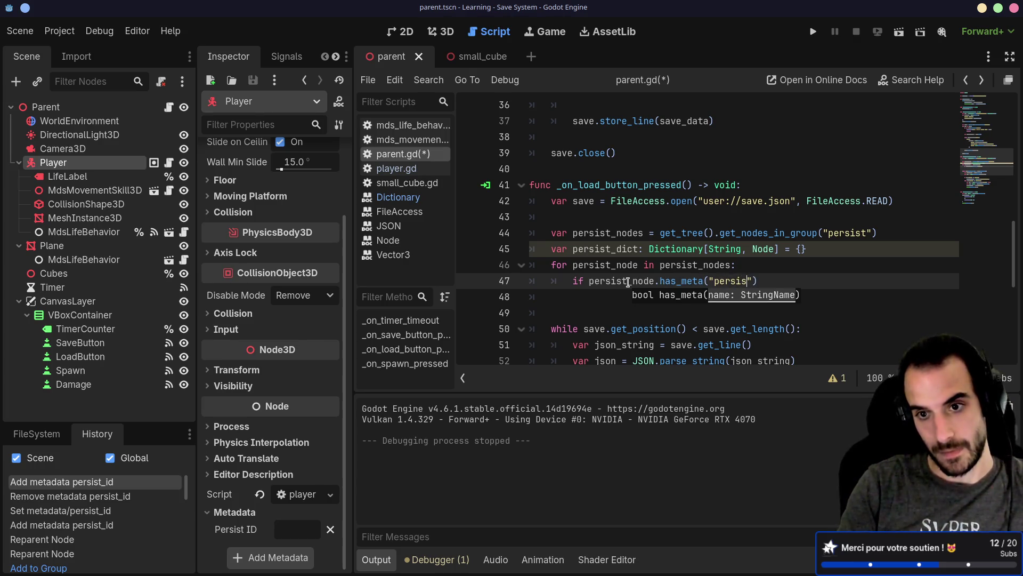
{"action": "type", "text": "t_id"}
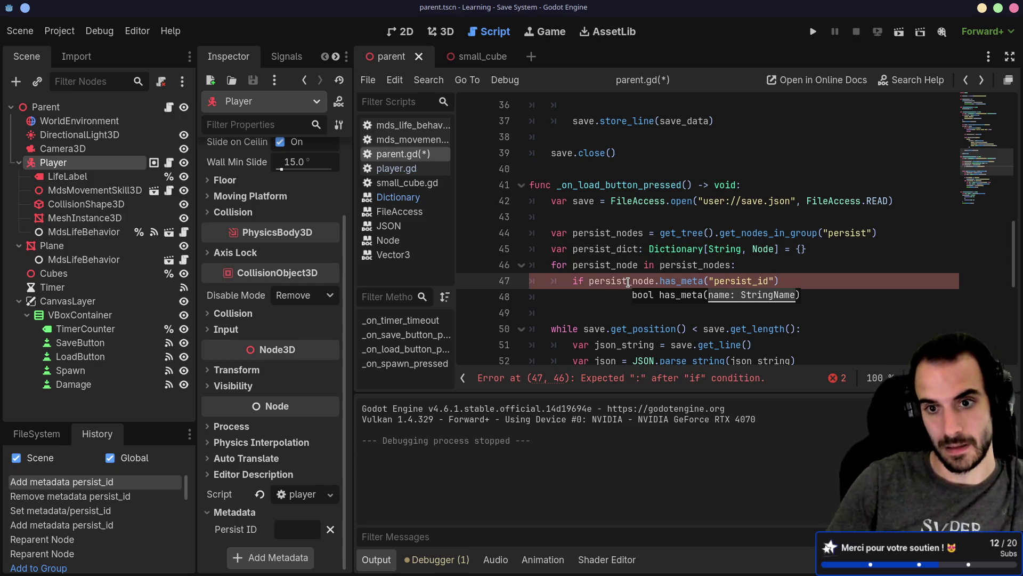
{"action": "left_click", "coordinate": [791, 282]}
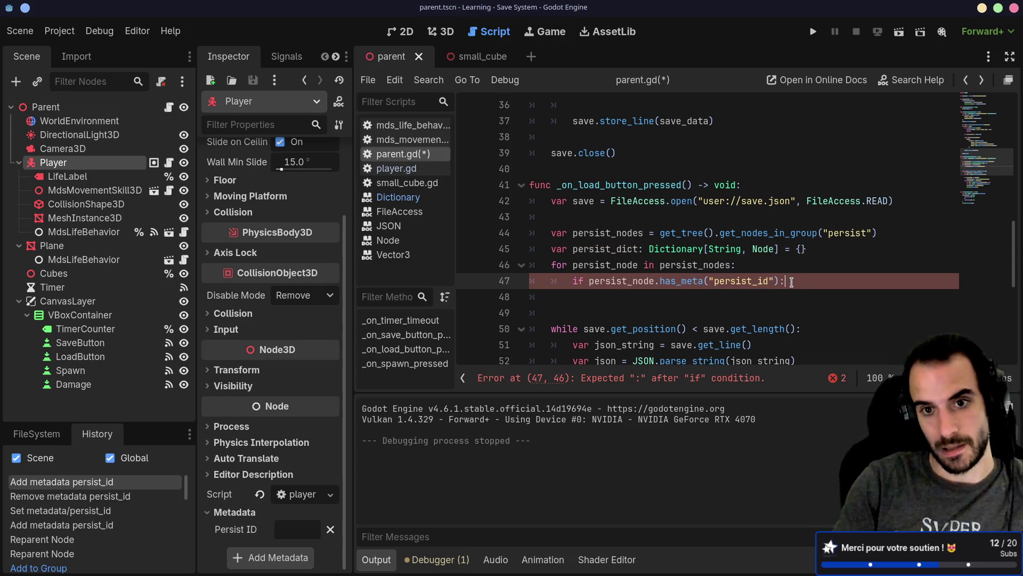
{"action": "key", "text": "Return"}
Start line 48 with persist_dict indexed by an opening bracket.
{"action": "type", "text": "persi"}
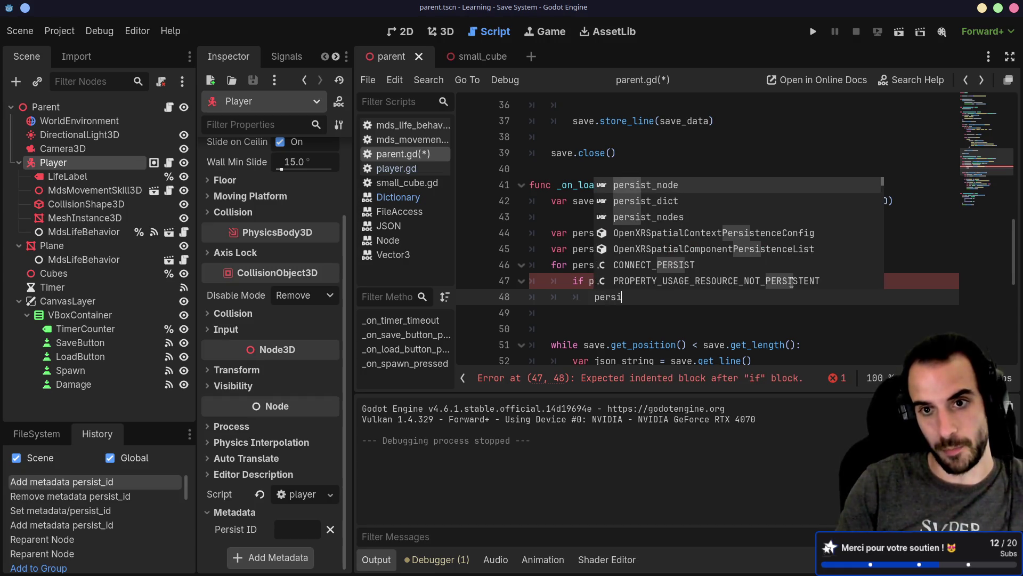
{"action": "key", "text": "Down"}
{"action": "key", "text": "Return"}
{"action": "type", "text": "."}
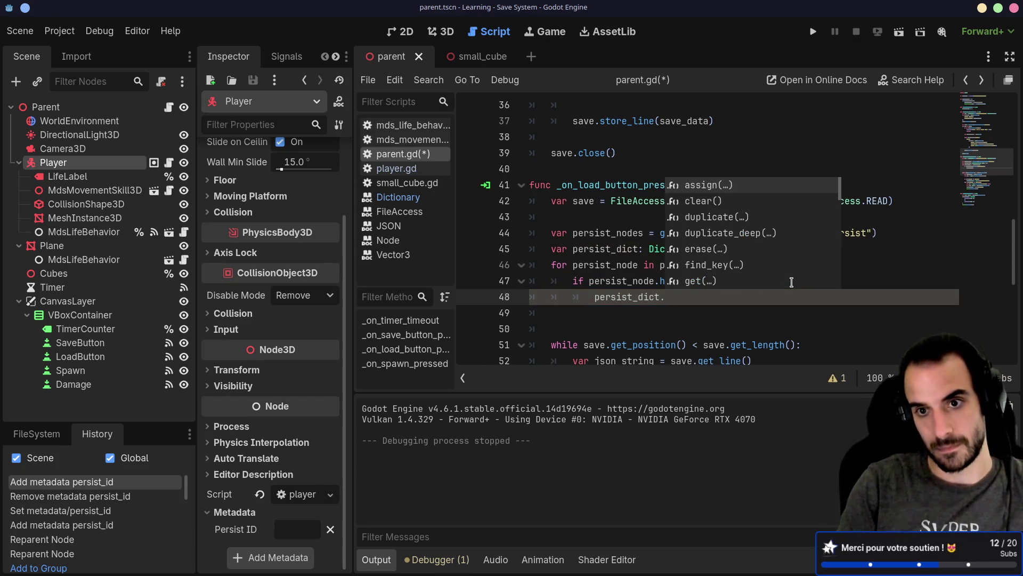
{"action": "key", "text": "Return"}
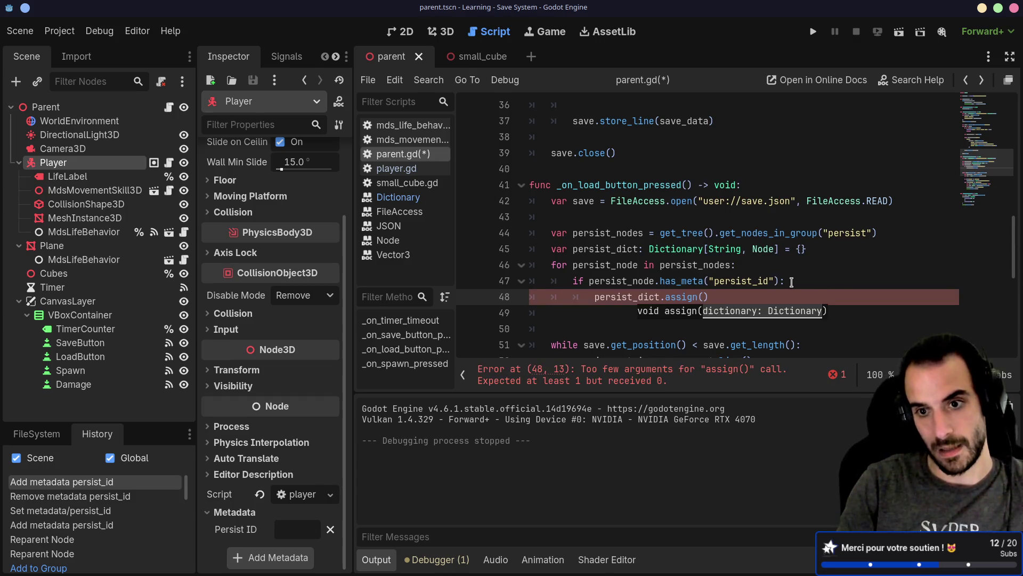
{"action": "key", "text": "BackSpace"}
{"action": "key", "text": "BackSpace"}
{"action": "key", "text": "BackSpace"}
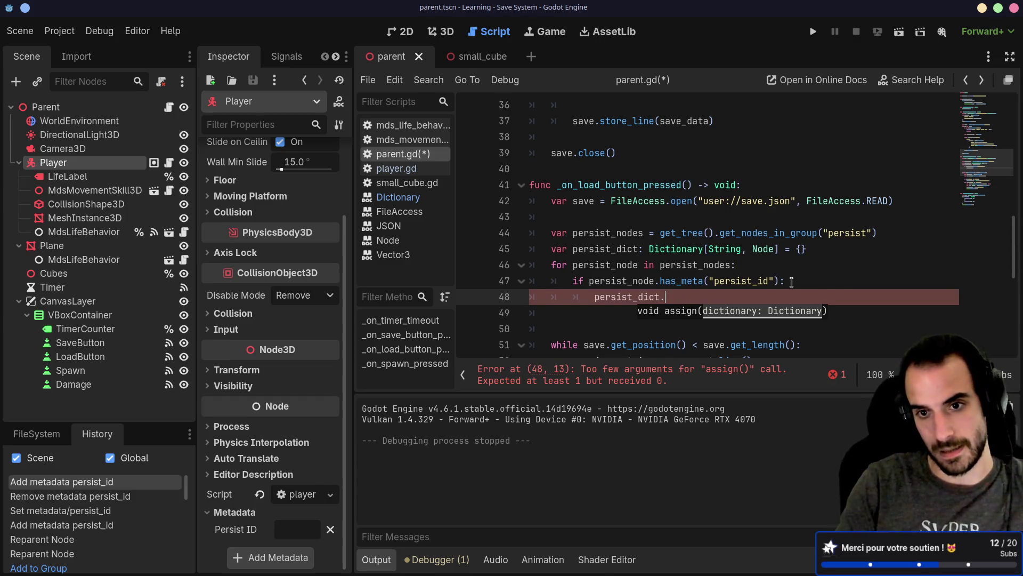
{"action": "type", "text": "ad"}
{"action": "key", "text": "BackSpace"}
{"action": "key", "text": "BackSpace"}
{"action": "type", "text": "pu"}
{"action": "key", "text": "BackSpace"}
{"action": "key", "text": "BackSpace"}
{"action": "key", "text": "BackSpace"}
{"action": "type", "text": "["}
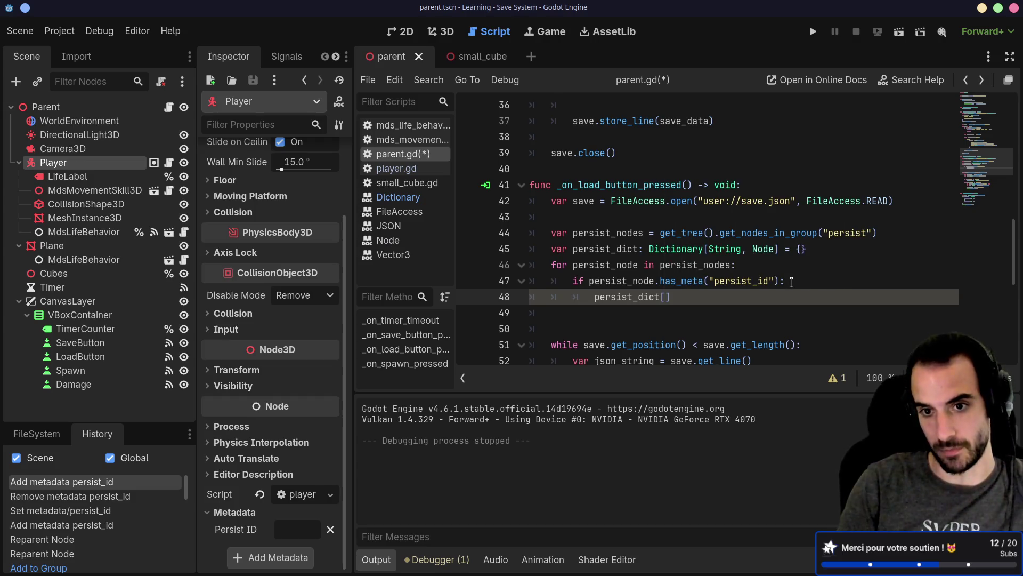
Use persist_node.get_meta("persist_id") as the persist_dict key on line 48.
{"action": "left_click_drag", "start_coordinate": [591, 286], "coordinate": [779, 281]}
{"action": "key", "text": "ctrl+c"}
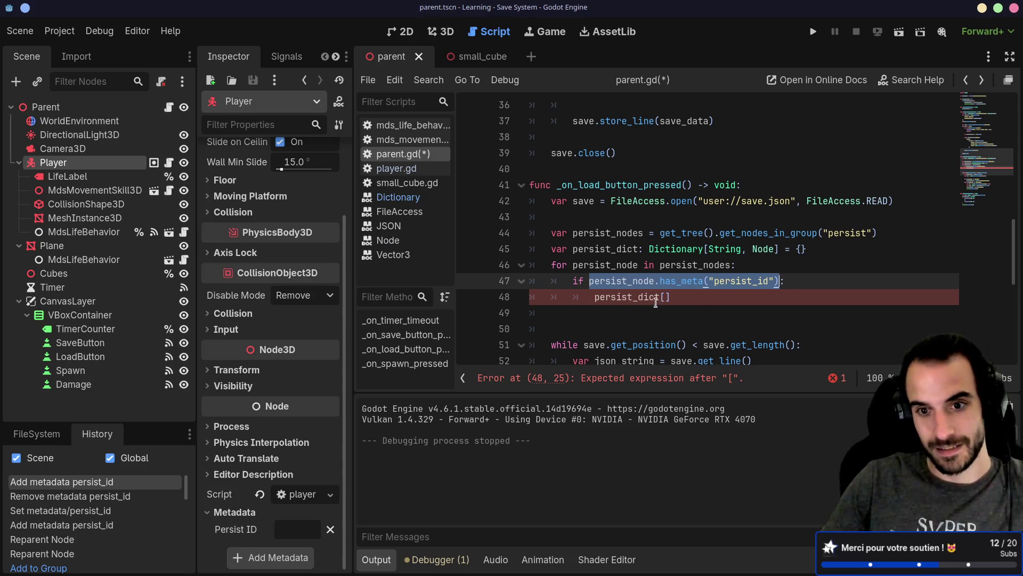
{"action": "left_click", "coordinate": [664, 297]}
{"action": "key", "text": "ctrl+v"}
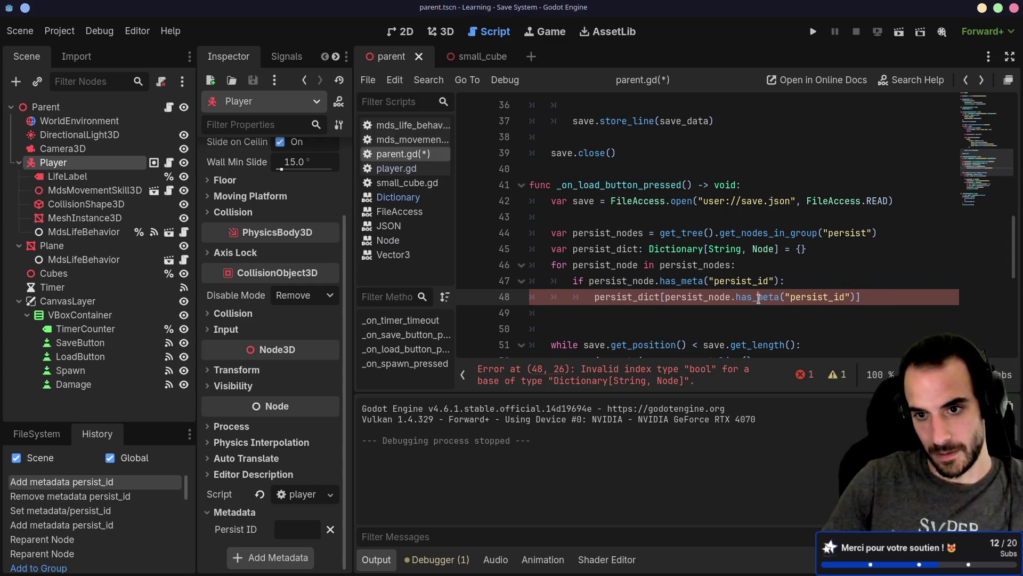
{"action": "double_click", "coordinate": [758, 297]}
{"action": "type", "text": "get_me"}
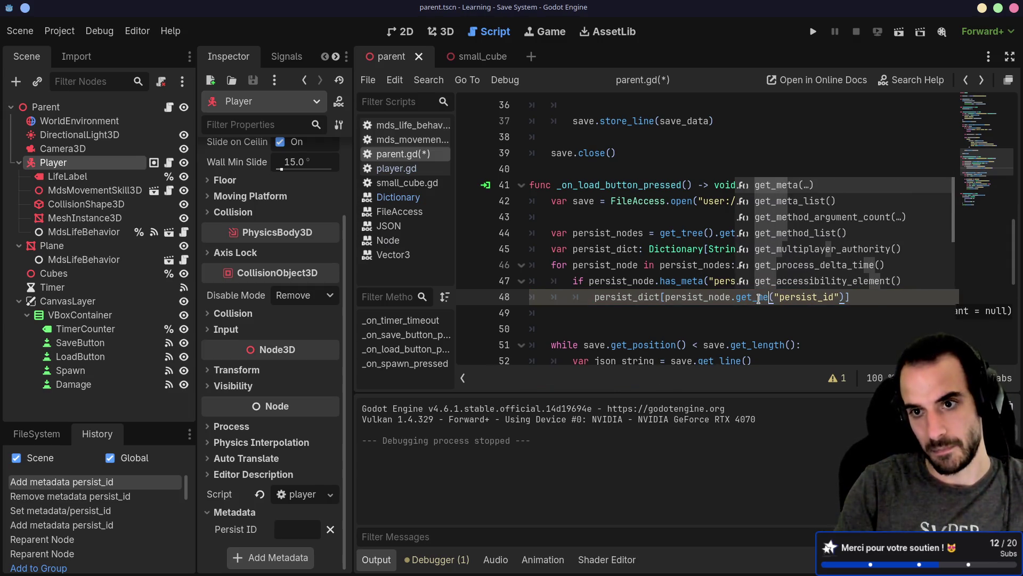
{"action": "key", "text": "Return"}
Hide the side docks, script list and Output panel to widen the code editor.
{"action": "left_click", "coordinate": [637, 222]}
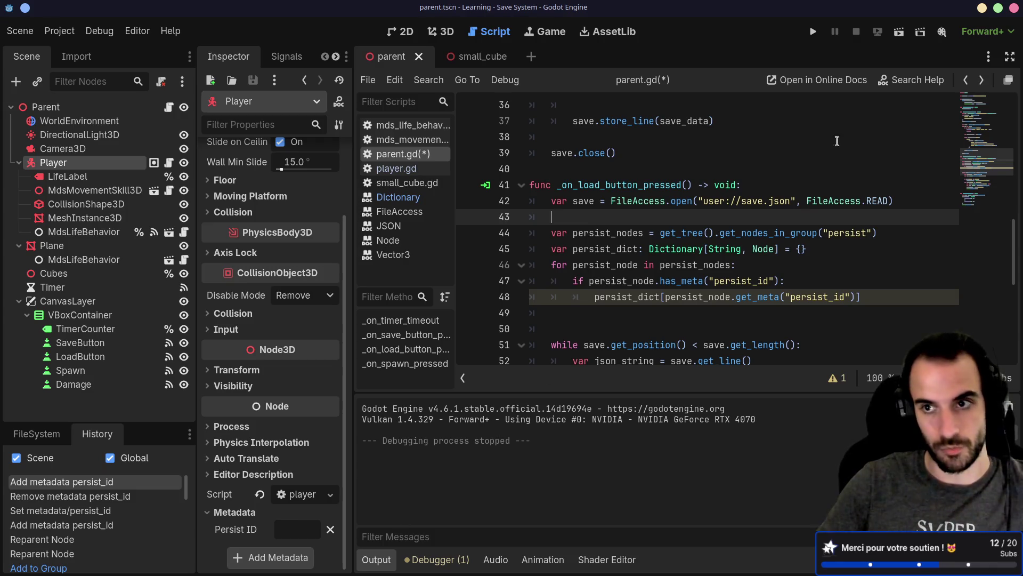
{"action": "left_click", "coordinate": [1010, 56]}
{"action": "left_click", "coordinate": [112, 377]}
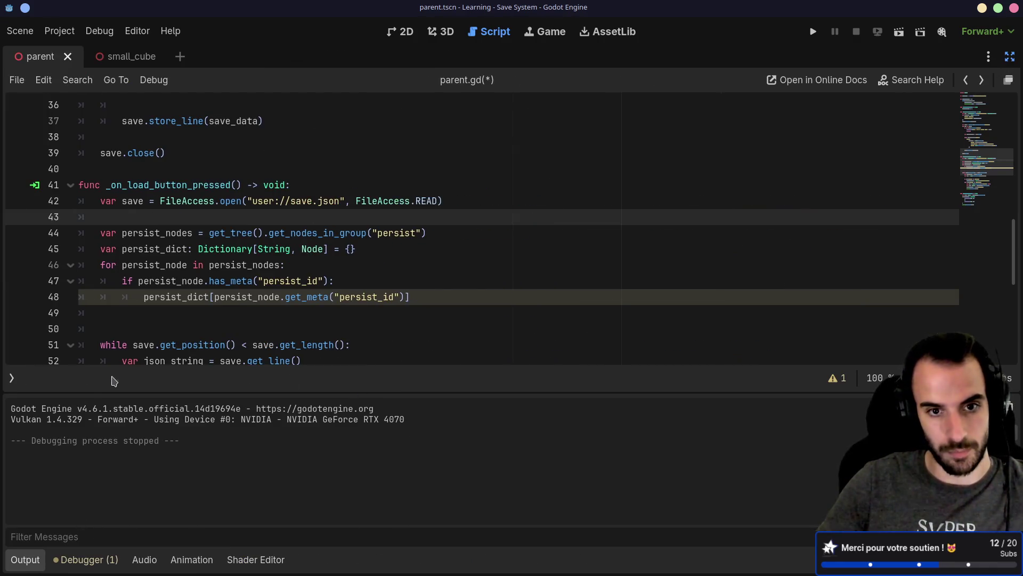
{"action": "left_click", "coordinate": [37, 560]}
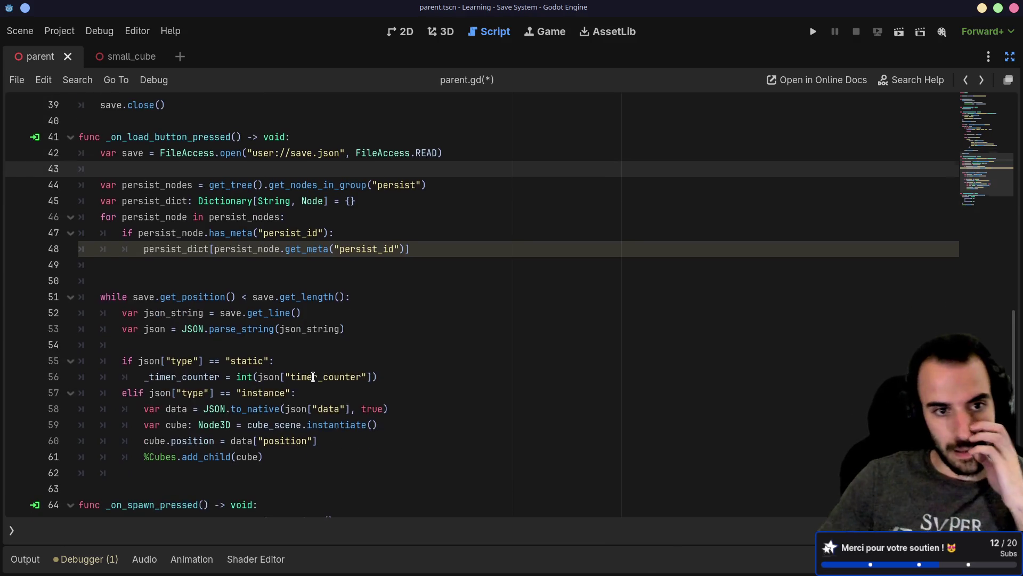
Review lines 46-48 and finish line 48 with '= persist_node'.
{"action": "scroll", "coordinate": [229, 240], "scroll_direction": "down", "scroll_amount": 1}
{"action": "left_click", "coordinate": [104, 217]}
{"action": "left_click_drag", "start_coordinate": [103, 217], "coordinate": [246, 216]}
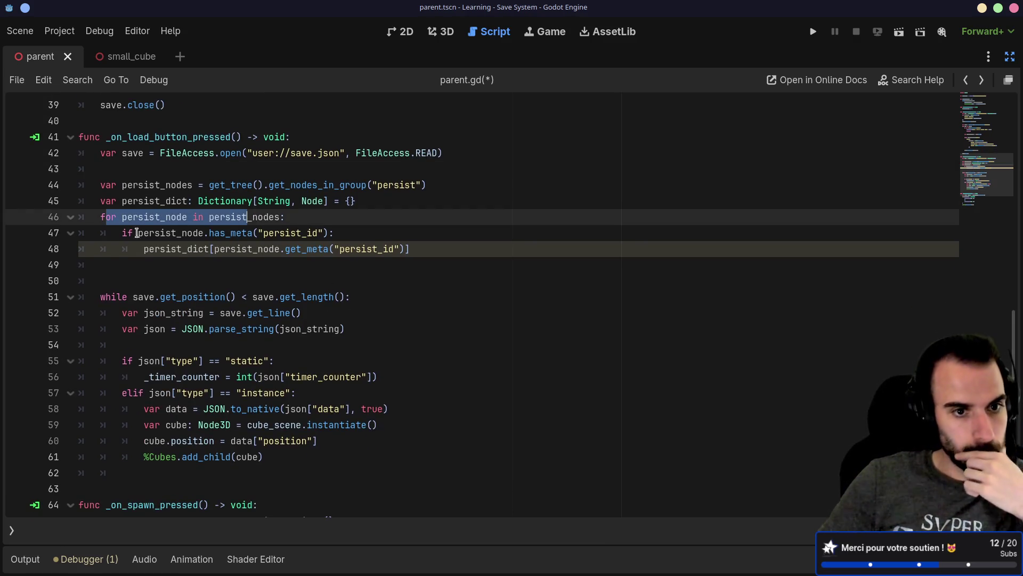
{"action": "left_click_drag", "start_coordinate": [122, 233], "coordinate": [332, 233]}
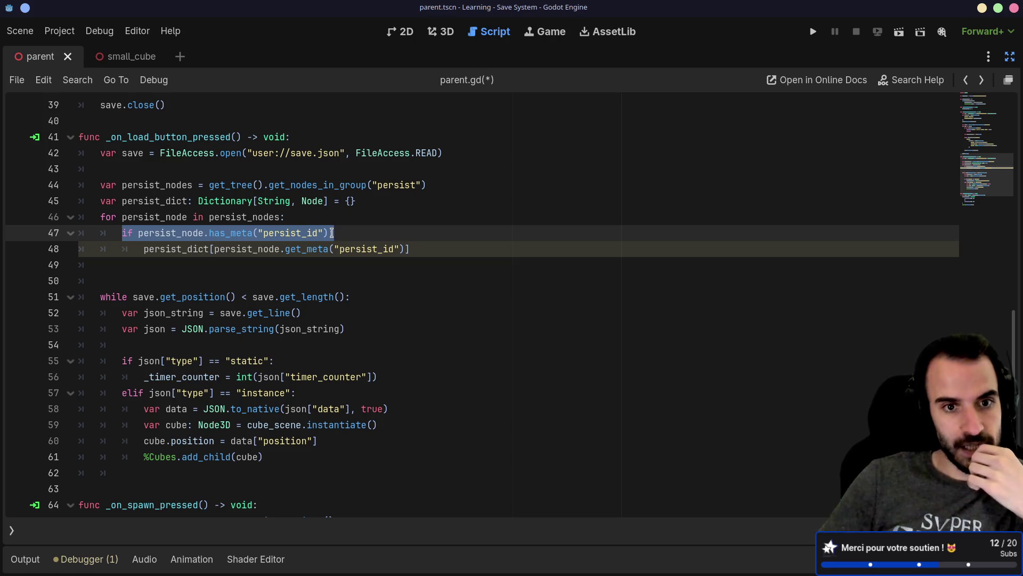
{"action": "type", "text": ":"}
{"action": "left_click_drag", "start_coordinate": [214, 249], "coordinate": [405, 250]}
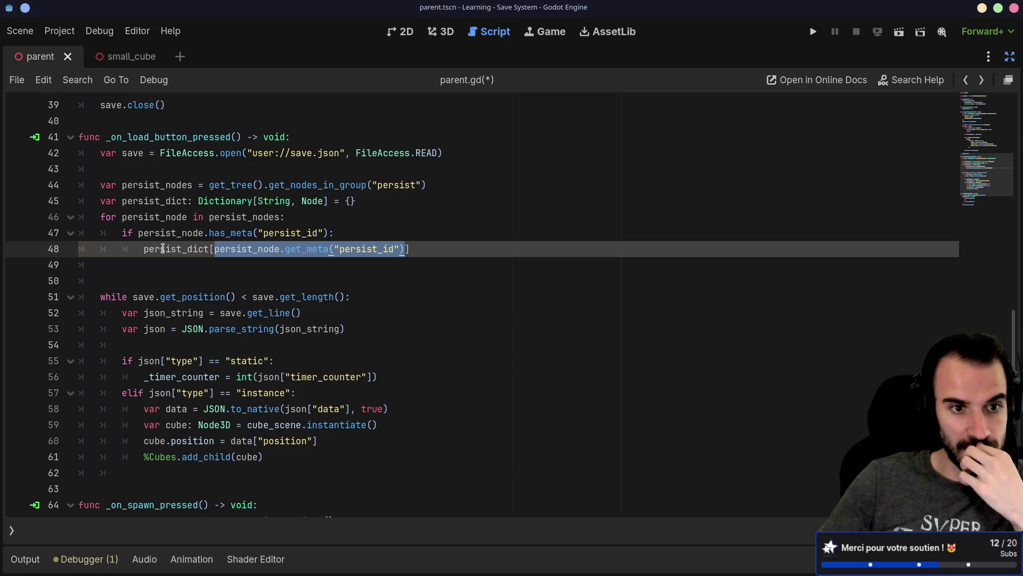
{"action": "double_click", "coordinate": [205, 247]}
{"action": "left_click", "coordinate": [431, 249]}
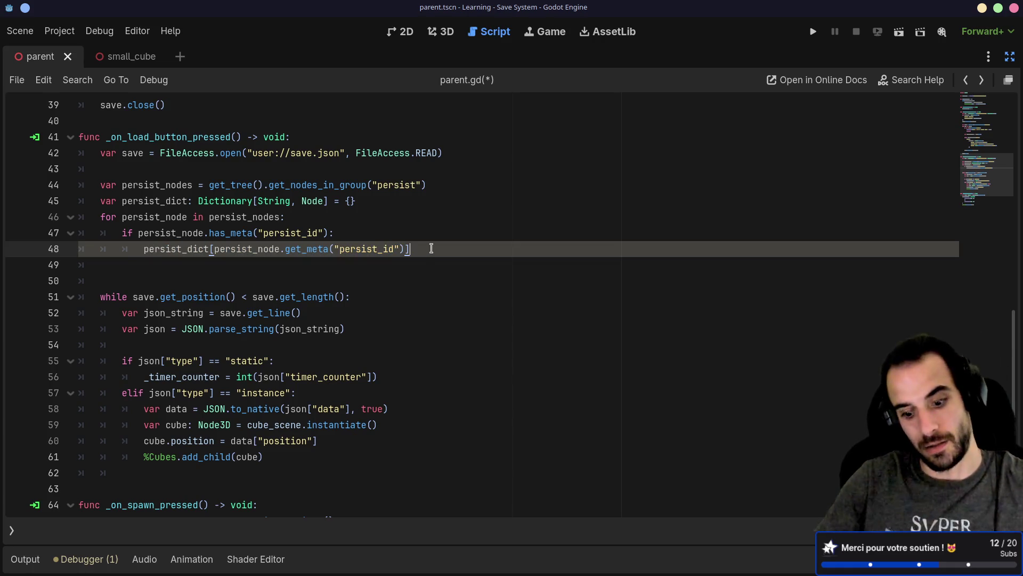
{"action": "type", "text": "= per"}
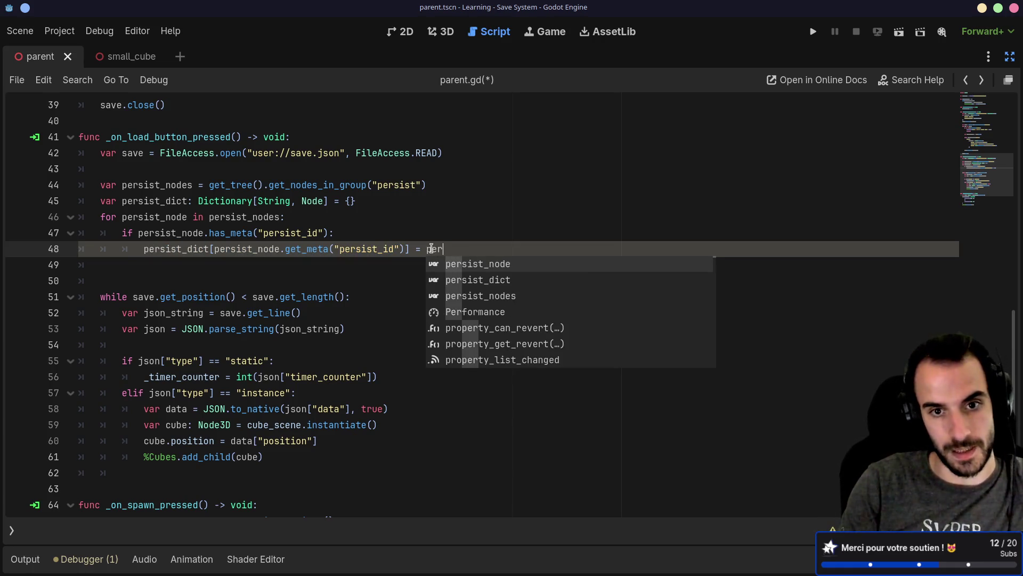
{"action": "key", "text": "Return"}
Save the script and look over the elif "instance" branch and get_position docs.
{"action": "key", "text": "ctrl+s"}
{"action": "scroll", "coordinate": [347, 277], "scroll_direction": "down", "scroll_amount": 2}
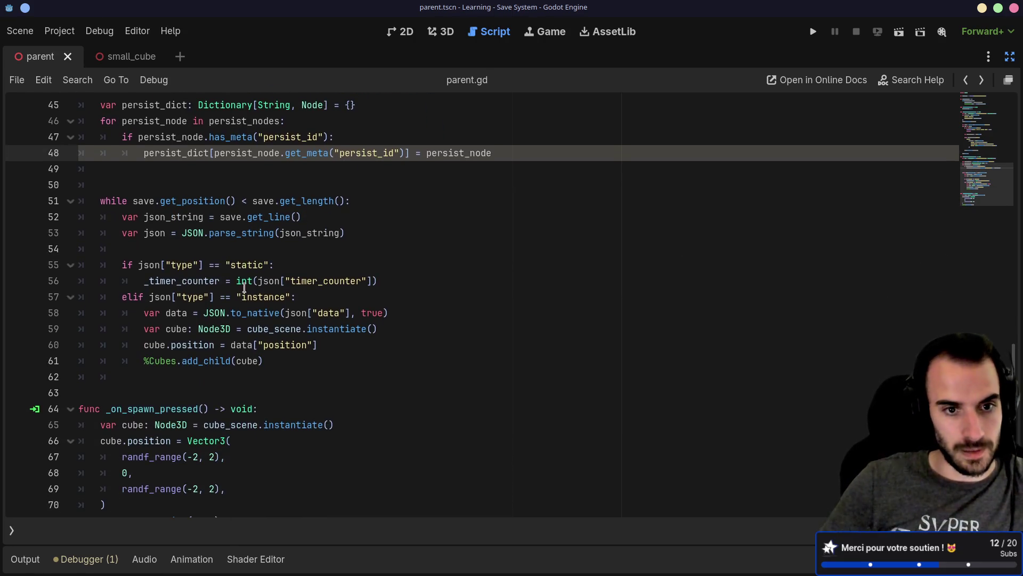
{"action": "left_click", "coordinate": [302, 301]}
{"action": "left_click_drag", "start_coordinate": [302, 301], "coordinate": [101, 300]}
{"action": "key", "text": "ctrl+c"}
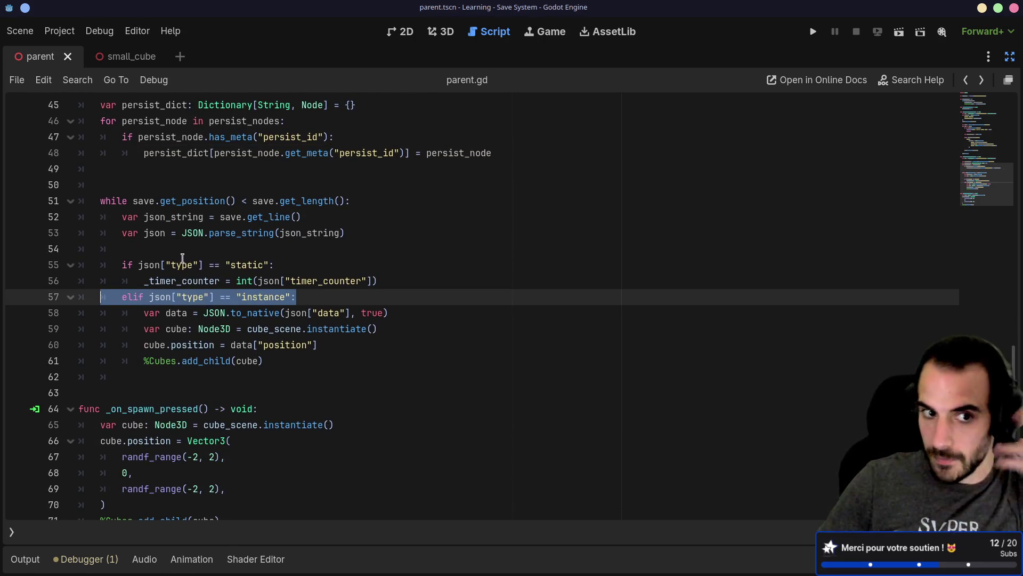
{"action": "left_click_drag", "start_coordinate": [128, 201], "coordinate": [183, 201]}
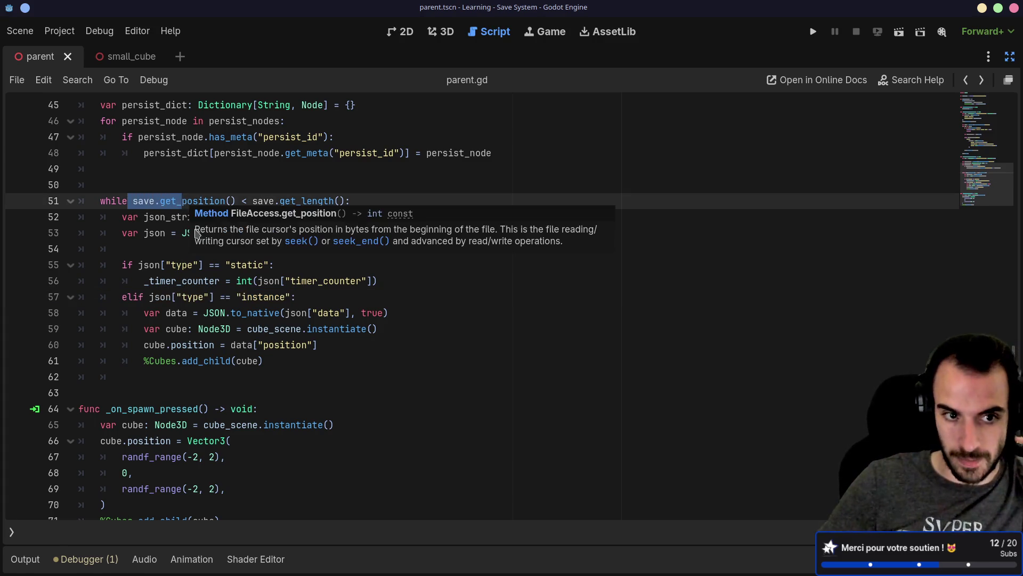
Duplicate the elif "instance" line as a new elif "node" branch and save.
{"action": "left_click_drag", "start_coordinate": [310, 297], "coordinate": [82, 297]}
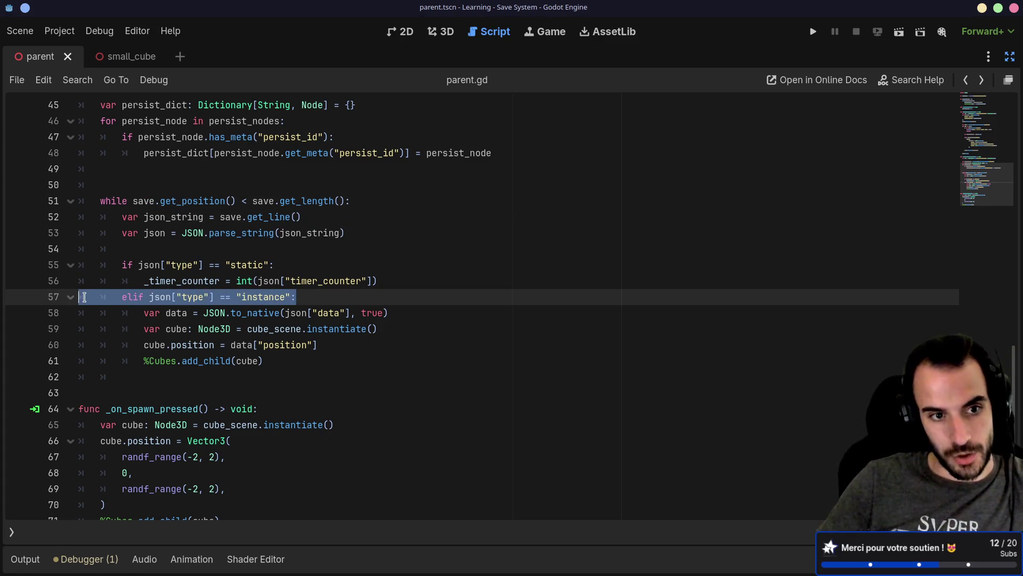
{"action": "left_click", "coordinate": [290, 362]}
{"action": "key", "text": "Return"}
{"action": "key", "text": "ctrl+v"}
{"action": "left_click", "coordinate": [162, 379]}
{"action": "key", "text": "BackSpace"}
{"action": "key", "text": "BackSpace"}
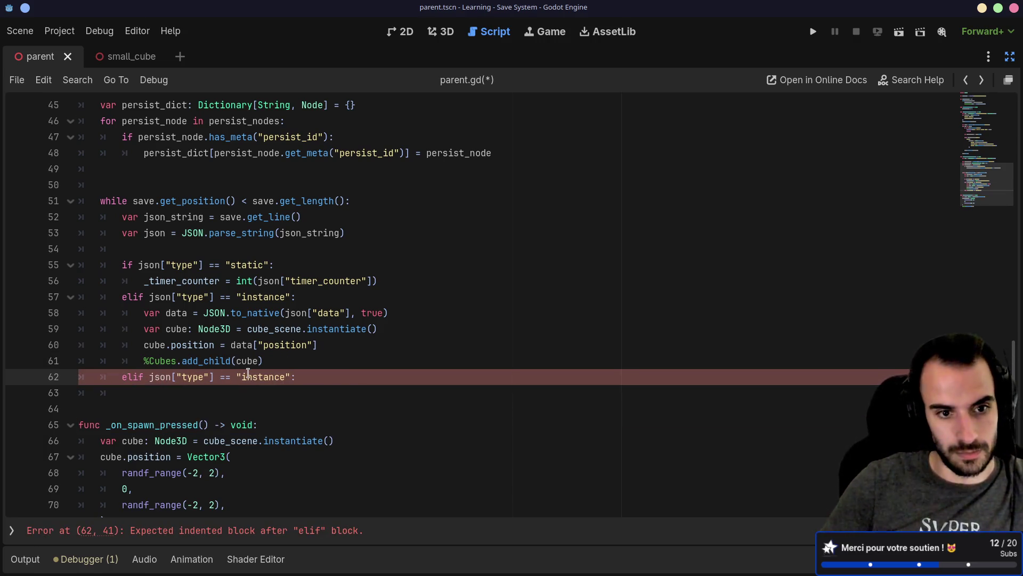
{"action": "double_click", "coordinate": [258, 377]}
{"action": "type", "text": "node"}
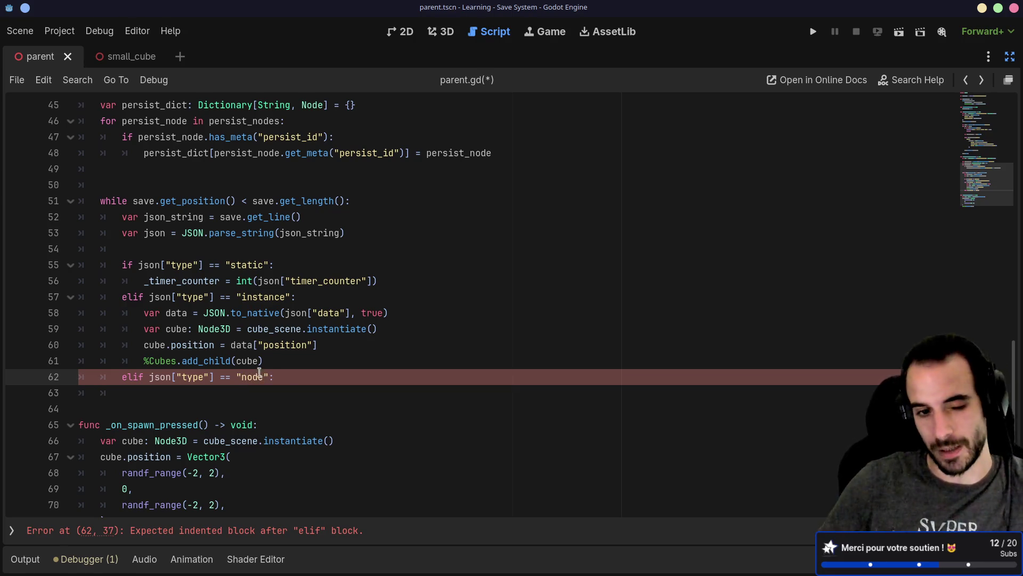
{"action": "key", "text": "ctrl+s"}
Copy the instance branch body under the node branch, renaming data to persist_node.
{"action": "left_click_drag", "start_coordinate": [292, 358], "coordinate": [74, 310]}
{"action": "key", "text": "ctrl+c"}
{"action": "left_click", "coordinate": [285, 376]}
{"action": "key", "text": "Return"}
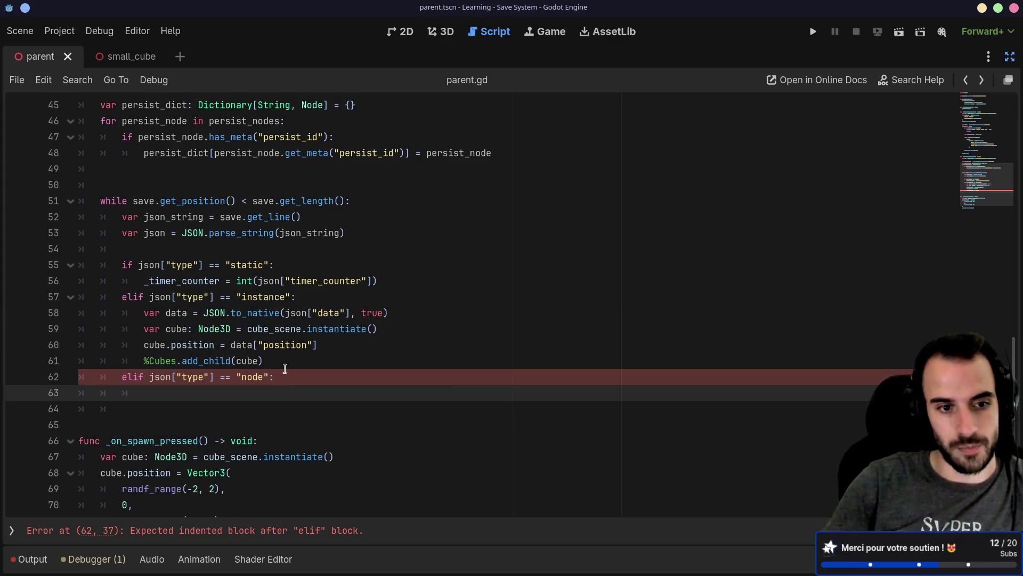
{"action": "key", "text": "ctrl+v"}
{"action": "left_click", "coordinate": [209, 392]}
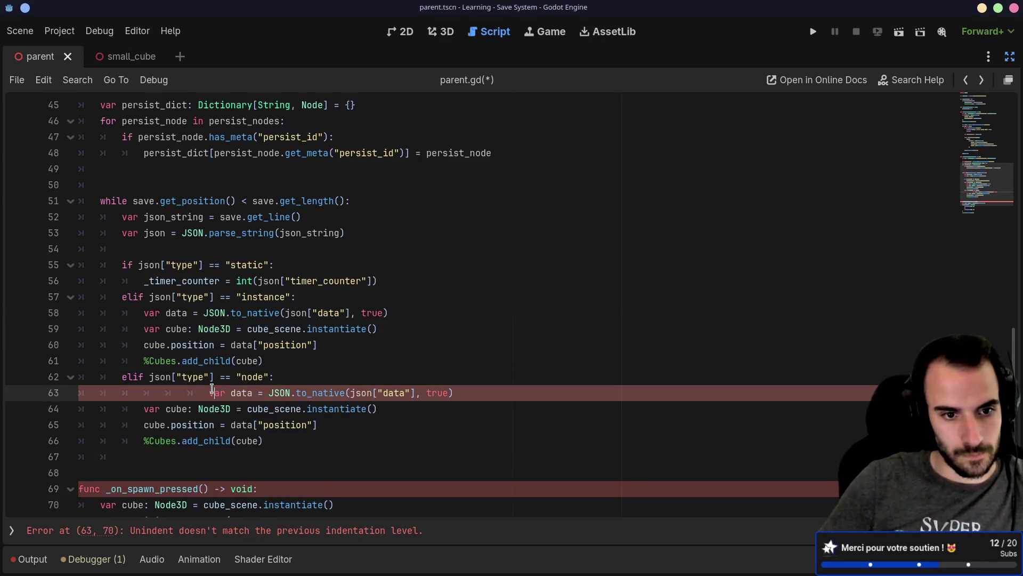
{"action": "key", "text": "BackSpace"}
{"action": "key", "text": "BackSpace"}
{"action": "key", "text": "BackSpace"}
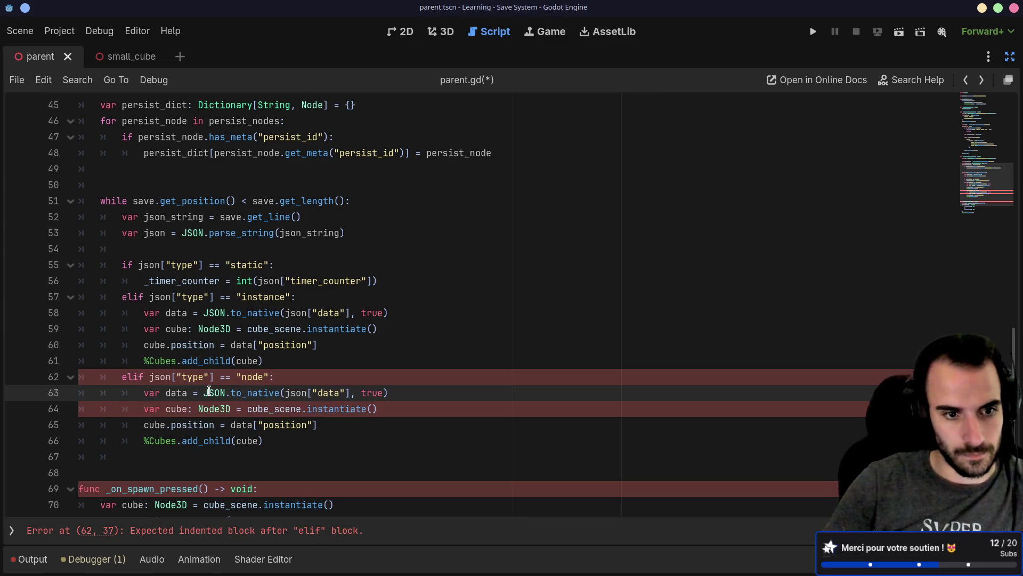
{"action": "double_click", "coordinate": [181, 394]}
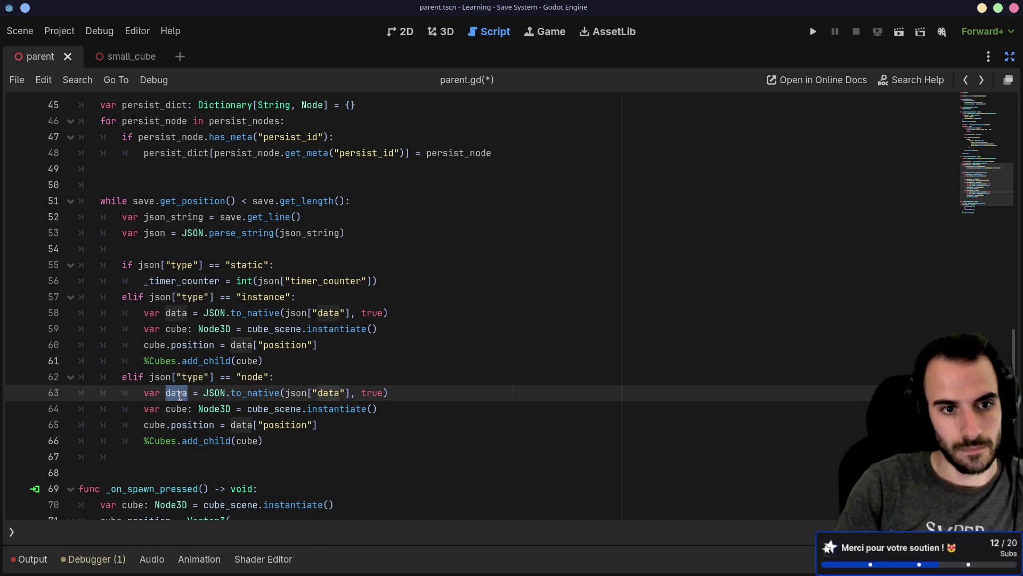
{"action": "type", "text": "p"}
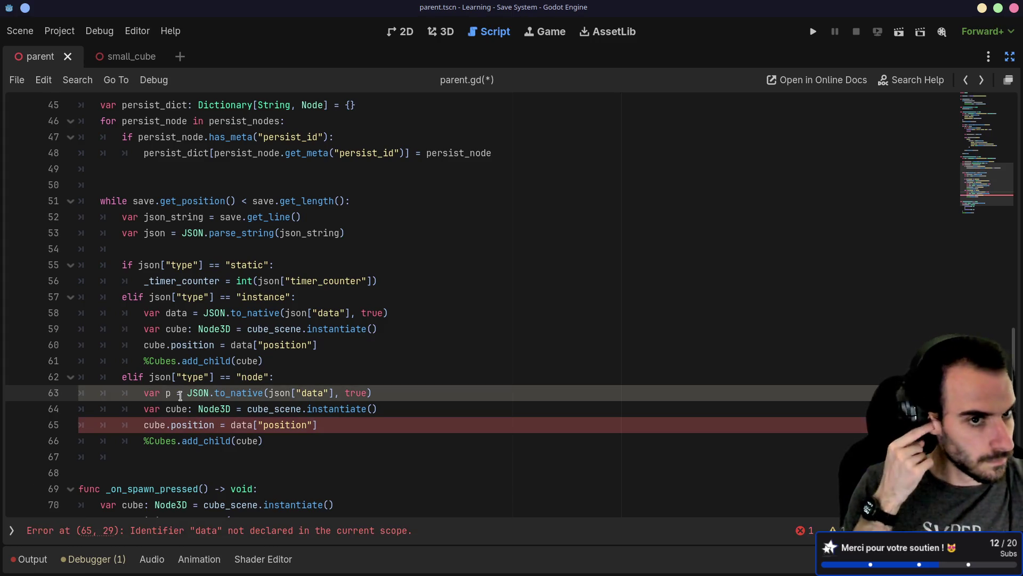
{"action": "type", "text": "ersist_node"}
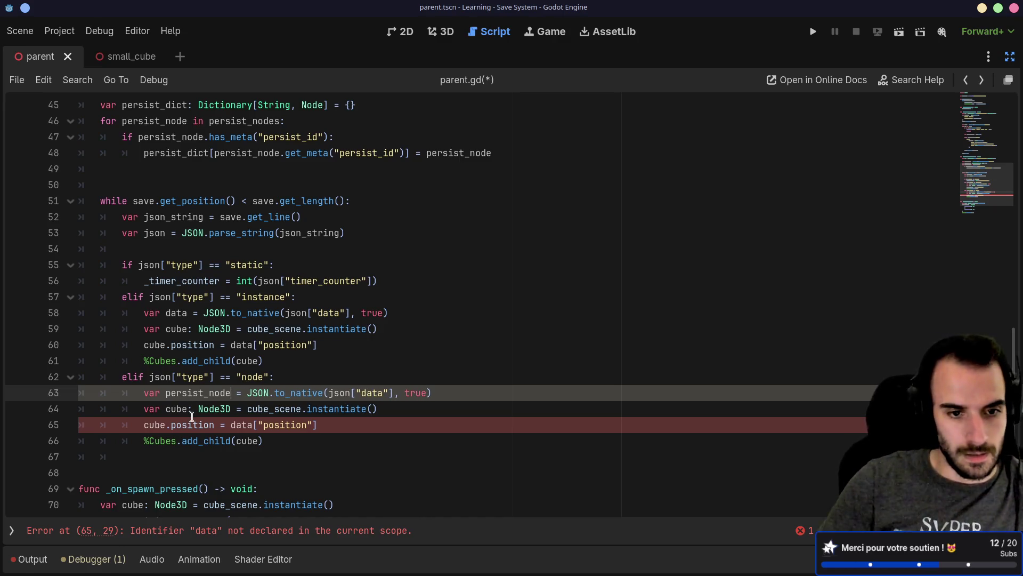
Assign persist_dict[json["persist_id"]] to persist_node on line 63 and save.
{"action": "left_click_drag", "start_coordinate": [248, 393], "coordinate": [442, 393]}
{"action": "key", "text": "BackSpace"}
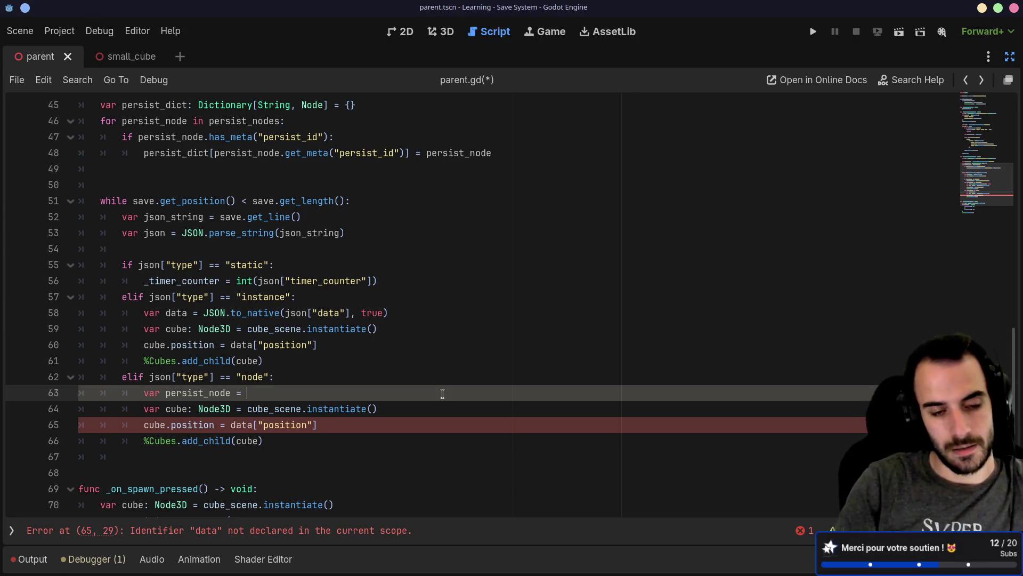
{"action": "type", "text": "per"}
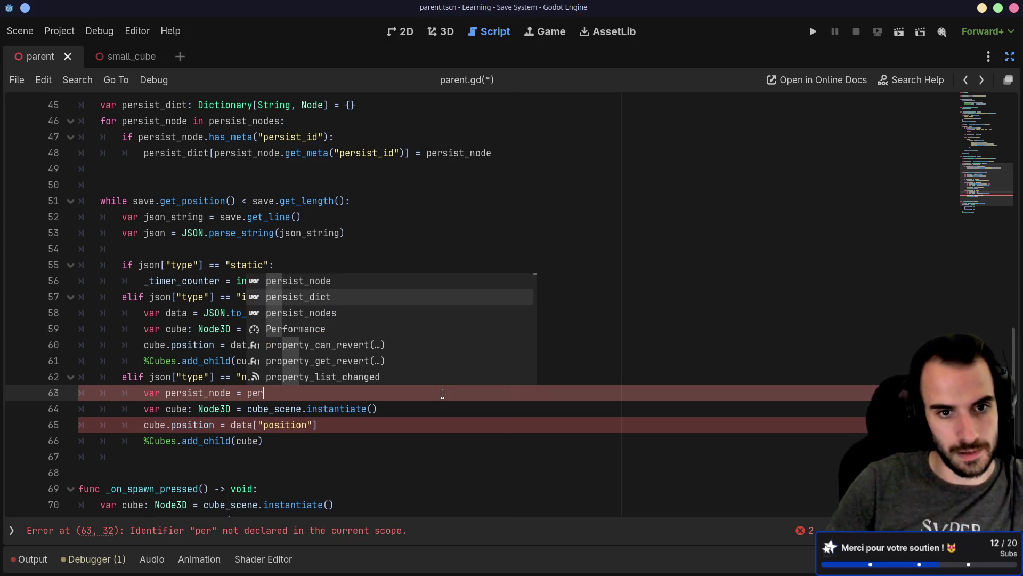
{"action": "key", "text": "Return"}
{"action": "type", "text": "[\""}
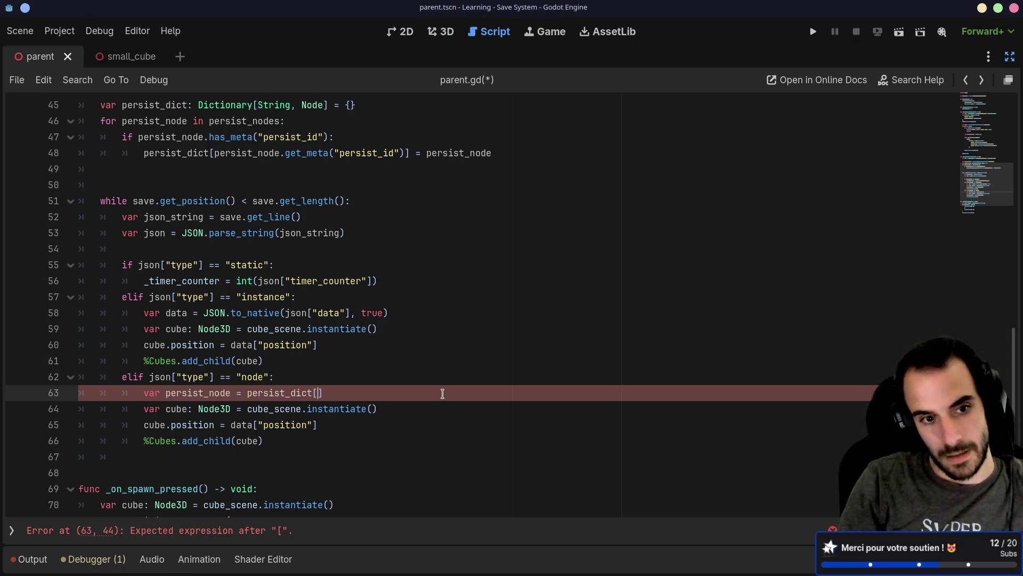
{"action": "type", "text": "json[\""}
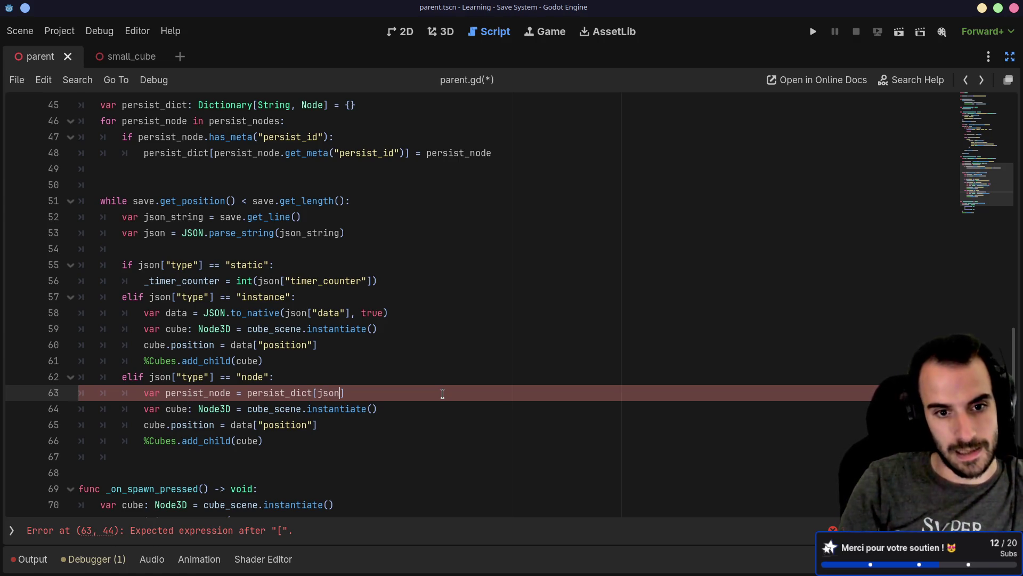
{"action": "type", "text": "persist_id"}
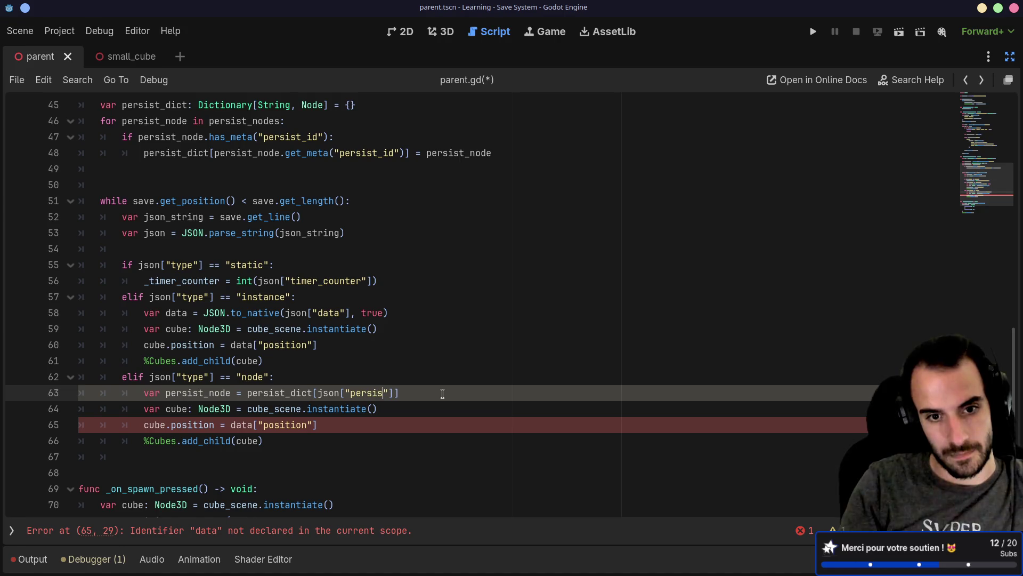
{"action": "key", "text": "ctrl+s"}
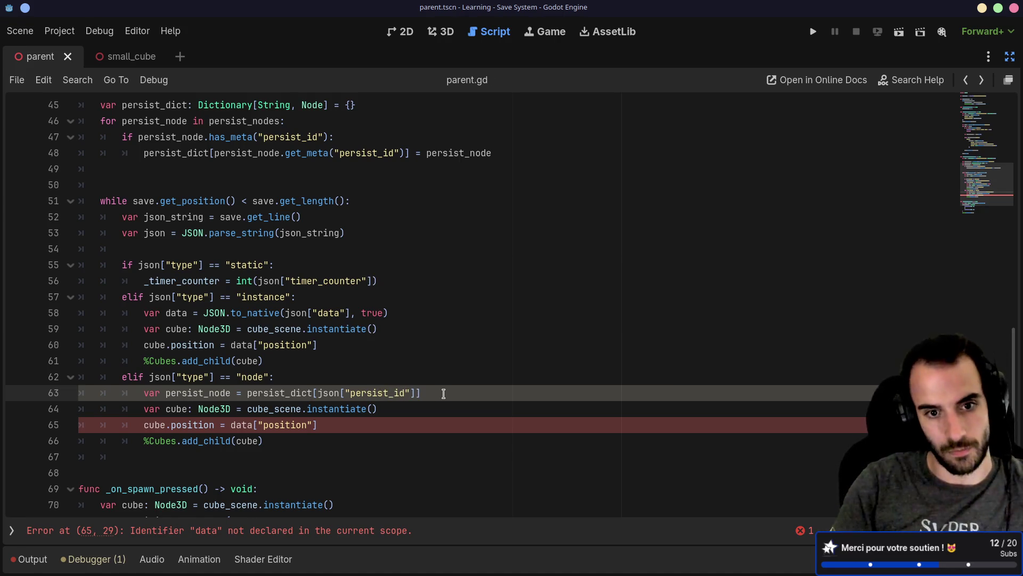
{"action": "left_click_drag", "start_coordinate": [319, 392], "coordinate": [416, 384]}
Glance at the GDScript match docs in the browser, then move on to the terminal.
{"action": "key", "text": "ctrl+super+Left"}
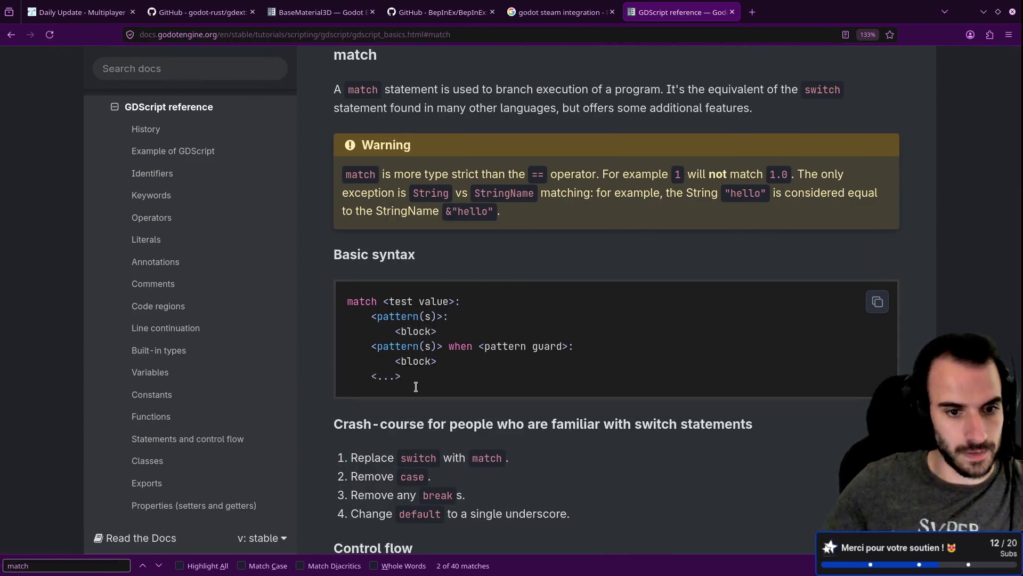
{"action": "key", "text": "ctrl+super+Left"}
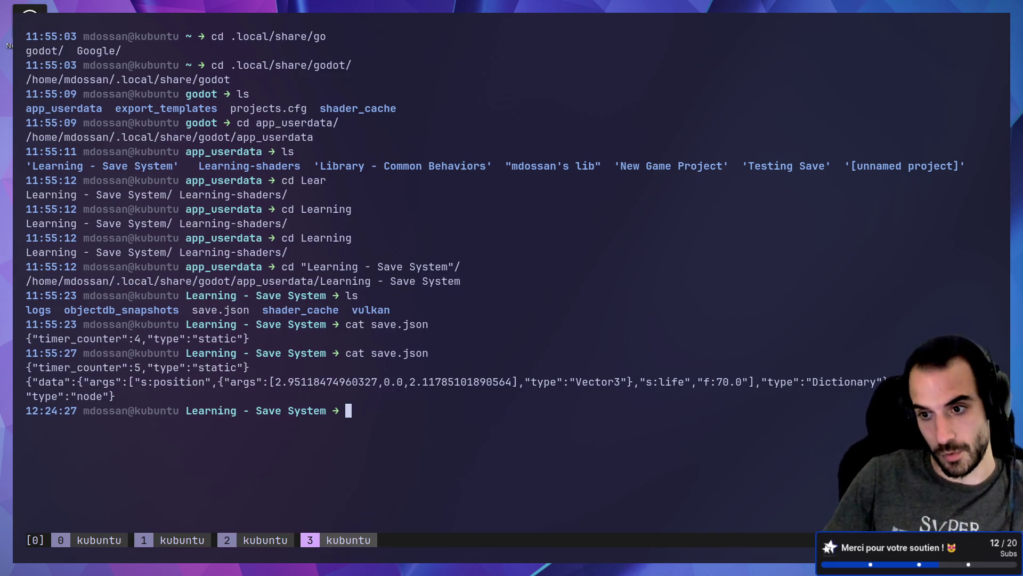
Return from the save.json terminal output to parent.gd in Godot.
{"action": "key", "text": "F12"}
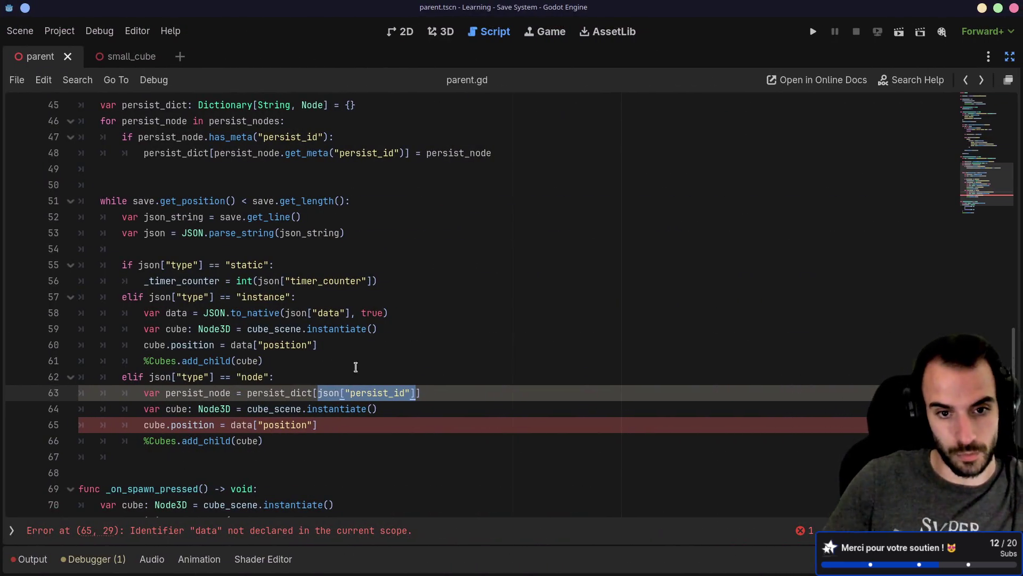
Add a persist_node.load(data) call preceded by a 'check load method present' comment.
{"action": "left_click", "coordinate": [358, 424]}
{"action": "left_click_drag", "start_coordinate": [166, 392], "coordinate": [231, 390]}
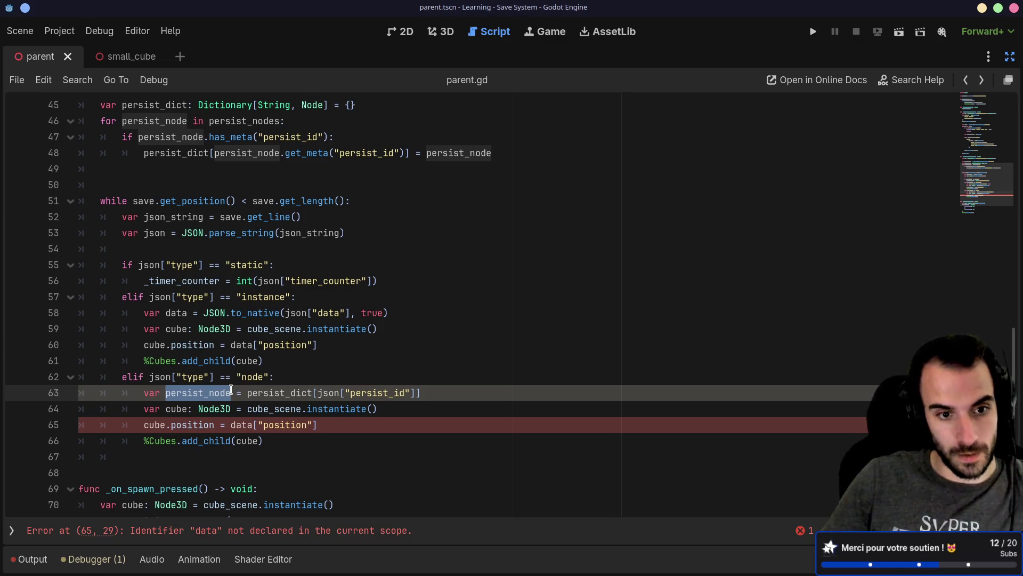
{"action": "left_click", "coordinate": [442, 393]}
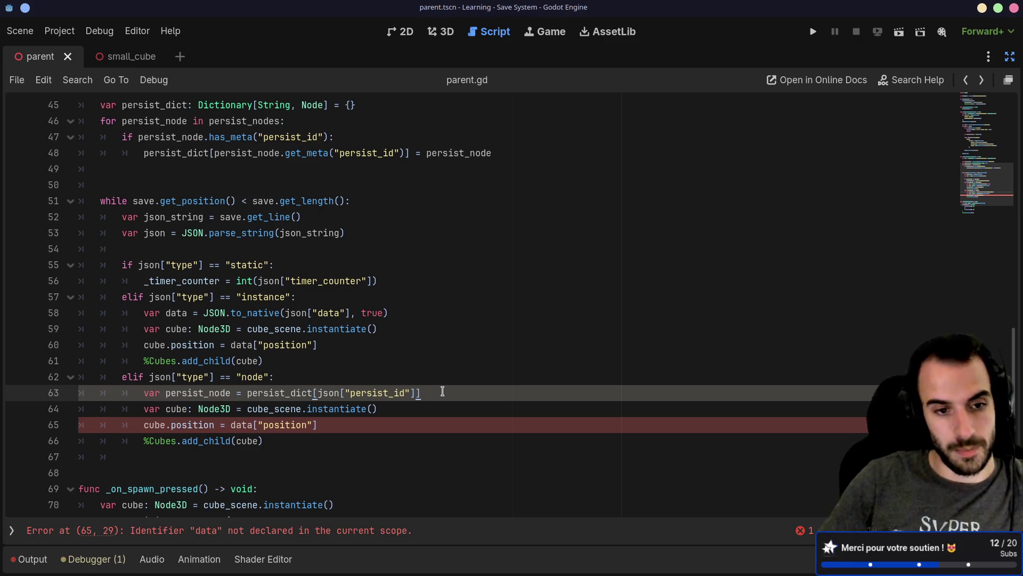
{"action": "key", "text": "Return"}
{"action": "type", "text": "peris"}
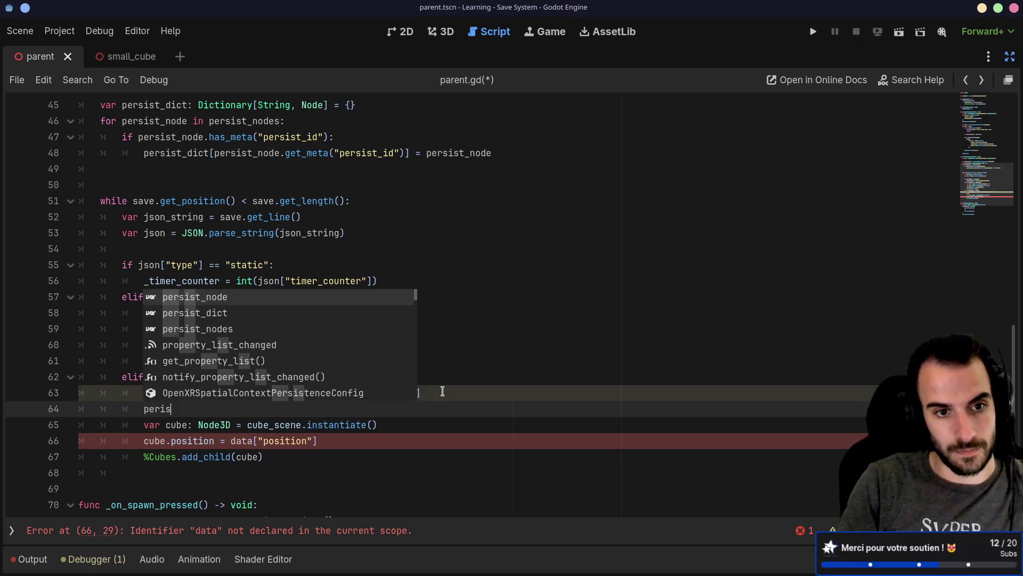
{"action": "key", "text": "Return"}
{"action": "type", "text": ".load(data)"}
{"action": "key", "text": "Down"}
{"action": "key", "text": "Down"}
{"action": "key", "text": "Down"}
{"action": "left_click", "coordinate": [449, 392]}
{"action": "key", "text": "Return"}
{"action": "type", "text": "che"}
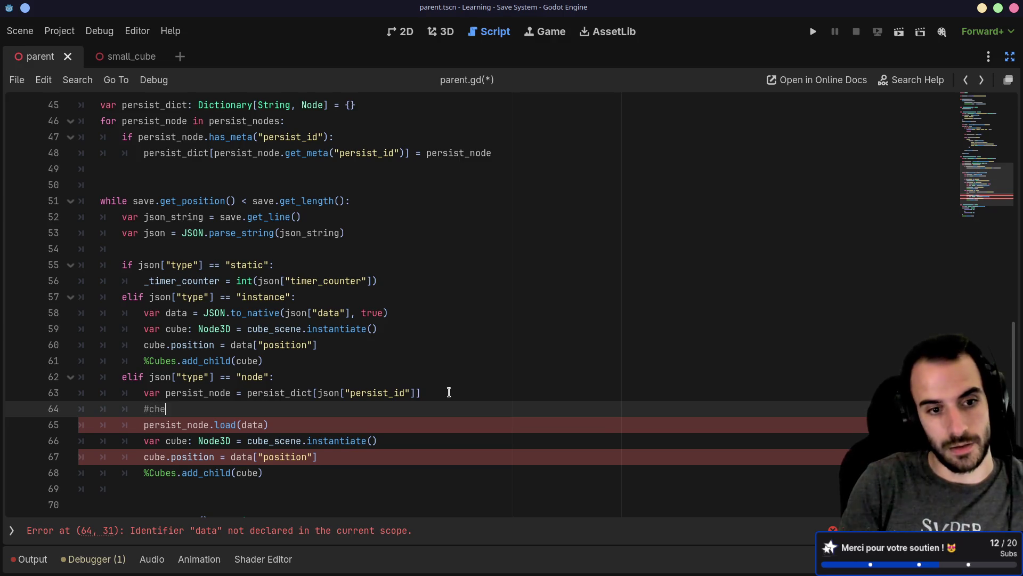
{"action": "type", "text": "ck load method p"}
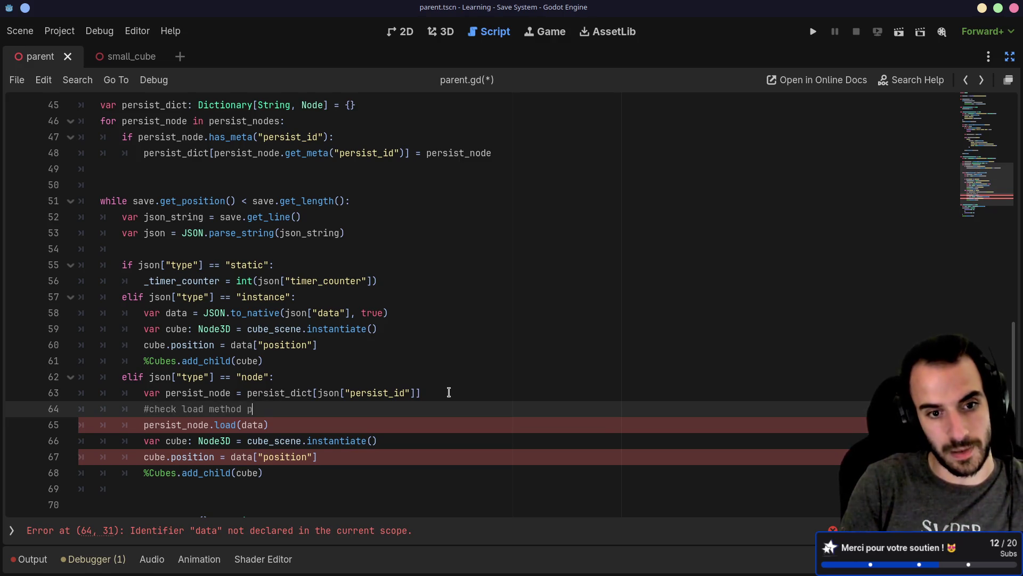
{"action": "type", "text": "resent"}
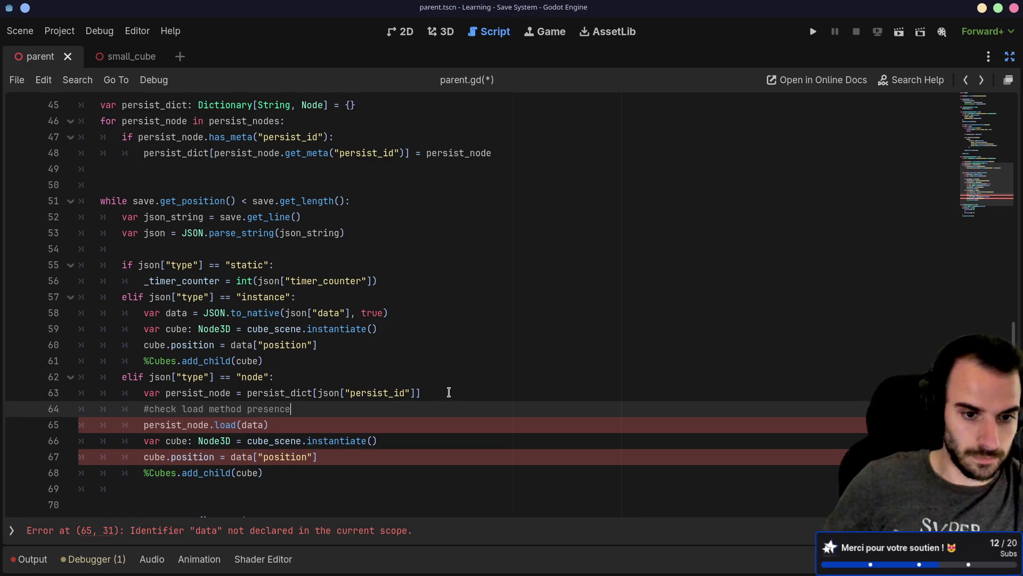
Delete the leftover cube-spawning lines and save the script.
{"action": "left_click_drag", "start_coordinate": [290, 468], "coordinate": [327, 418]}
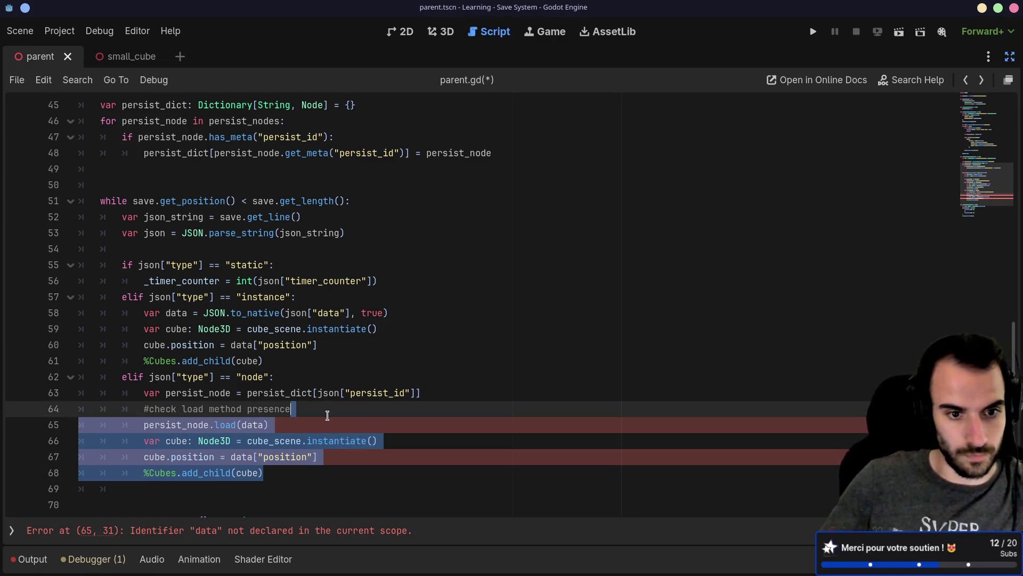
{"action": "key", "text": "BackSpace"}
{"action": "key", "text": "ctrl+s"}
{"action": "key", "text": "ctrl+z"}
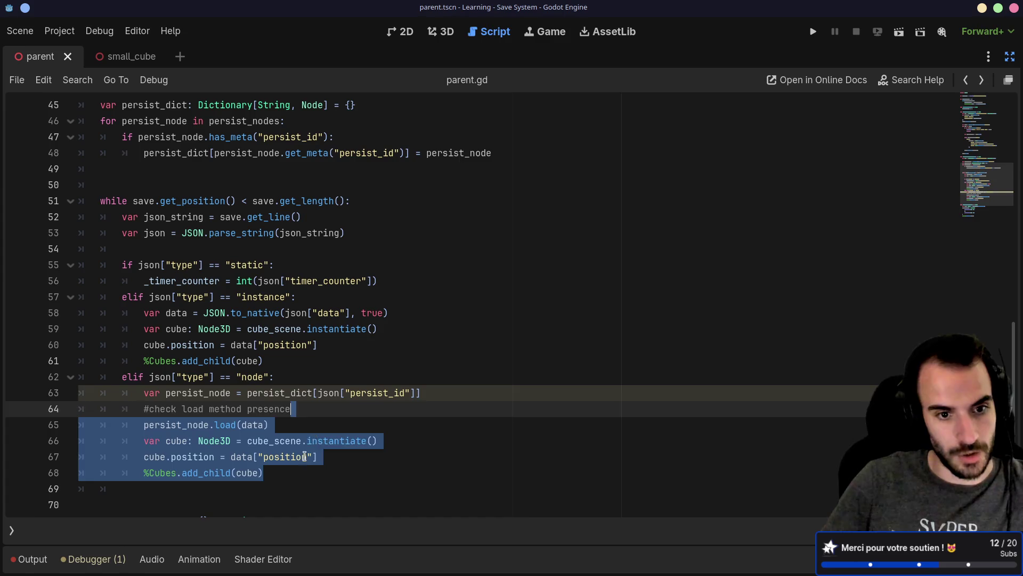
{"action": "key", "text": "BackSpace"}
{"action": "key", "text": "ctrl+s"}
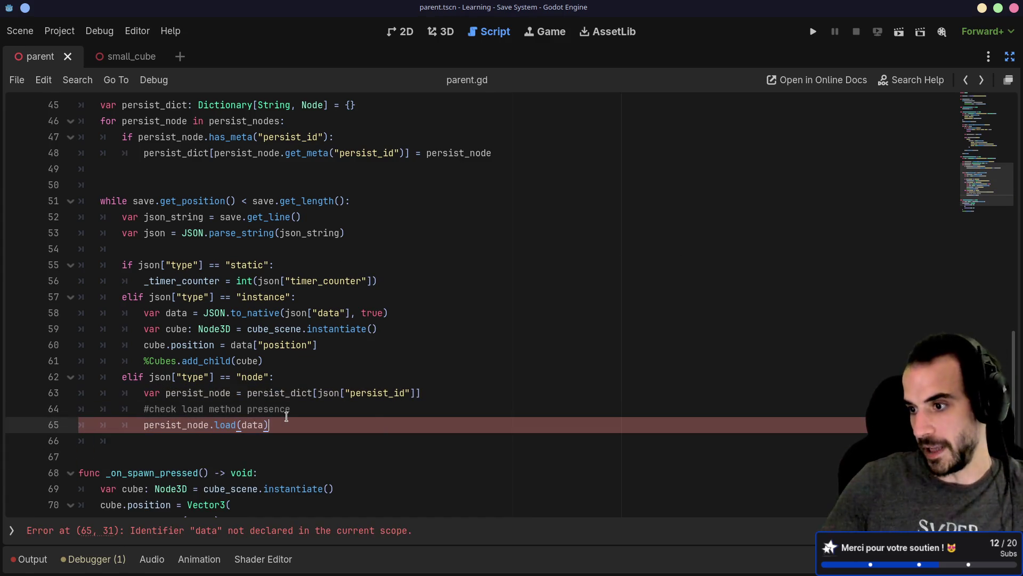
{"action": "key", "text": "Up"}
Change the load argument to json["data"], save, and show the open scripts list.
{"action": "left_click", "coordinate": [298, 427]}
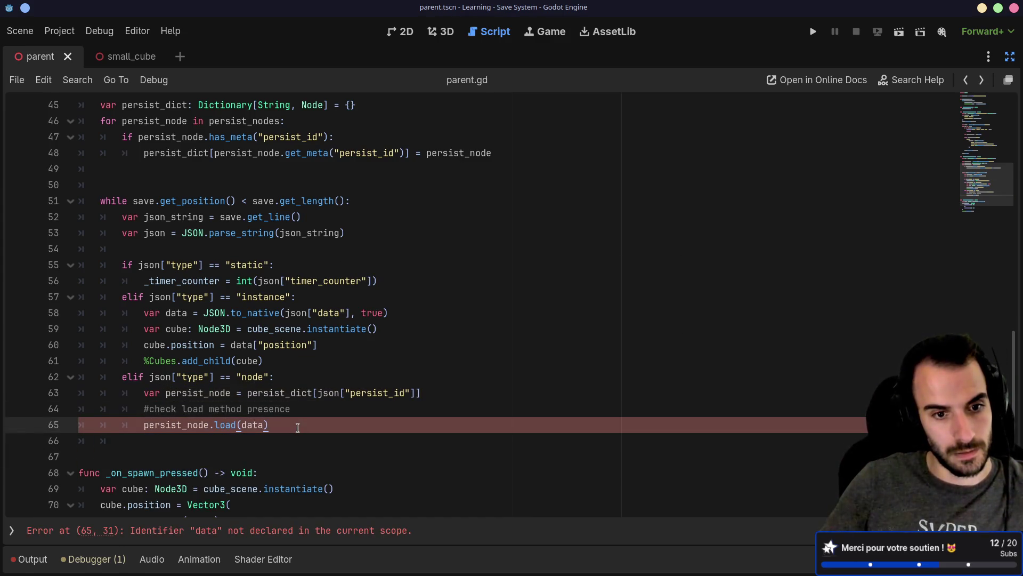
{"action": "double_click", "coordinate": [248, 425]}
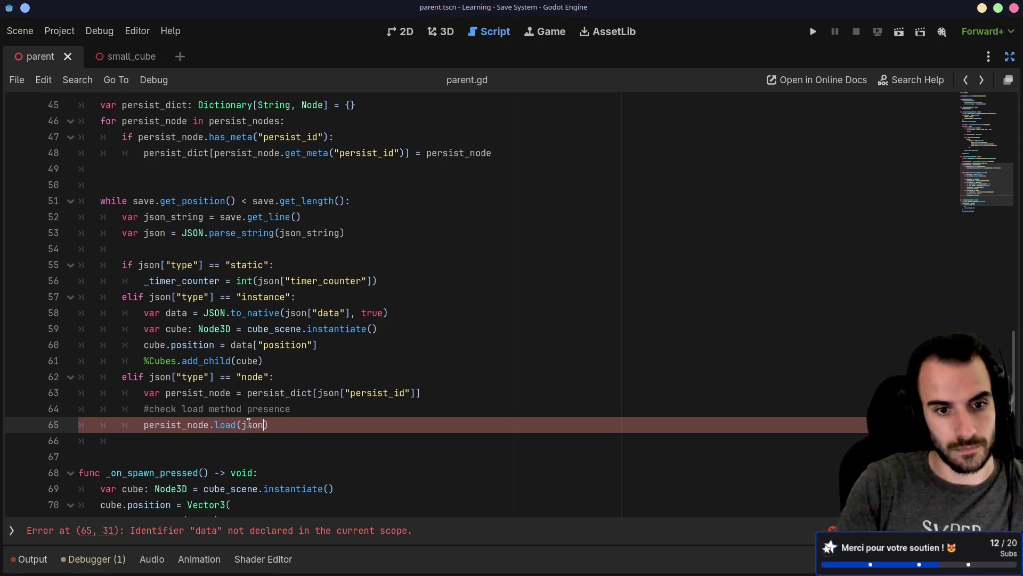
{"action": "type", "text": "json[\"data"}
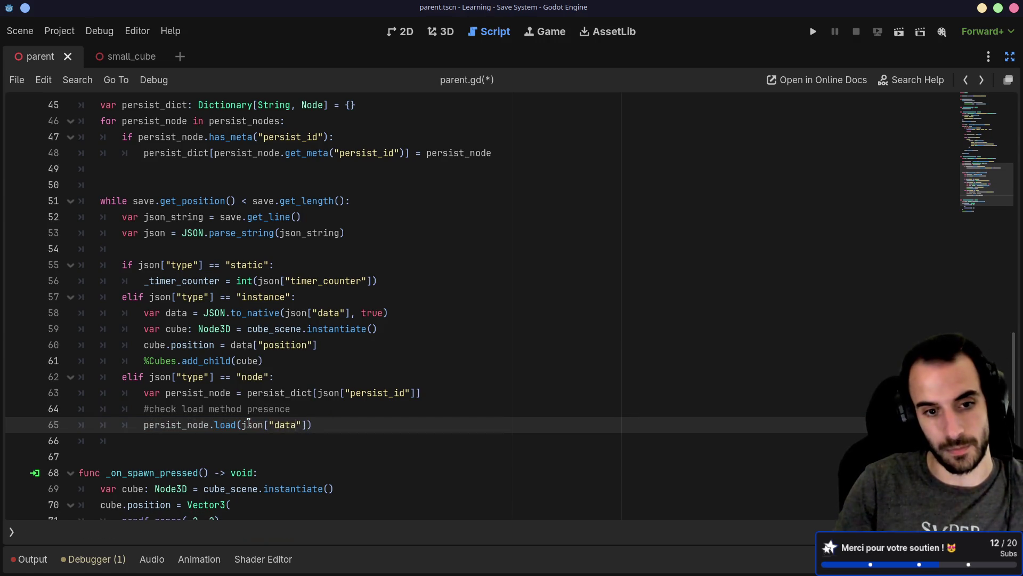
{"action": "key", "text": "ctrl+s"}
{"action": "left_click", "coordinate": [340, 392]}
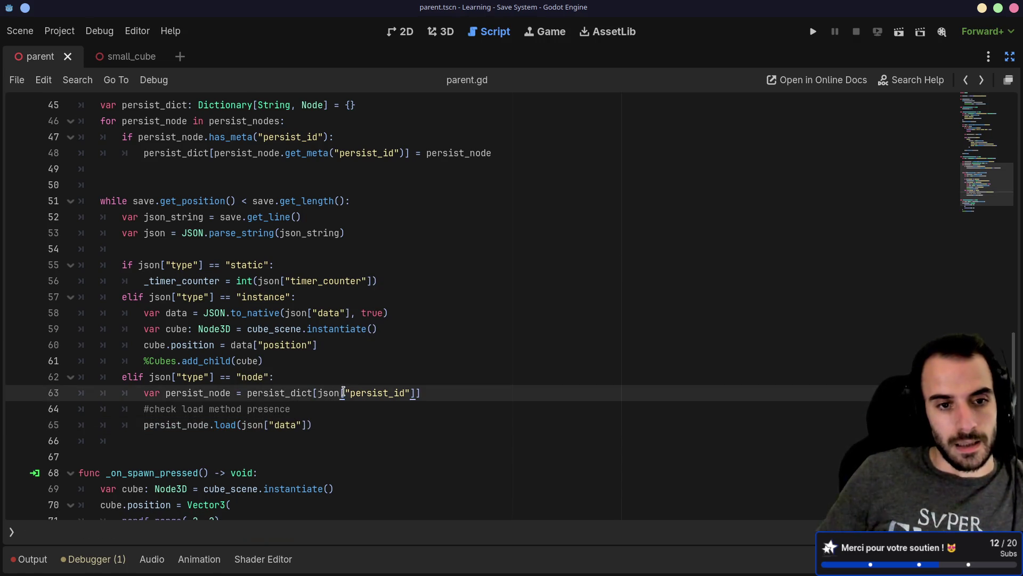
{"action": "left_click", "coordinate": [15, 529]}
Close mds_life_behavior.gd, the movement skill, small_cube.gd and the Dictionary, Vector3, JSON, Node, FileAccess docs.
{"action": "left_click", "coordinate": [62, 127]}
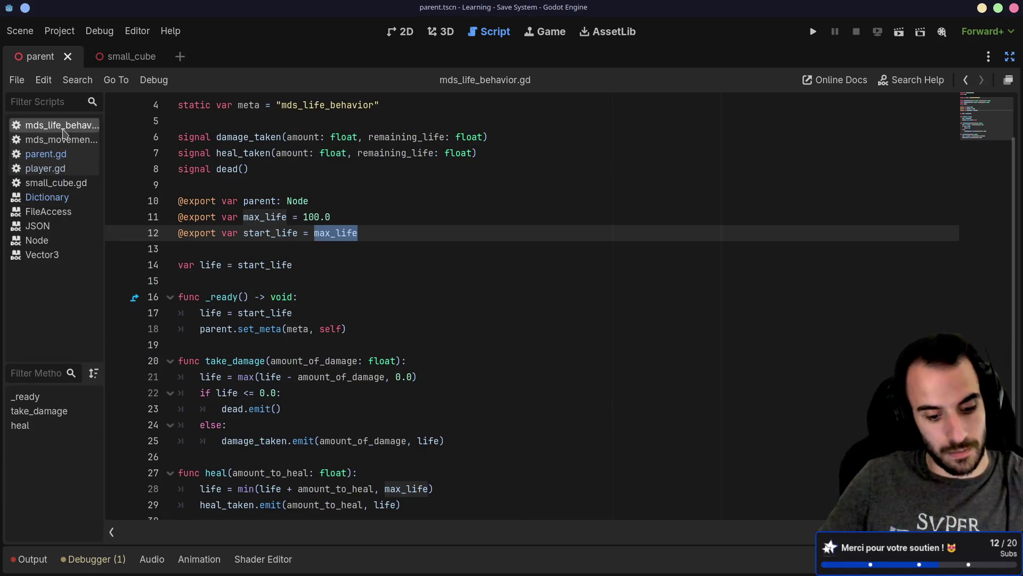
{"action": "middle_click", "coordinate": [63, 131]}
{"action": "left_click", "coordinate": [63, 128]}
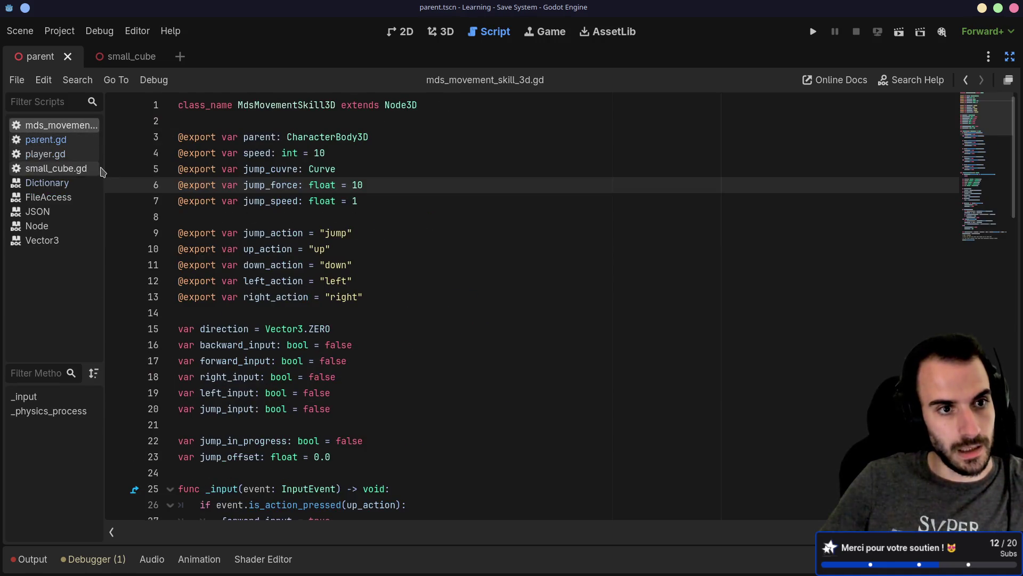
{"action": "middle_click", "coordinate": [63, 128]}
{"action": "left_click", "coordinate": [57, 170]}
{"action": "middle_click", "coordinate": [57, 170]}
{"action": "middle_click", "coordinate": [55, 211]}
{"action": "middle_click", "coordinate": [50, 183]}
{"action": "left_click", "coordinate": [48, 184]}
{"action": "middle_click", "coordinate": [48, 184]}
{"action": "left_click", "coordinate": [51, 169]}
{"action": "middle_click", "coordinate": [53, 168]}
{"action": "left_click", "coordinate": [53, 156]}
{"action": "middle_click", "coordinate": [55, 157]}
Open player.gd, restore the scene and Inspector panels, and select the Player node.
{"action": "left_click", "coordinate": [50, 143]}
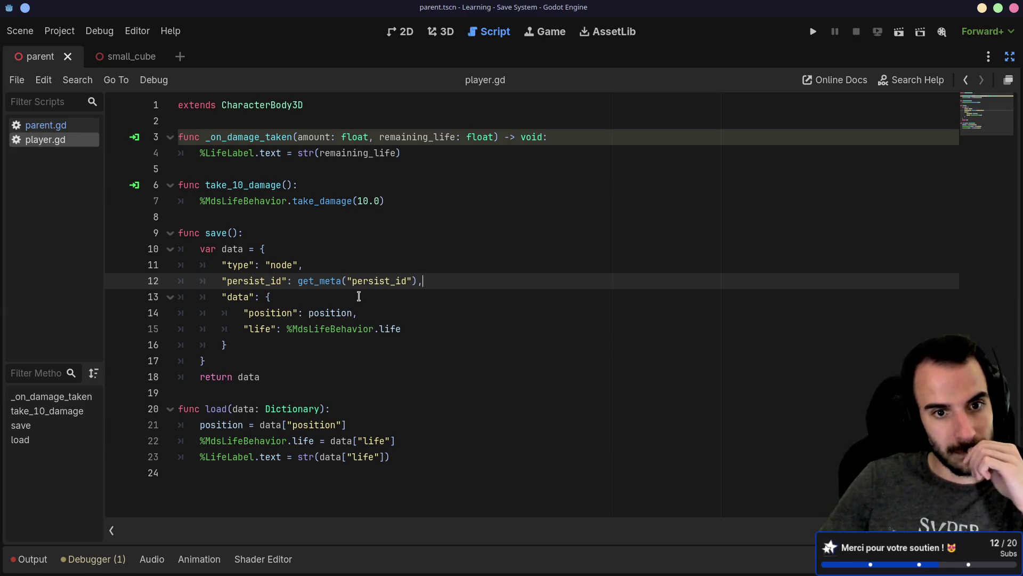
{"action": "mouse_move", "coordinate": [328, 283]}
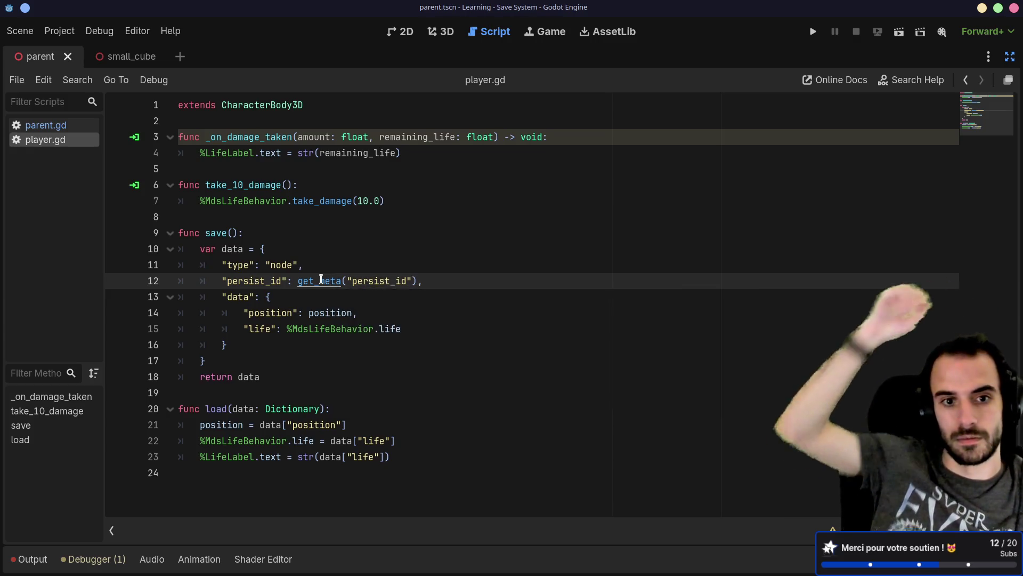
{"action": "left_click", "coordinate": [318, 215]}
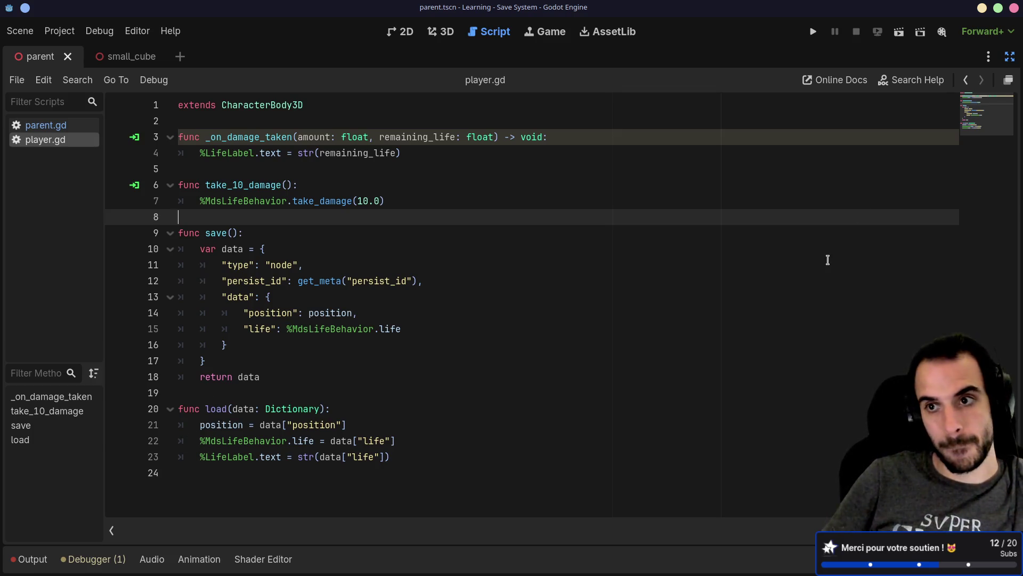
{"action": "left_click", "coordinate": [1010, 56]}
{"action": "left_click", "coordinate": [87, 176]}
{"action": "left_click", "coordinate": [59, 162]}
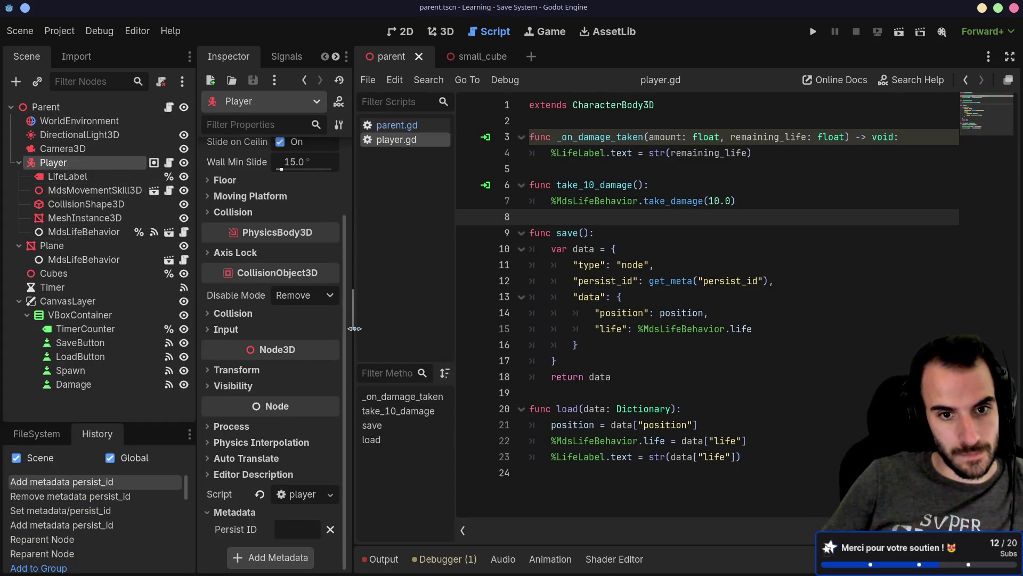
Enter 'player' as the Player node's Persist ID metadata and run the current scene.
{"action": "left_click_drag", "start_coordinate": [355, 328], "coordinate": [468, 329]}
{"action": "left_click", "coordinate": [369, 530]}
{"action": "type", "text": "player"}
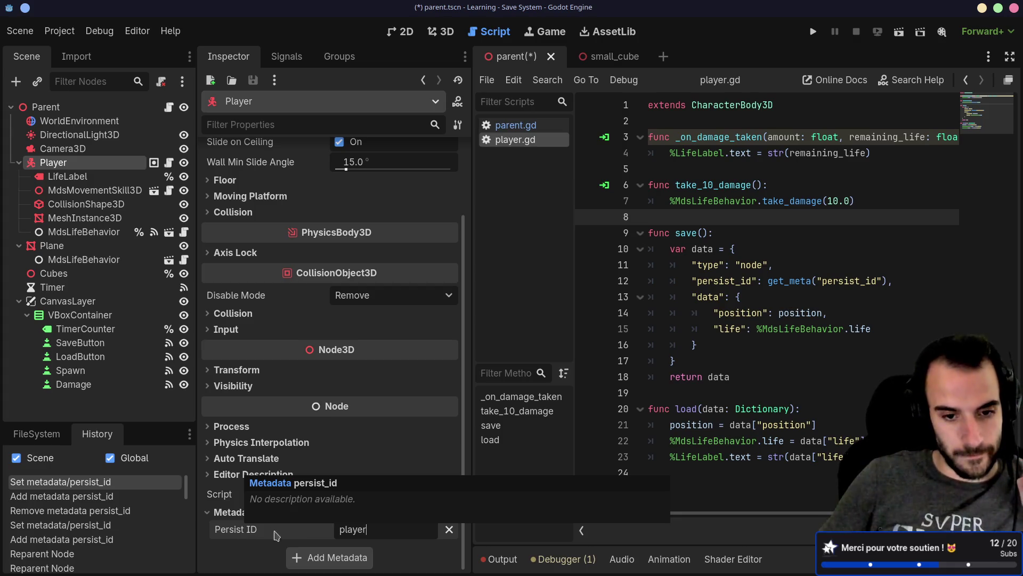
{"action": "type", "text": "yer"}
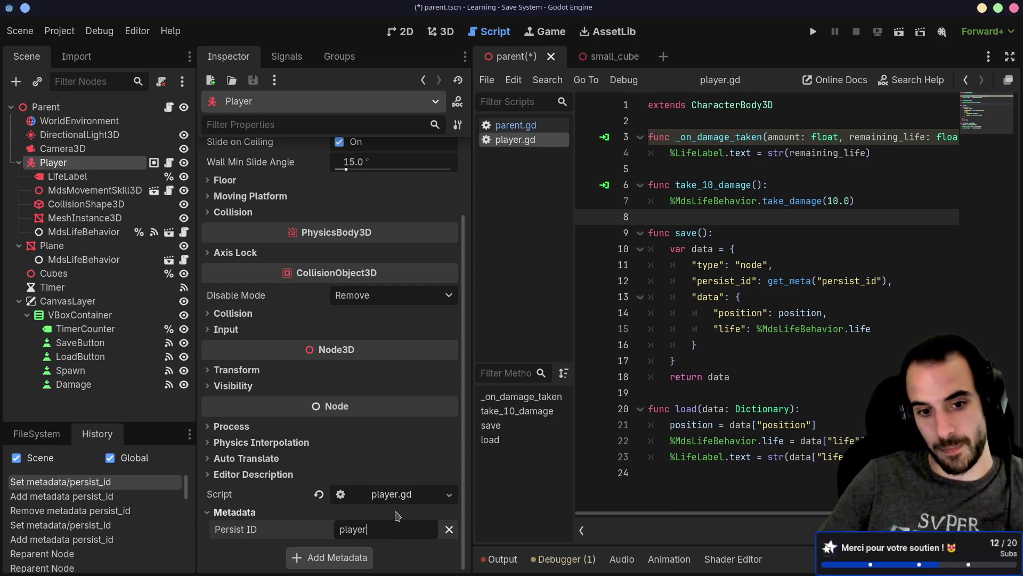
{"action": "left_click", "coordinate": [899, 33]}
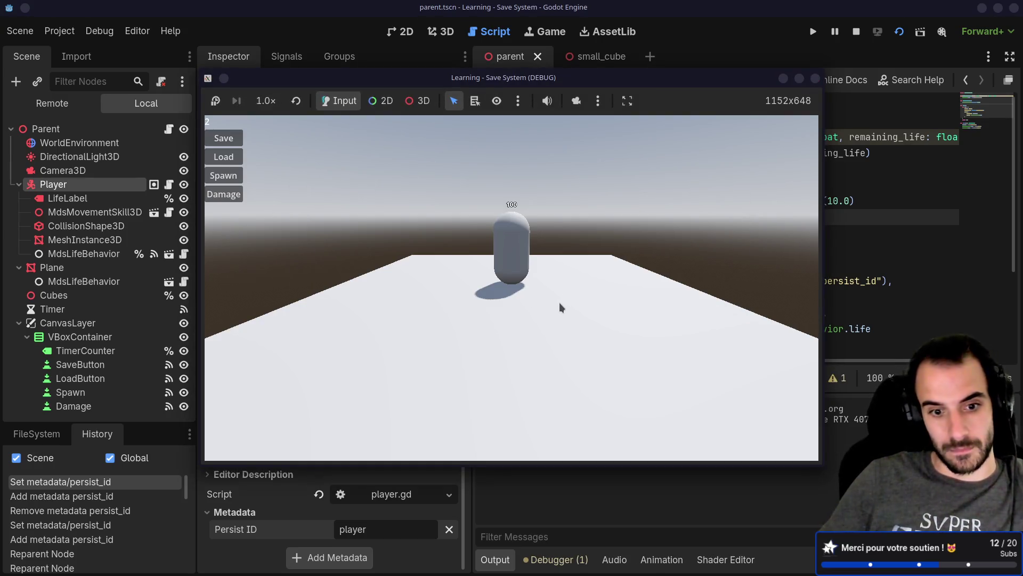
Walk the player around, damage it to 60.0 life, save the game, and switch to the terminal.
{"action": "key", "text": "s"}
{"action": "key", "text": "d"}
{"action": "key", "text": "a"}
{"action": "triple_click", "coordinate": [232, 194]}
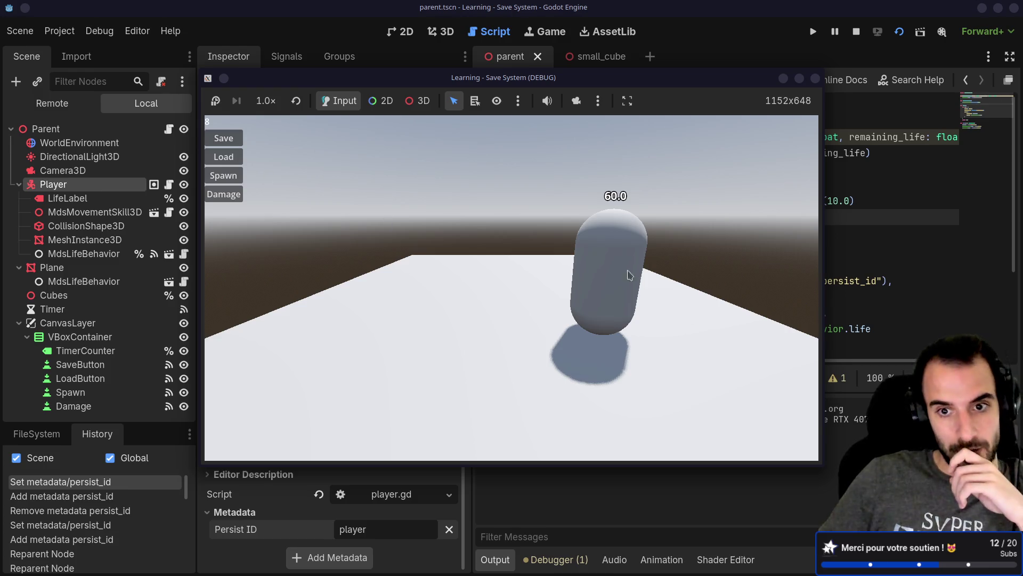
{"action": "left_click", "coordinate": [236, 138]}
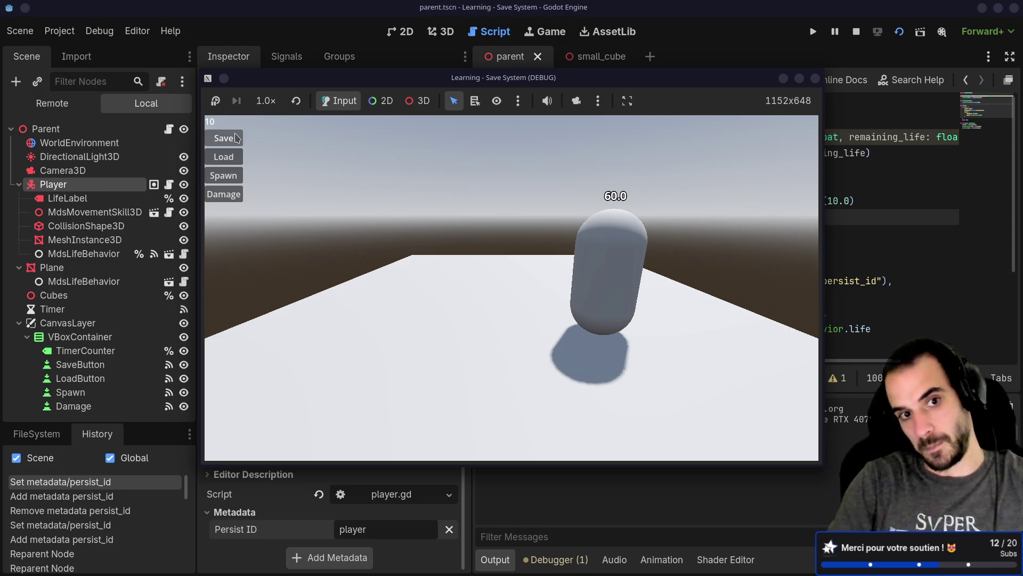
{"action": "key", "text": "alt+Tab"}
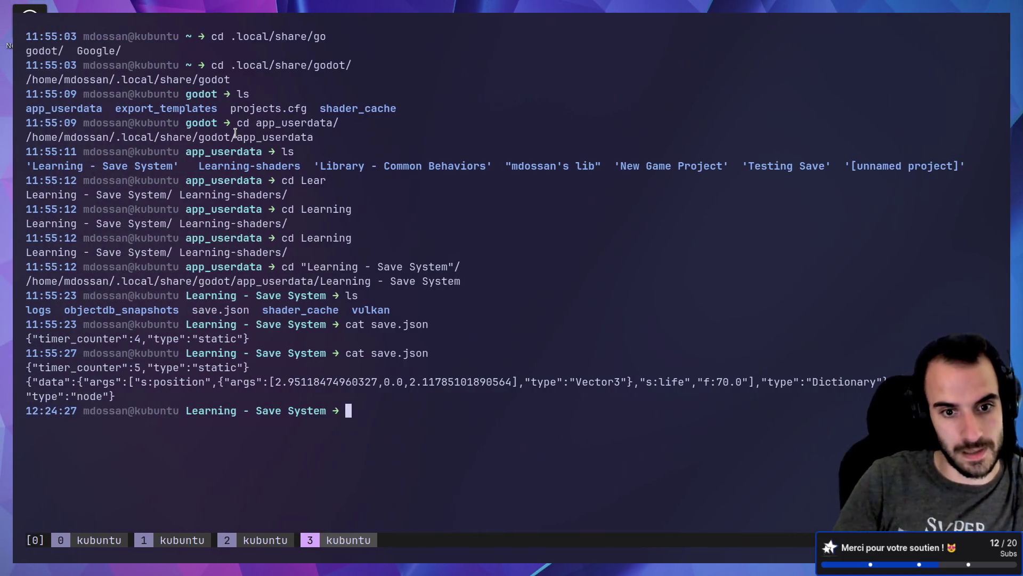
Reprint save.json and highlight the saved position coordinates and the 60.0 life value.
{"action": "key", "text": "Up"}
{"action": "key", "text": "Return"}
{"action": "left_click_drag", "start_coordinate": [270, 440], "coordinate": [488, 436]}
{"action": "left_click", "coordinate": [530, 445]}
{"action": "left_click_drag", "start_coordinate": [684, 440], "coordinate": [753, 439]}
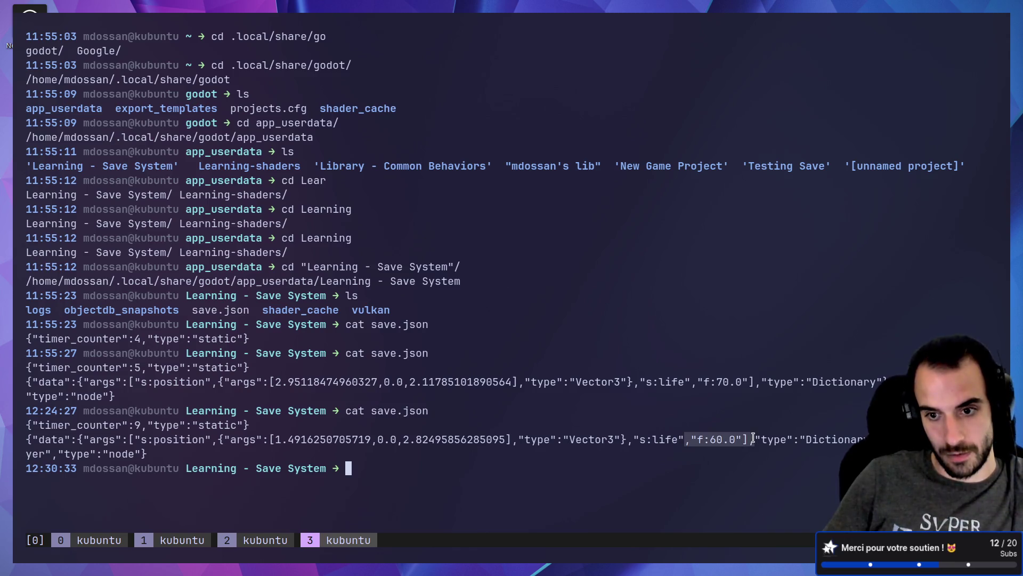
{"action": "left_click", "coordinate": [730, 467]}
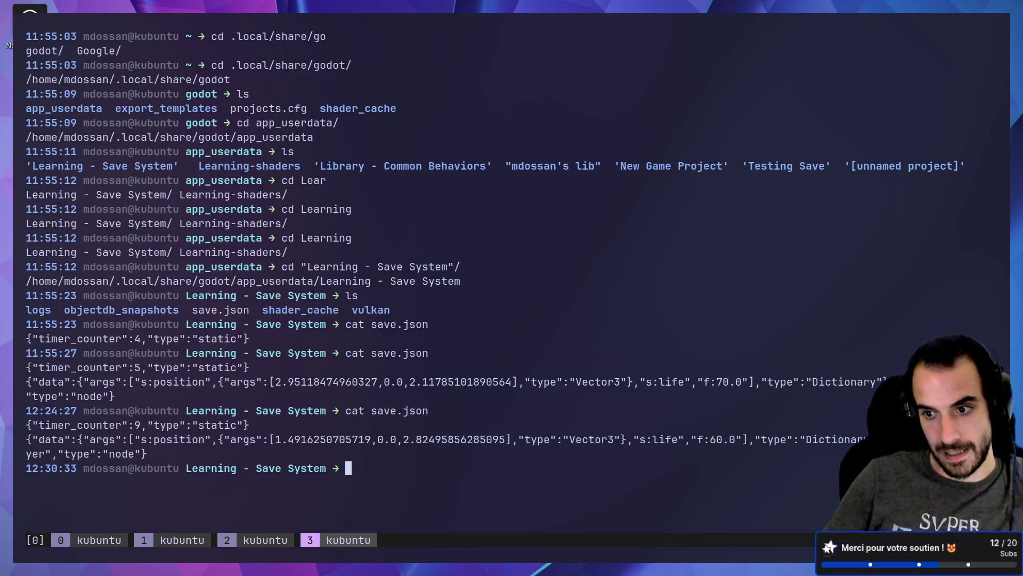
Highlight the node type in the saved entry, then return to the running Godot game.
{"action": "double_click", "coordinate": [35, 454]}
{"action": "double_click", "coordinate": [120, 454]}
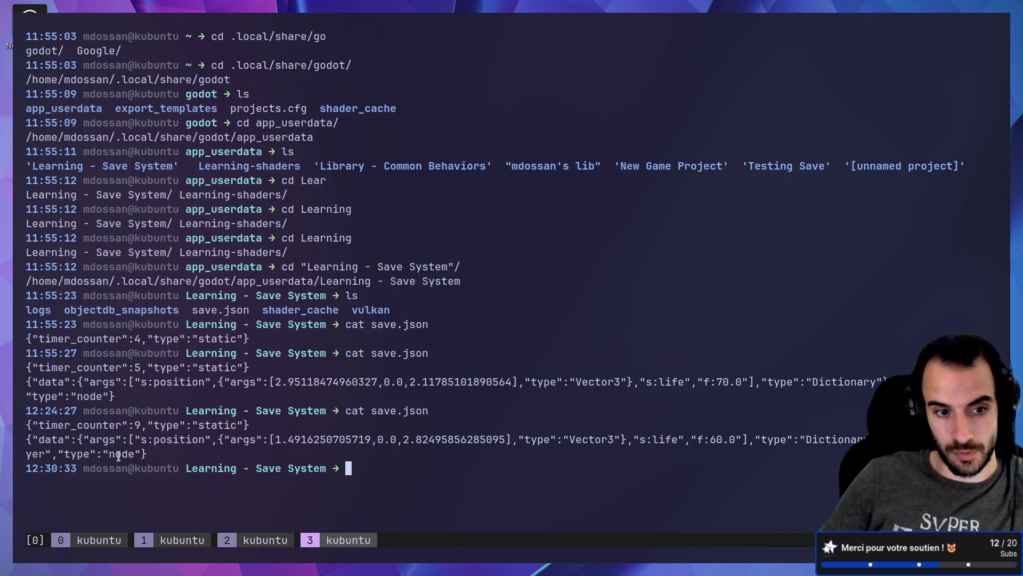
{"action": "double_click", "coordinate": [122, 456]}
{"action": "double_click", "coordinate": [125, 458]}
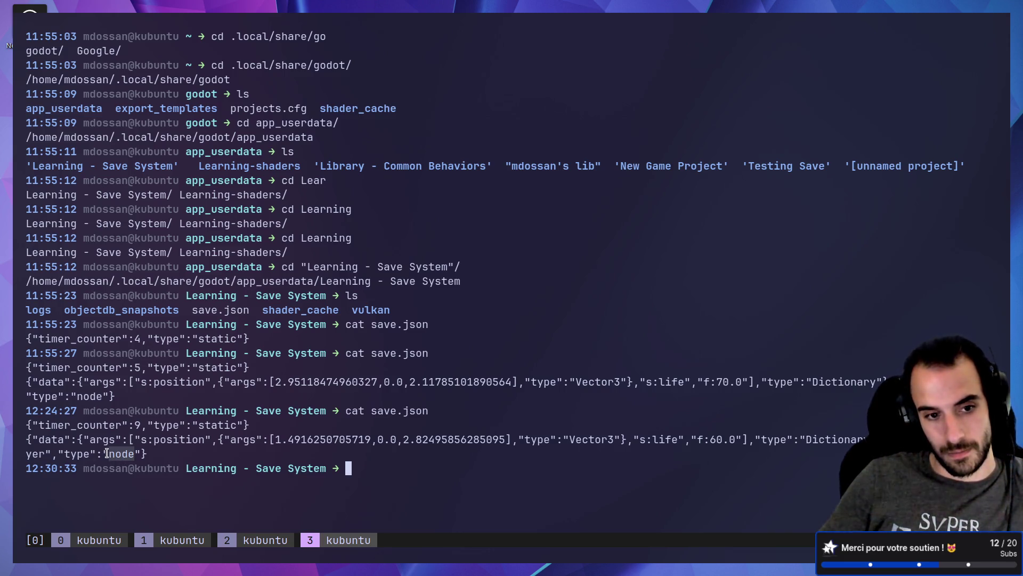
{"action": "double_click", "coordinate": [109, 454]}
{"action": "left_click", "coordinate": [172, 456]}
{"action": "key", "text": "alt+Tab"}
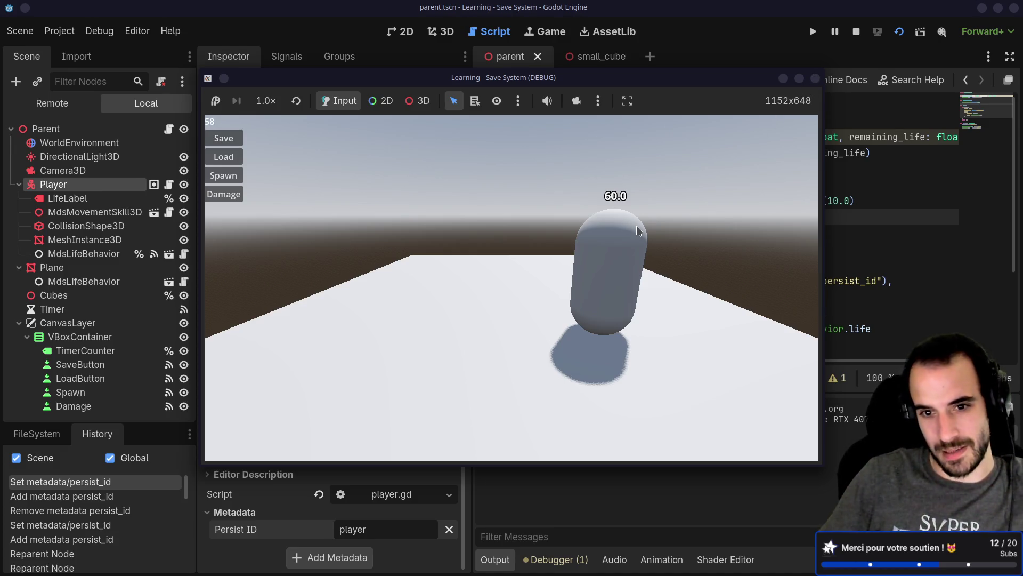
Walk the player left, damage it to 20.0 life, and load the save, which breaks at player.gd line 21.
{"action": "key", "text": "a"}
{"action": "key", "text": "a"}
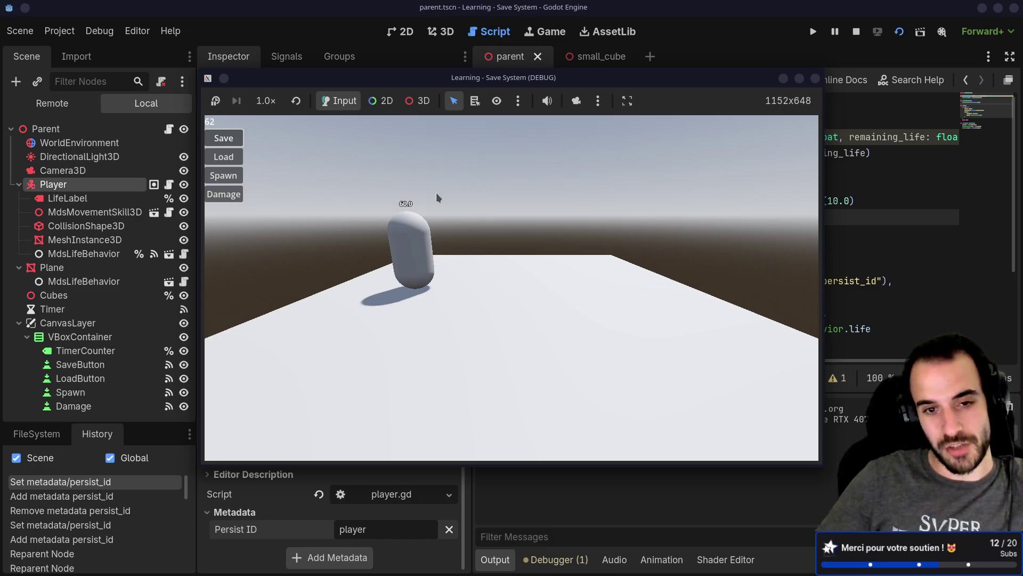
{"action": "key", "text": "a"}
{"action": "left_click", "coordinate": [222, 194]}
{"action": "left_click", "coordinate": [222, 194]}
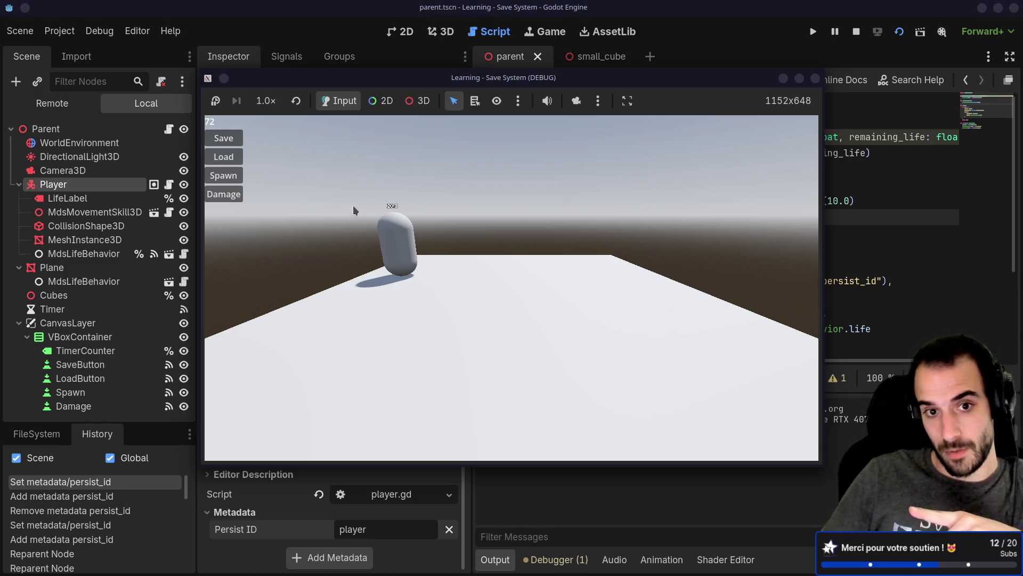
{"action": "left_click", "coordinate": [232, 158]}
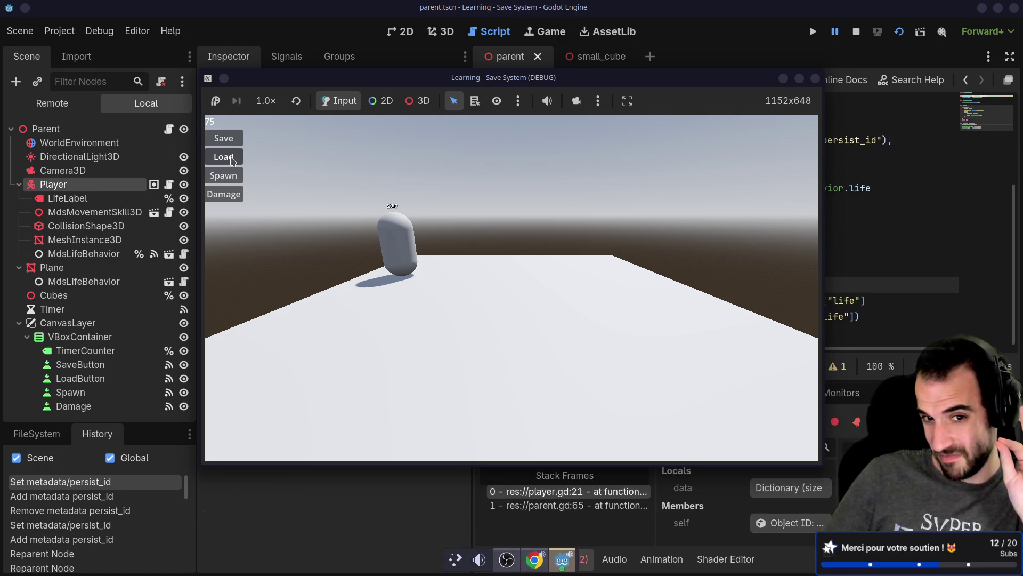
{"action": "left_click", "coordinate": [784, 79]}
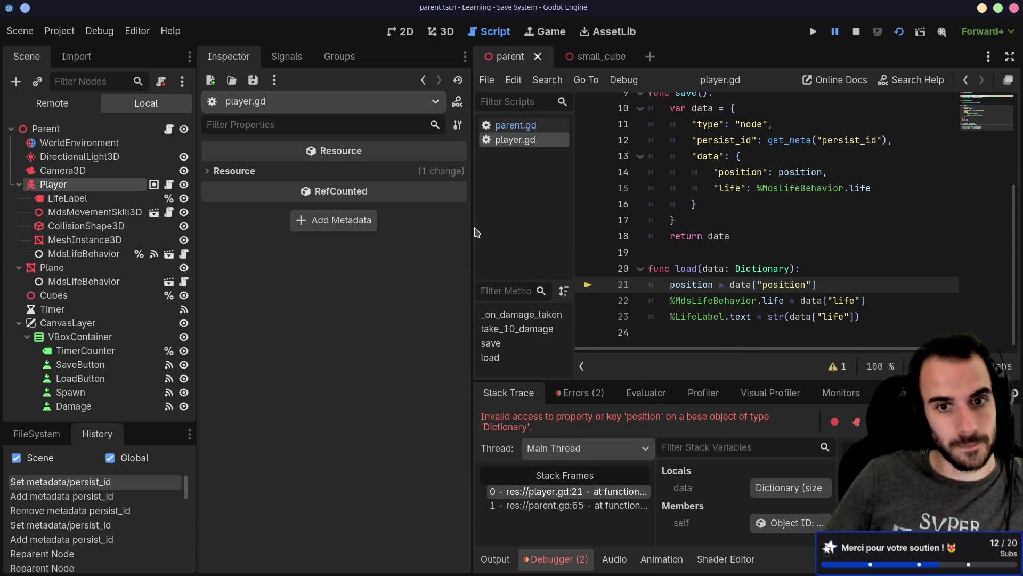
In parent.gd, copy the JSON.to_native conversion from line 58 into the node branch.
{"action": "left_click_drag", "start_coordinate": [480, 229], "coordinate": [322, 229]}
{"action": "left_click", "coordinate": [365, 125]}
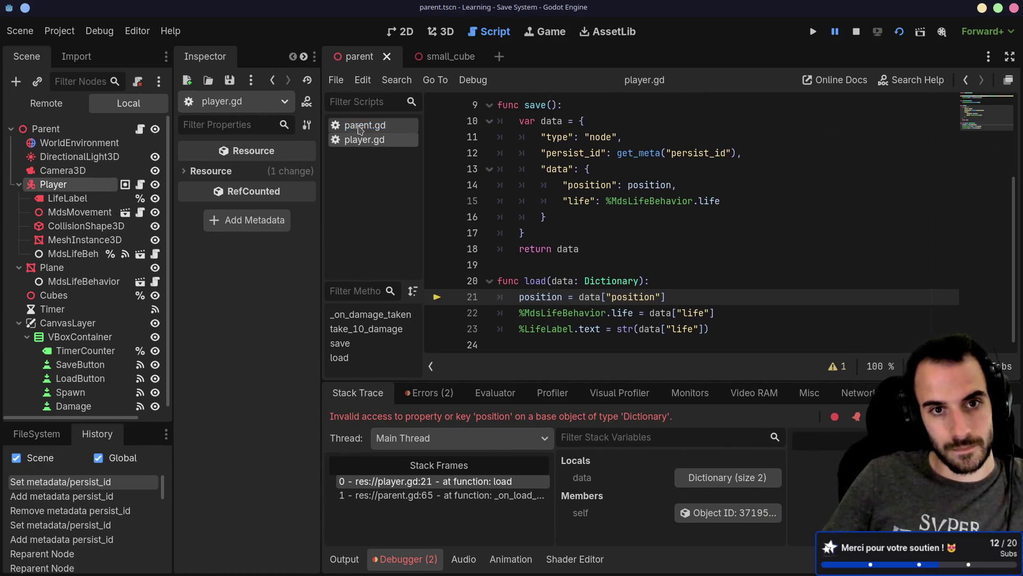
{"action": "scroll", "coordinate": [597, 239], "scroll_direction": "down", "scroll_amount": 2}
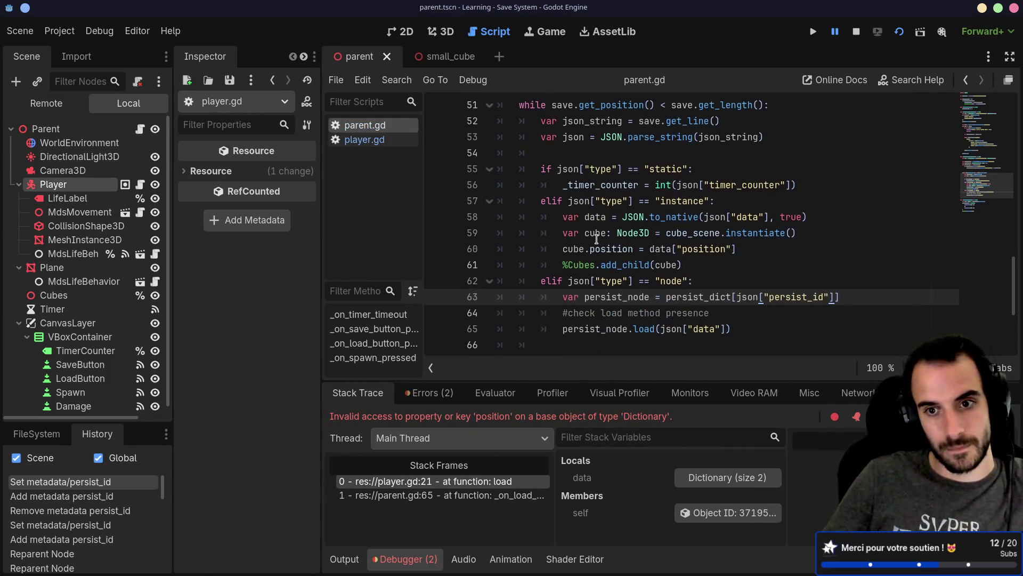
{"action": "double_click", "coordinate": [658, 219]}
{"action": "double_click", "coordinate": [558, 214]}
{"action": "mouse_move", "coordinate": [558, 214]}
{"action": "left_mouse_down"}
{"action": "mouse_move", "coordinate": [789, 234]}
{"action": "mouse_move", "coordinate": [773, 218]}
{"action": "mouse_move", "coordinate": [773, 234]}
{"action": "mouse_move", "coordinate": [818, 220]}
{"action": "left_mouse_up"}
{"action": "key", "text": "ctrl+c"}
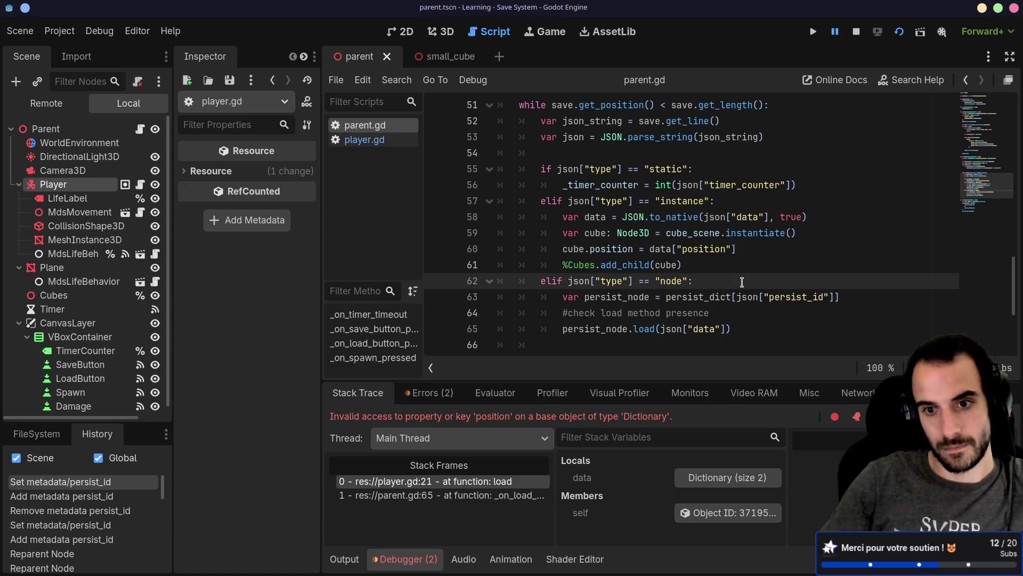
{"action": "key", "text": "Return"}
{"action": "key", "text": "ctrl+v"}
Pass data instead of json["data"] to the load call, save the script, and restart the game.
{"action": "scroll", "coordinate": [749, 298], "scroll_direction": "down", "scroll_amount": 3}
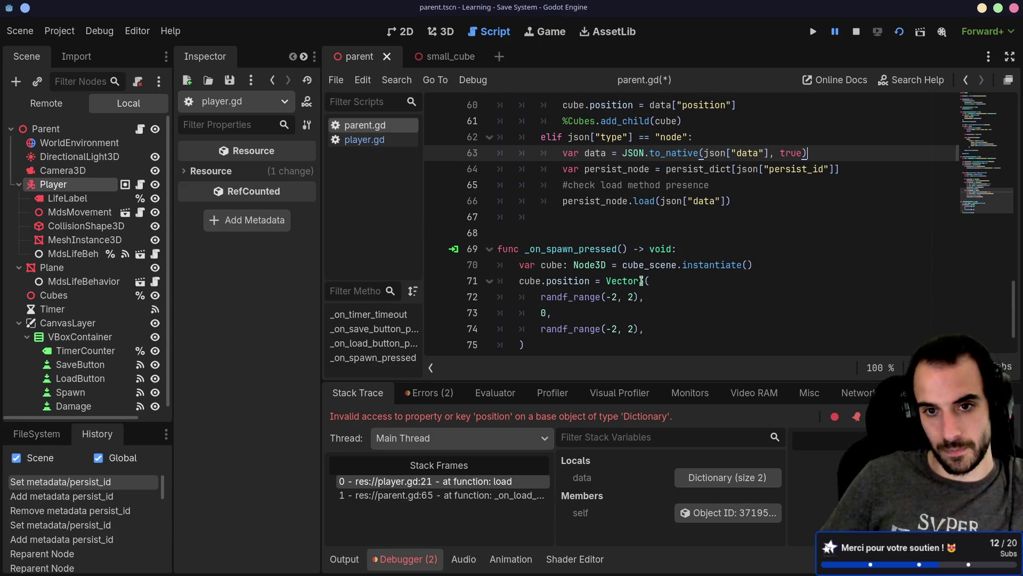
{"action": "double_click", "coordinate": [595, 153]}
{"action": "left_click_drag", "start_coordinate": [660, 201], "coordinate": [725, 198]}
{"action": "type", "text": "data"}
{"action": "key", "text": "ctrl+s"}
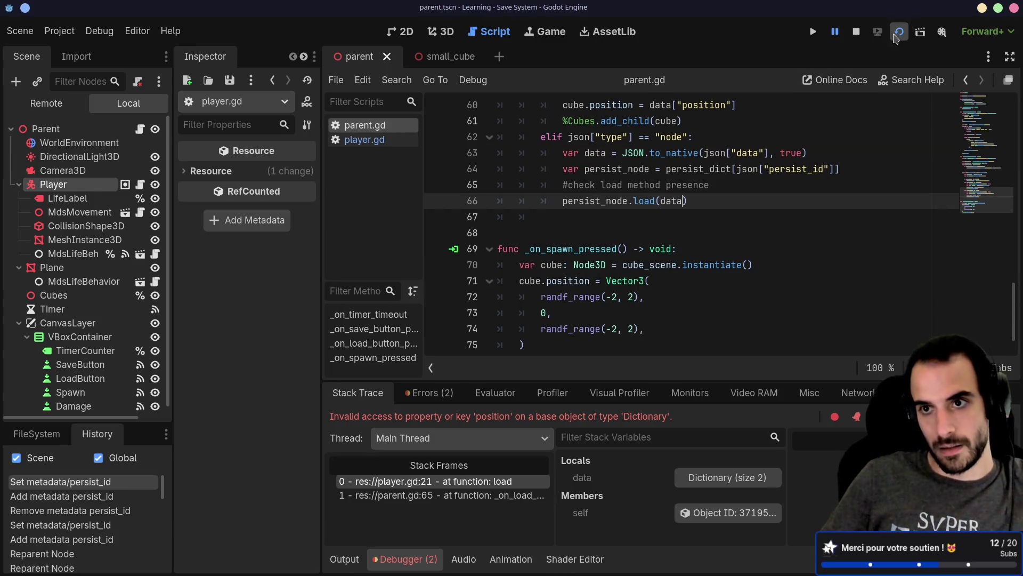
{"action": "left_click", "coordinate": [896, 35]}
{"action": "left_click", "coordinate": [899, 32]}
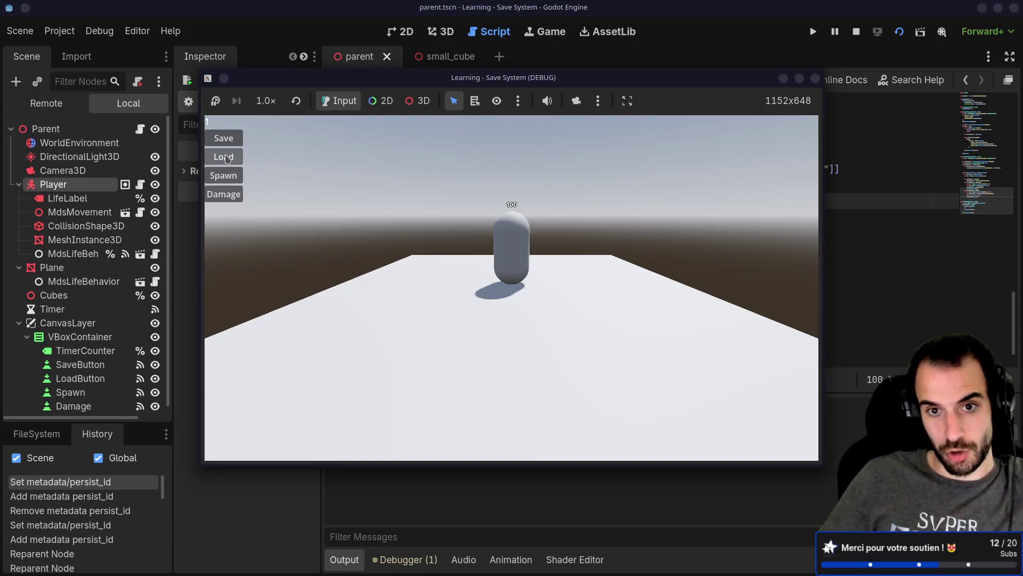
Load the save, damage the player to 30.0 life, and save the game.
{"action": "left_click", "coordinate": [227, 159]}
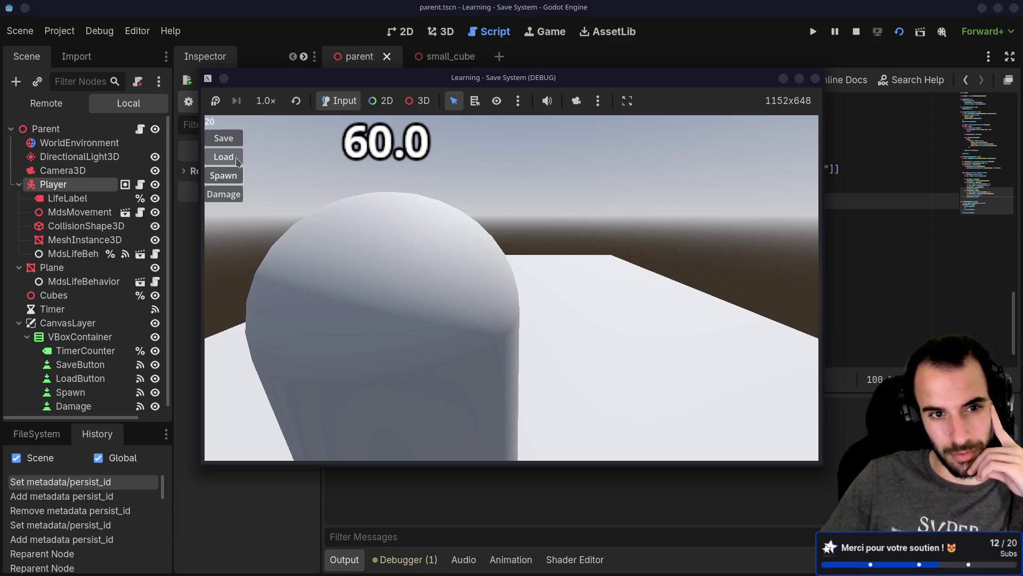
{"action": "left_click", "coordinate": [234, 193]}
{"action": "left_click", "coordinate": [234, 193]}
{"action": "left_click", "coordinate": [234, 193]}
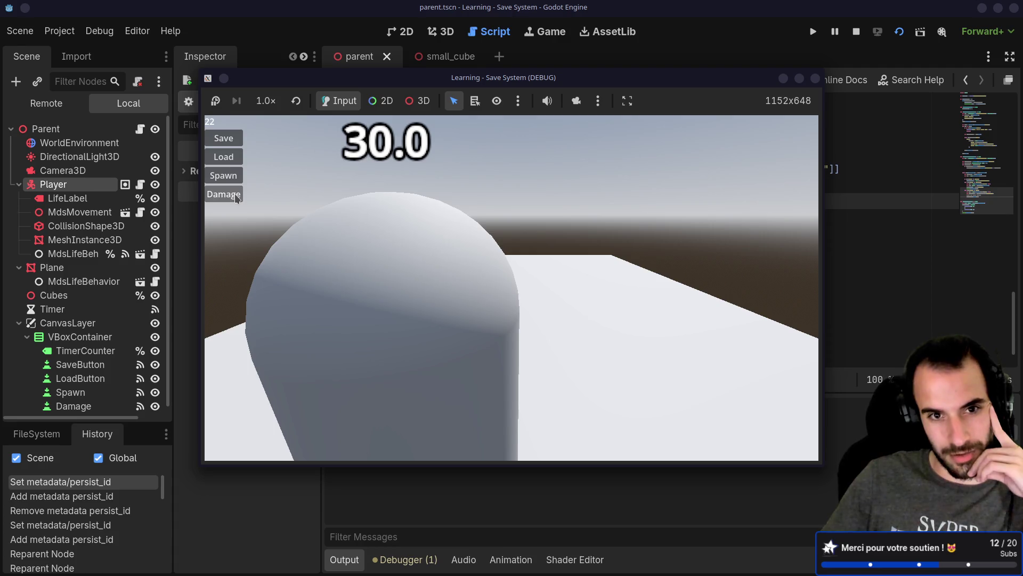
{"action": "left_click", "coordinate": [224, 138]}
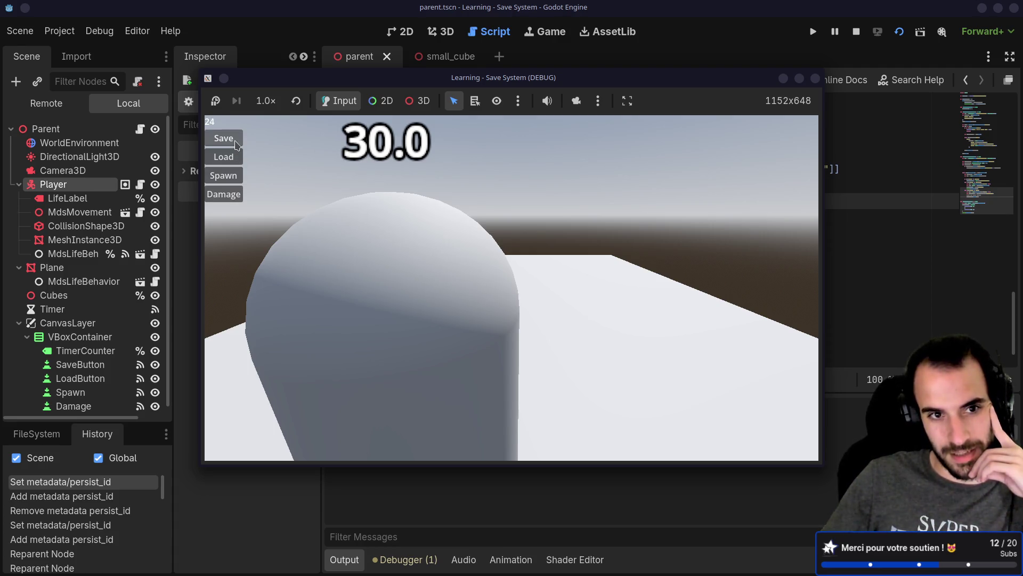
Walk the player away, load the save to restore its spot and life, then switch to the terminal.
{"action": "key", "text": "w"}
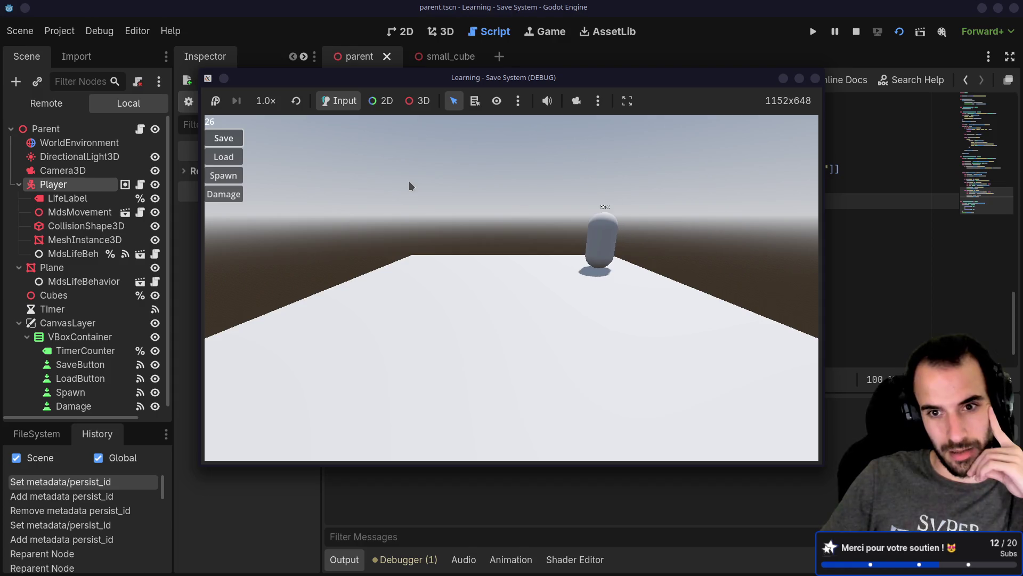
{"action": "key", "text": "a"}
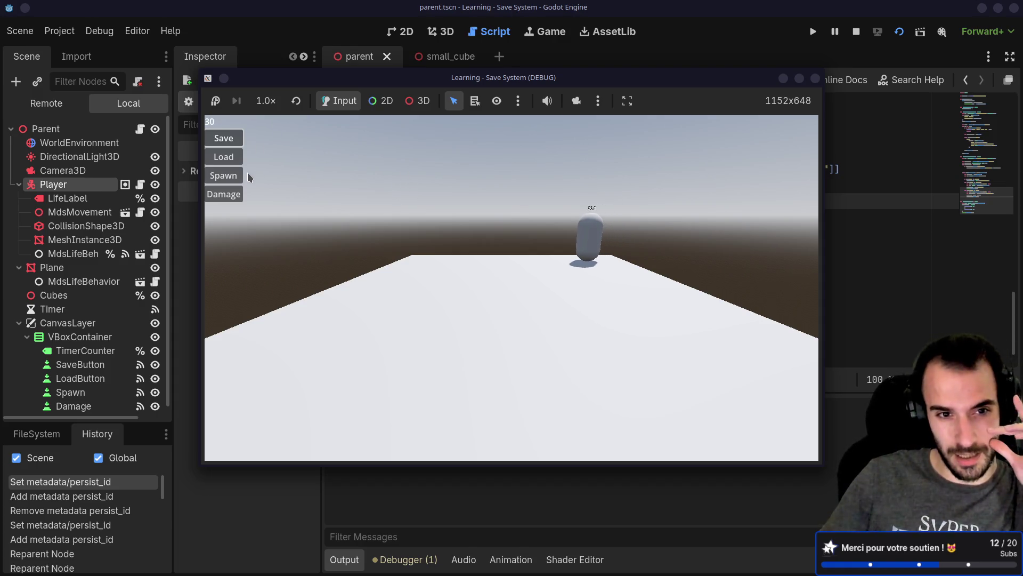
{"action": "left_click", "coordinate": [235, 160]}
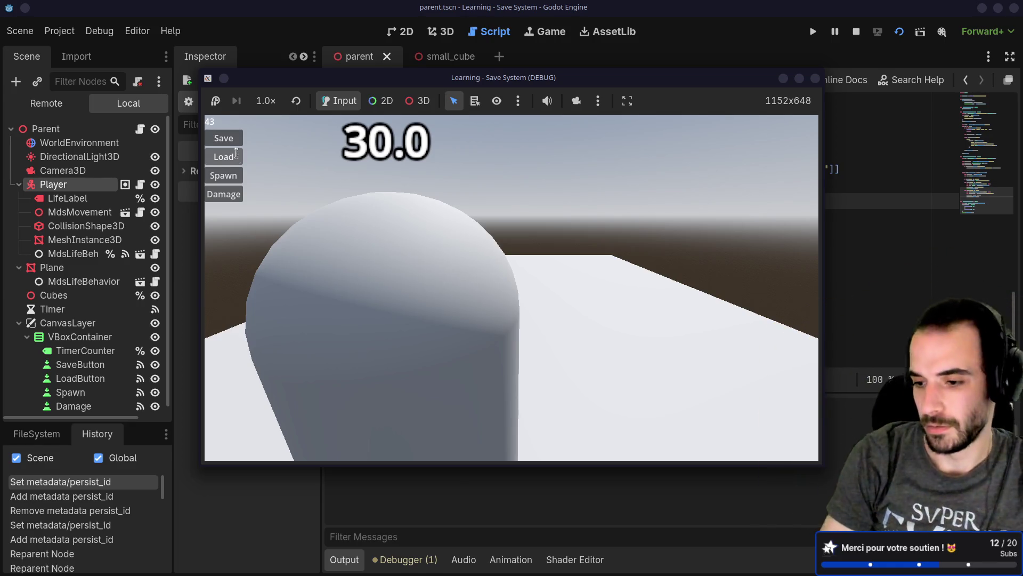
{"action": "key", "text": "ctrl+super+Left"}
{"action": "double_click", "coordinate": [120, 453]}
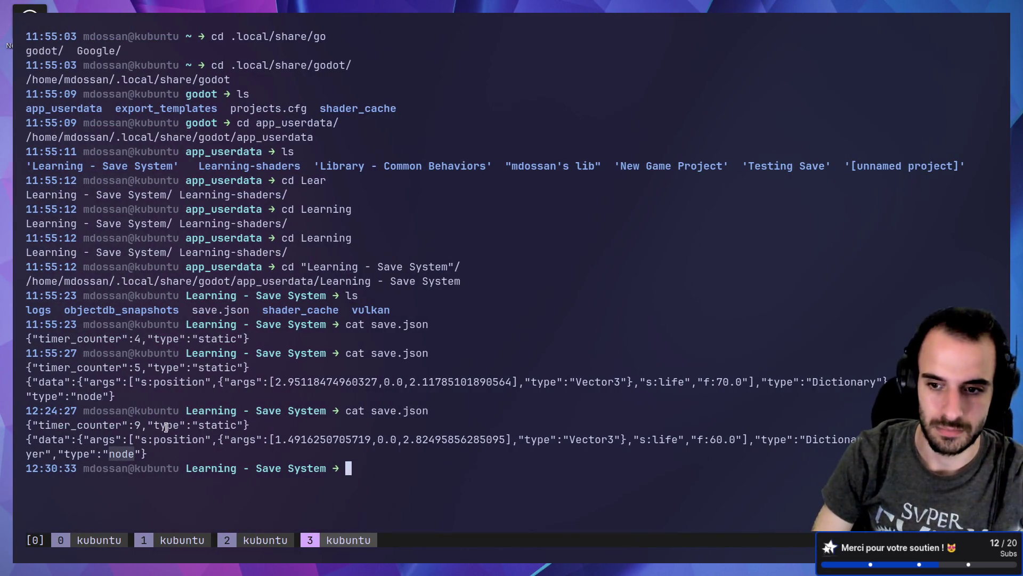
{"action": "left_click", "coordinate": [125, 454]}
{"action": "triple_click", "coordinate": [125, 453]}
{"action": "triple_click", "coordinate": [128, 454]}
{"action": "left_click", "coordinate": [131, 453]}
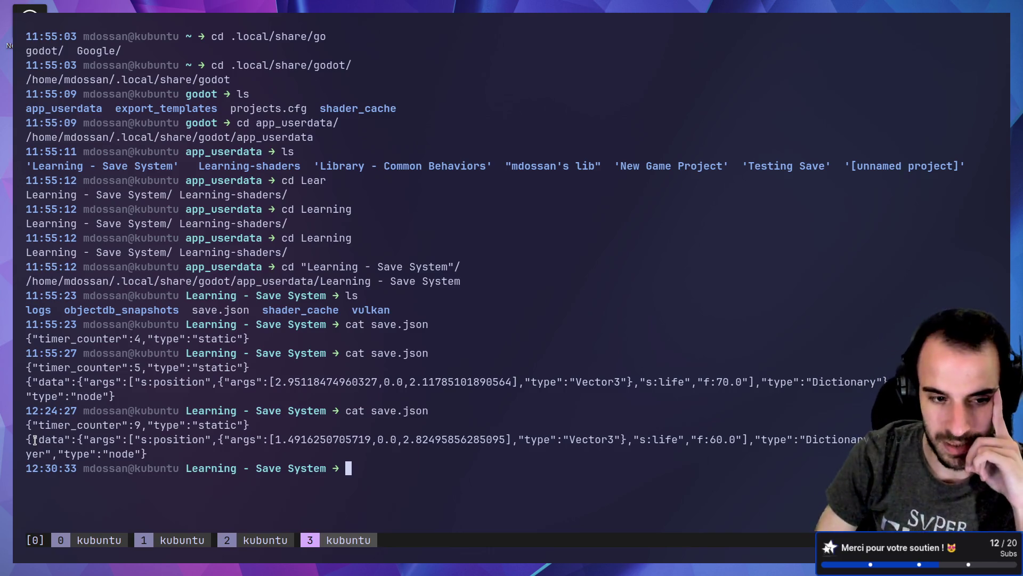
{"action": "left_click_drag", "start_coordinate": [33, 439], "coordinate": [880, 432]}
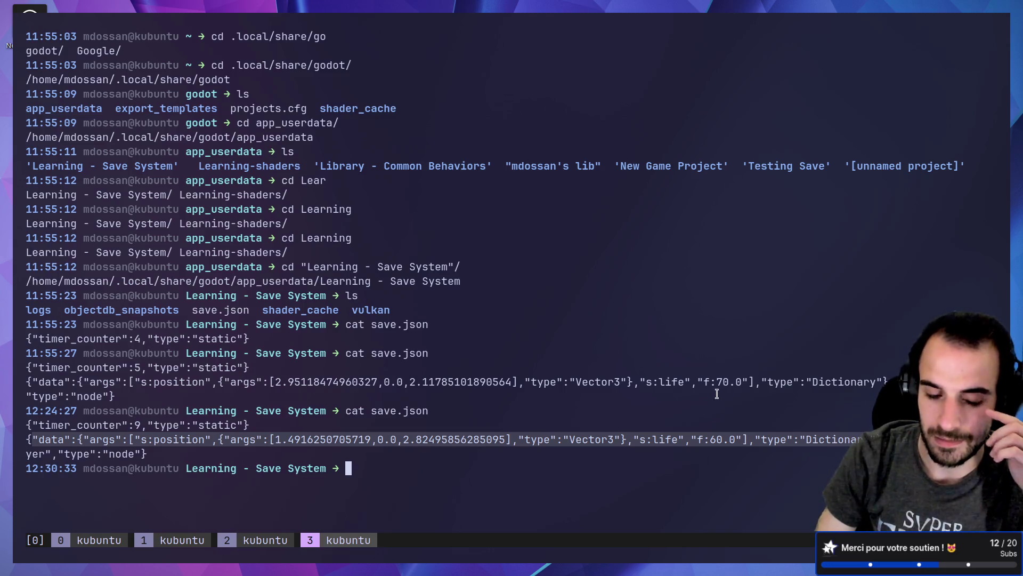